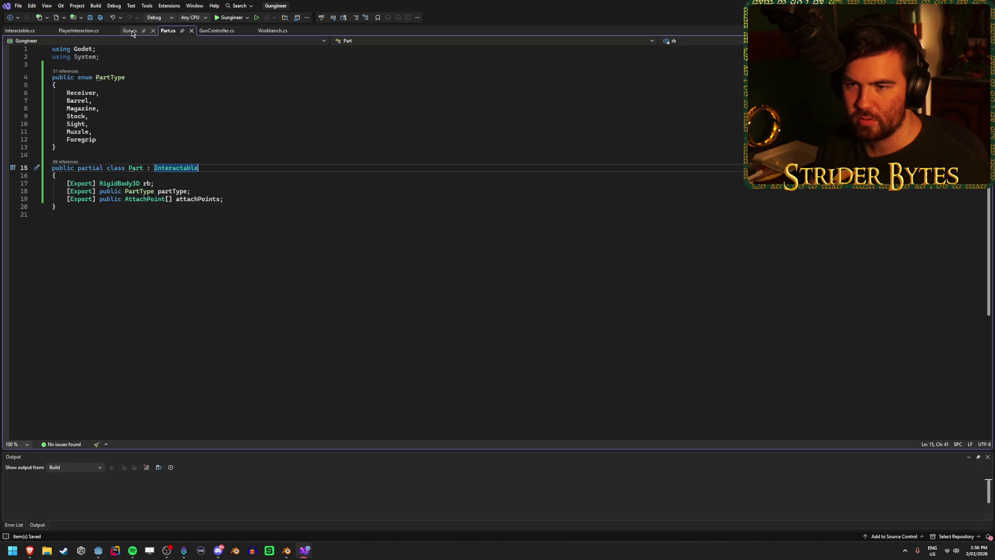
# Review the Gun.cs, Part.cs and GunController.cs scripts, ending on PlayerInteraction.cs, then return to Godot.
pyautogui.click(131, 32)
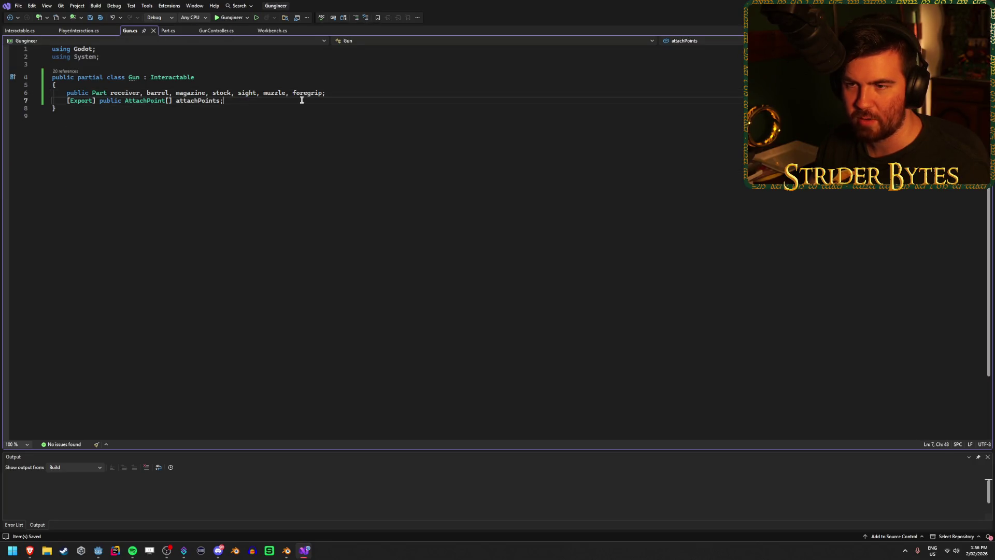
pyautogui.click(167, 31)
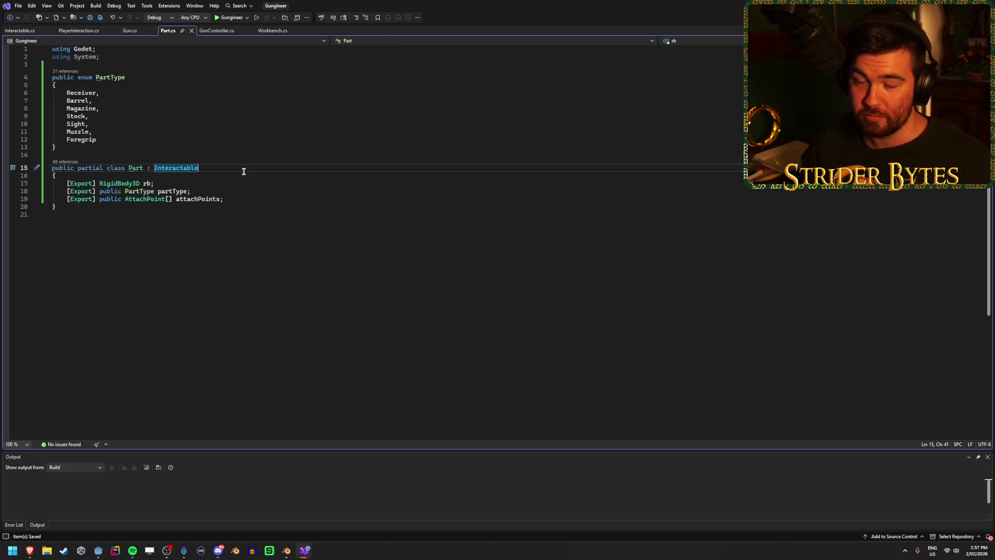
pyautogui.click(217, 31)
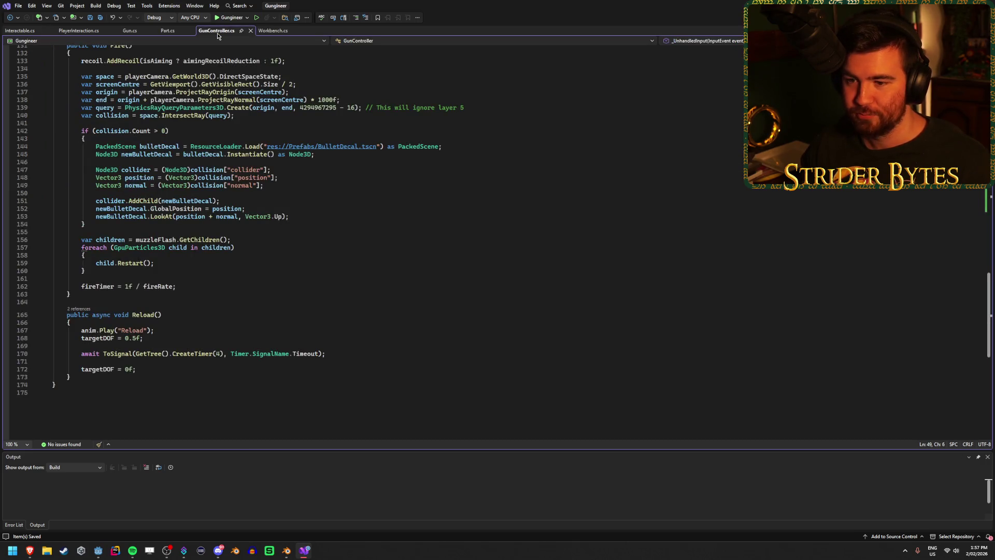
pyautogui.click(168, 31)
pyautogui.press('Down')
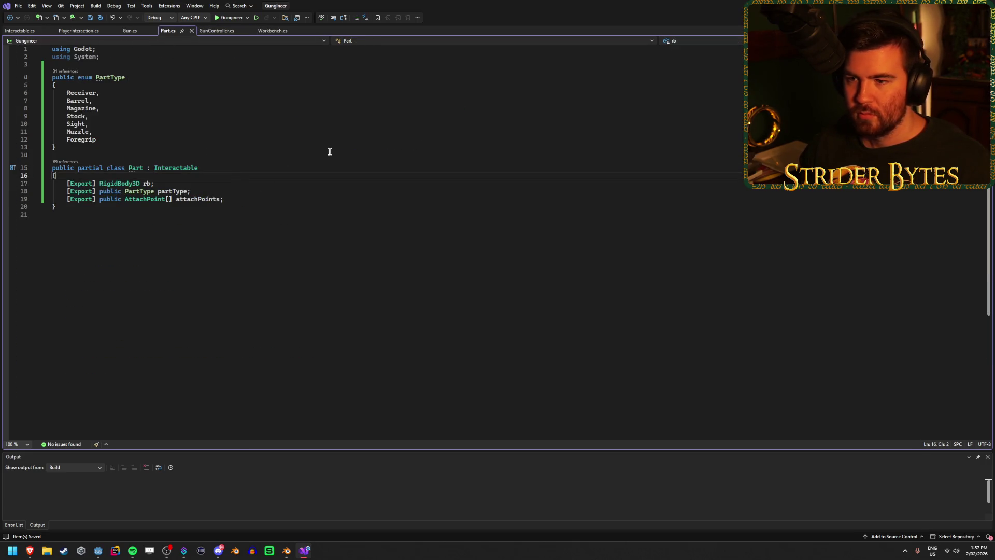
pyautogui.click(127, 34)
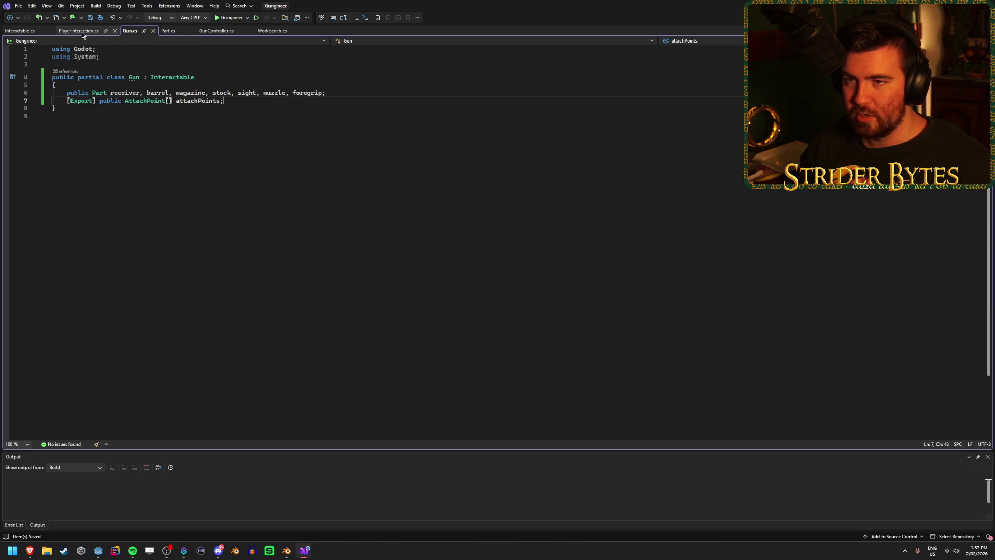
pyautogui.click(82, 32)
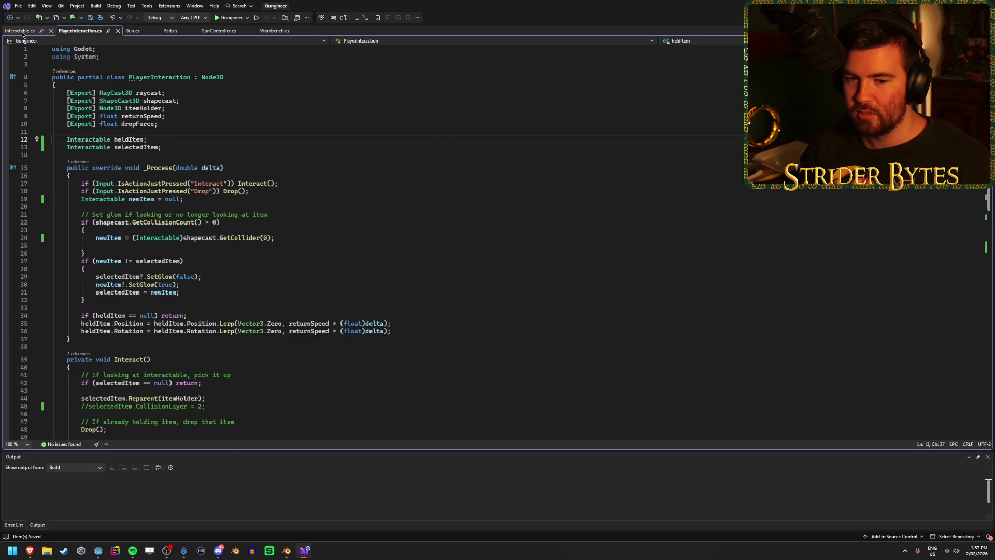
pyautogui.hotkey('alt', 'Tab')
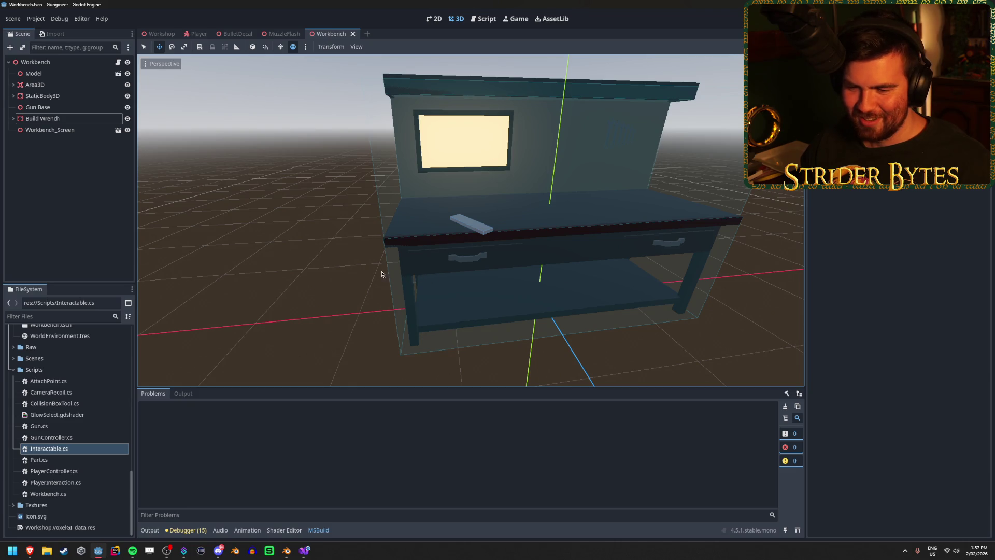
pyautogui.scroll(3, 381, 274)
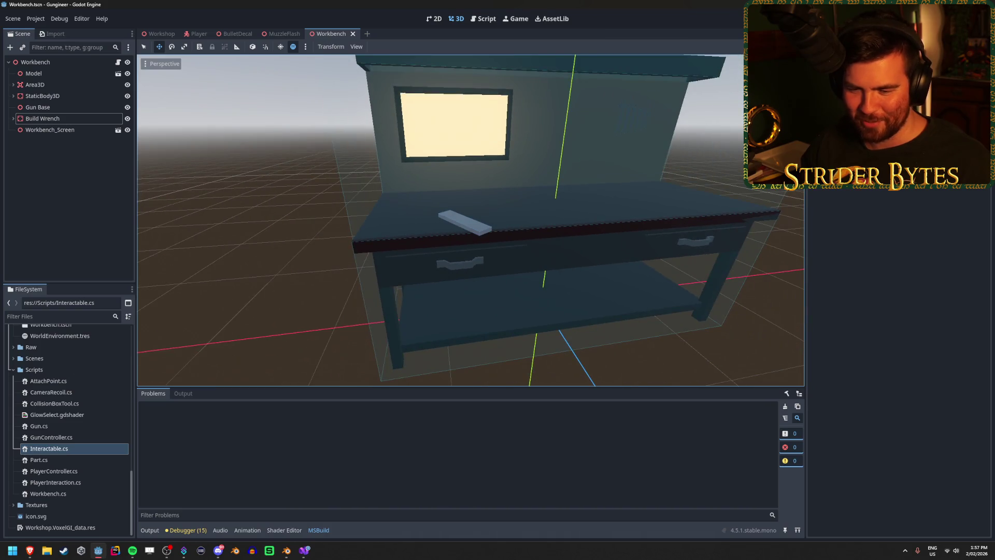
pyautogui.scroll(-2, 471, 220)
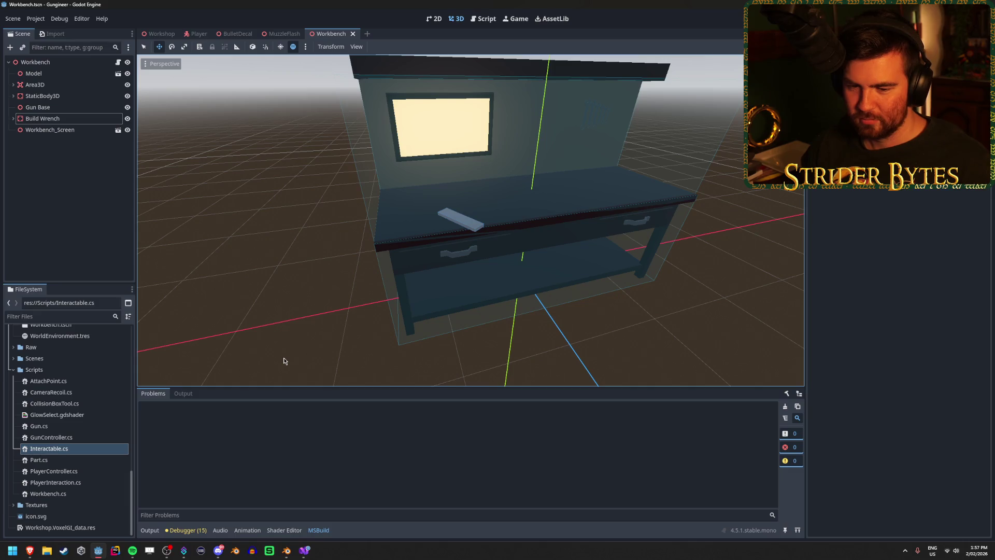
pyautogui.hotkey('alt', 'Tab')
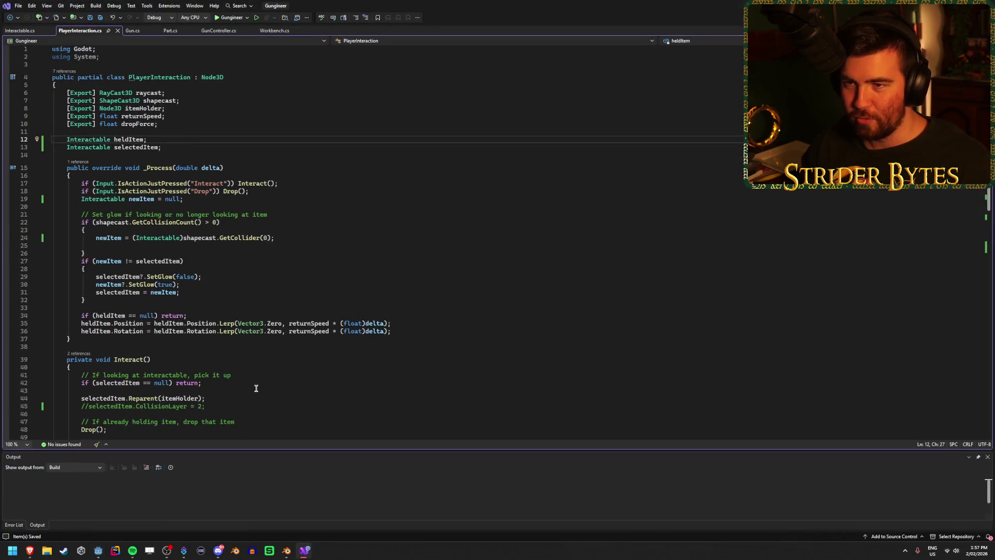
pyautogui.click(241, 279)
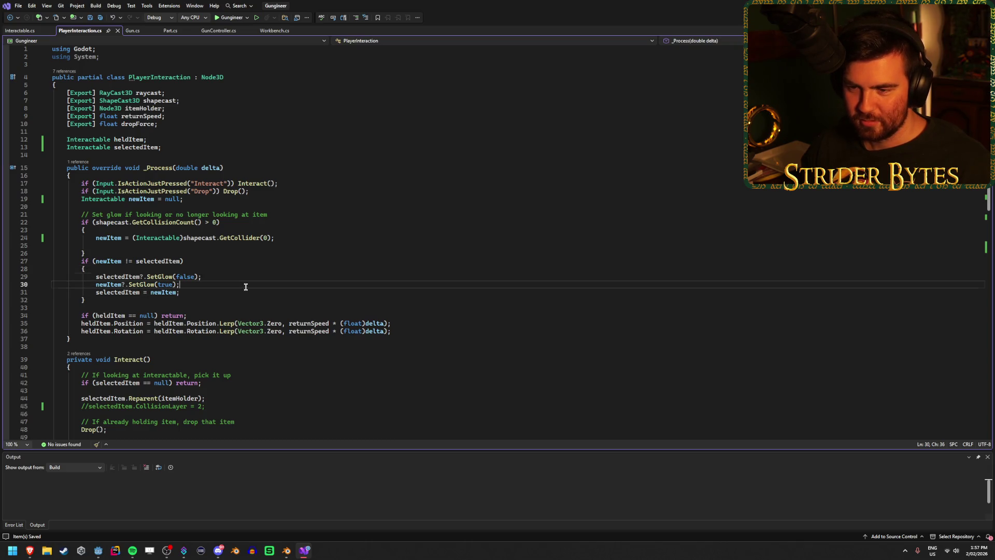
pyautogui.click(246, 292)
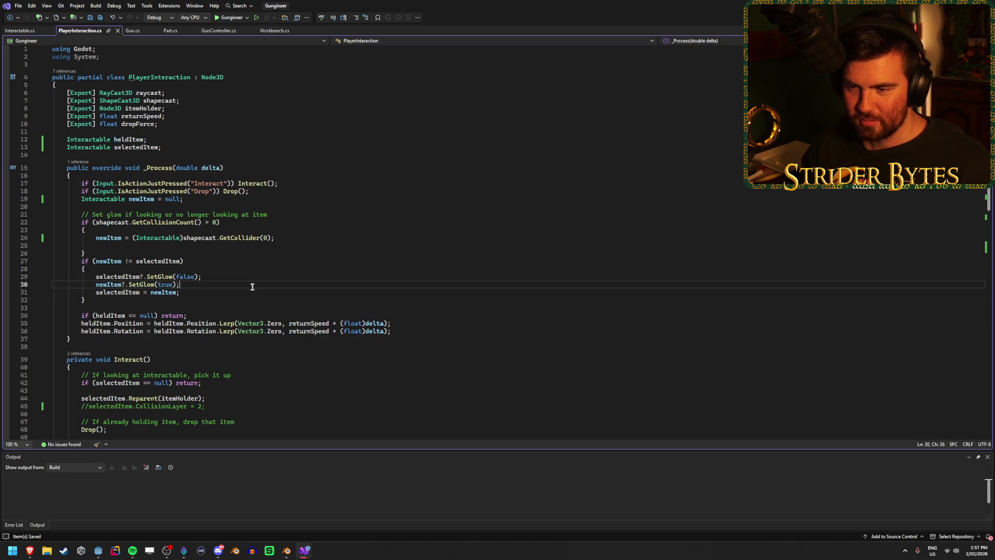
pyautogui.click(256, 288)
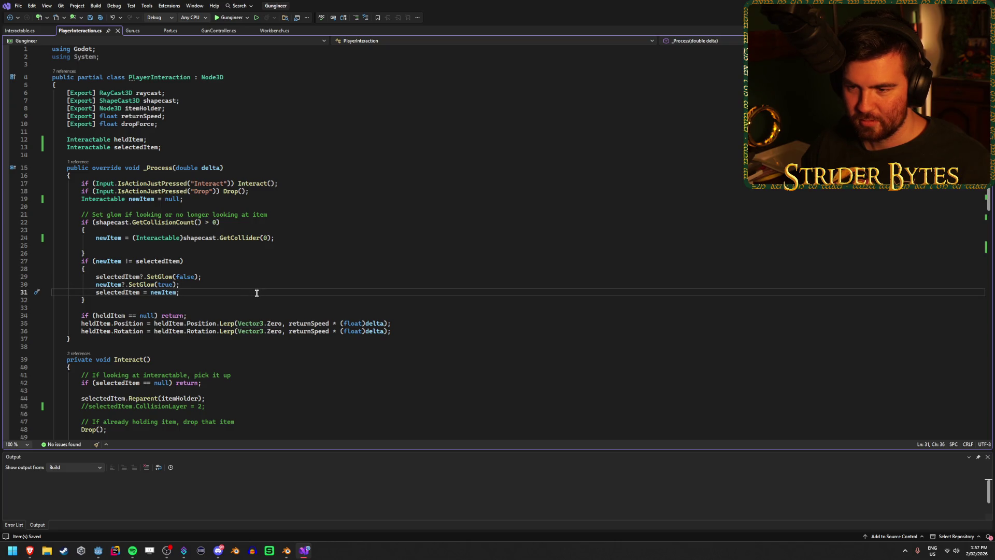
pyautogui.click(255, 292)
pyautogui.click(254, 285)
pyautogui.click(253, 277)
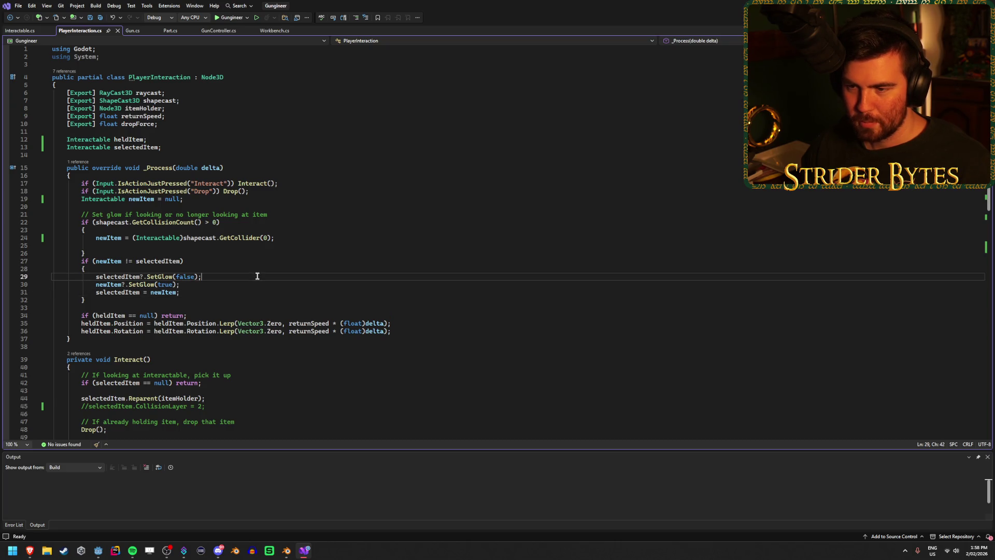
pyautogui.click(251, 267)
pyautogui.click(252, 262)
pyautogui.click(291, 237)
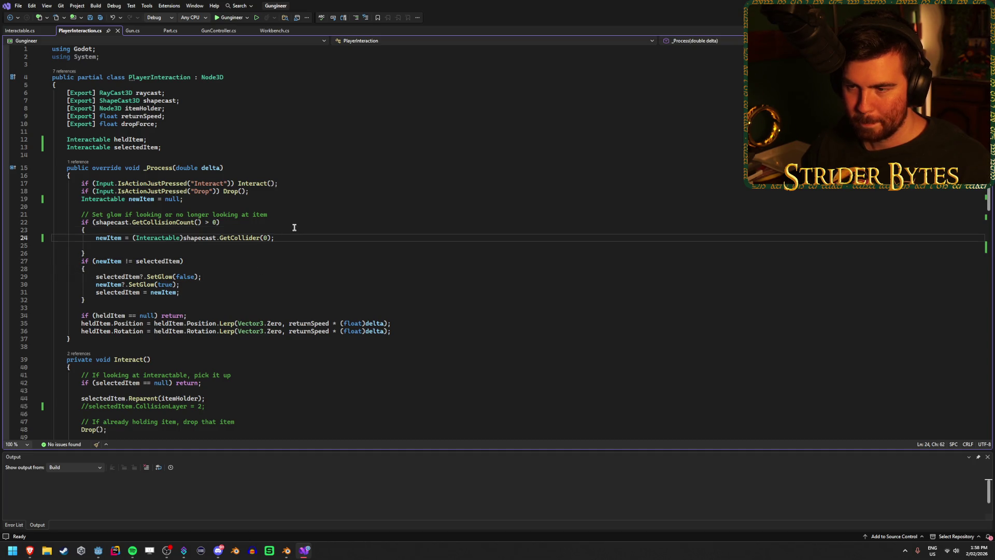
pyautogui.click(294, 228)
pyautogui.click(296, 221)
pyautogui.click(299, 213)
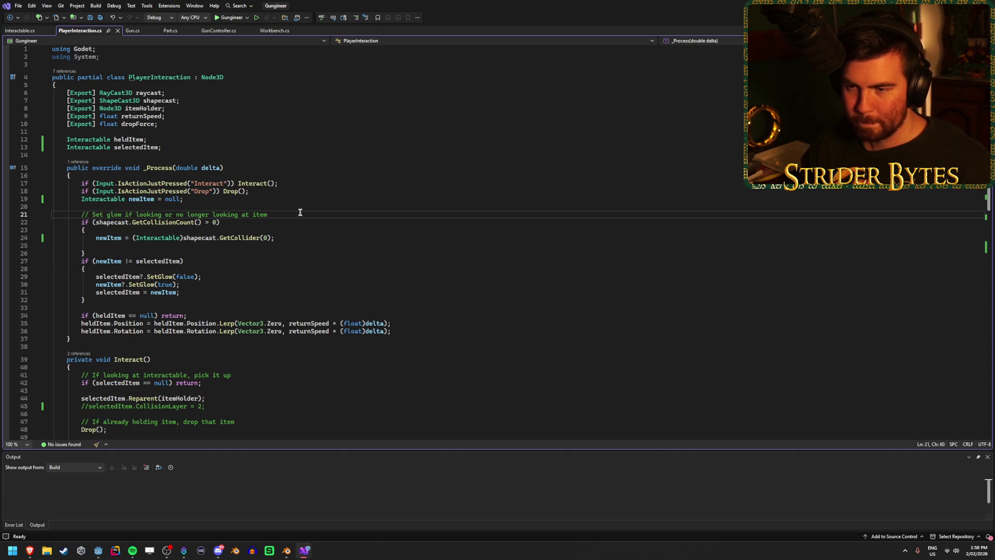
pyautogui.scroll(-9, 308, 296)
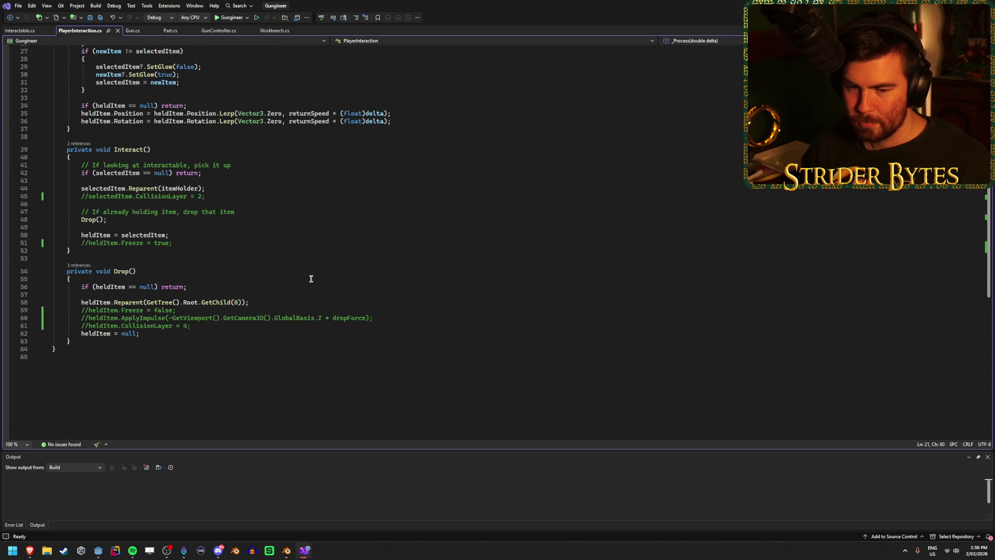
pyautogui.scroll(-3, 311, 277)
pyautogui.scroll(4, 311, 276)
pyautogui.scroll(-2, 311, 275)
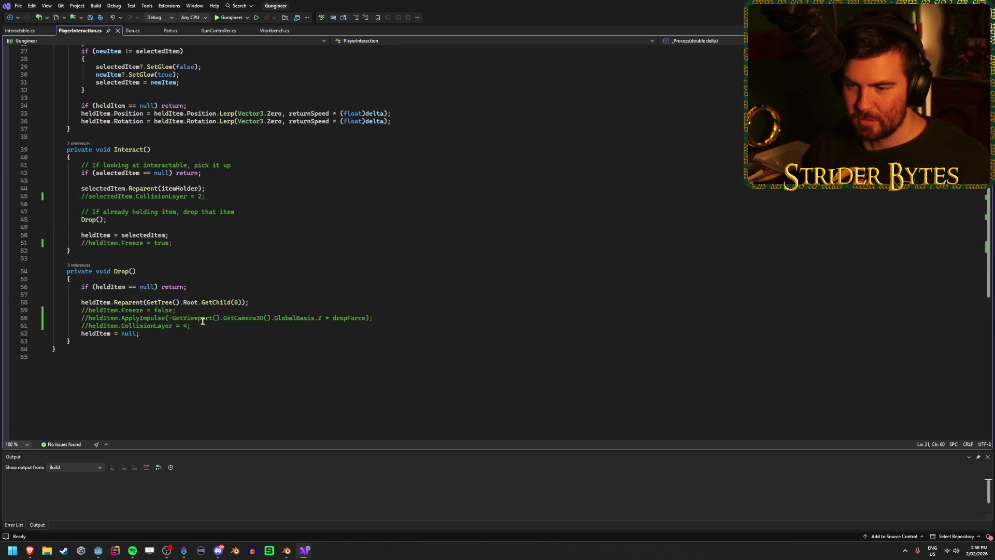
pyautogui.click(201, 304)
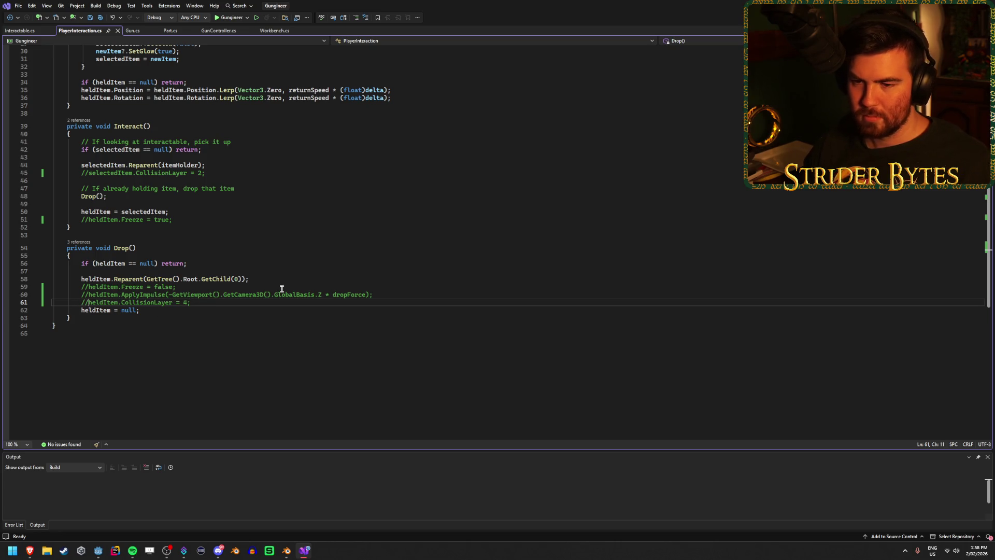
pyautogui.hotkey('ctrl', 'k')
pyautogui.hotkey('ctrl', 'u')
pyautogui.click(119, 302)
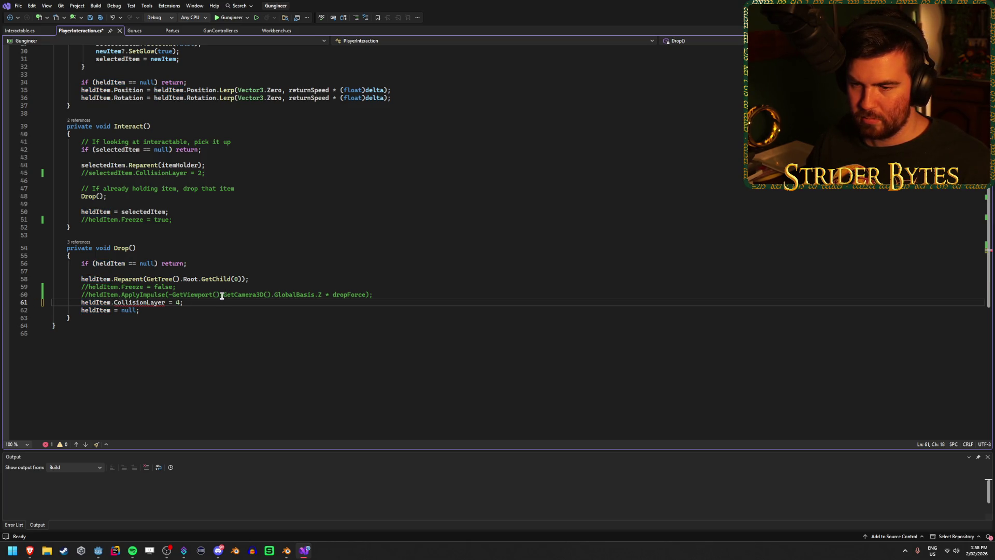
pyautogui.press('Home')
pyautogui.write('//')
pyautogui.hotkey('ctrl', 's')
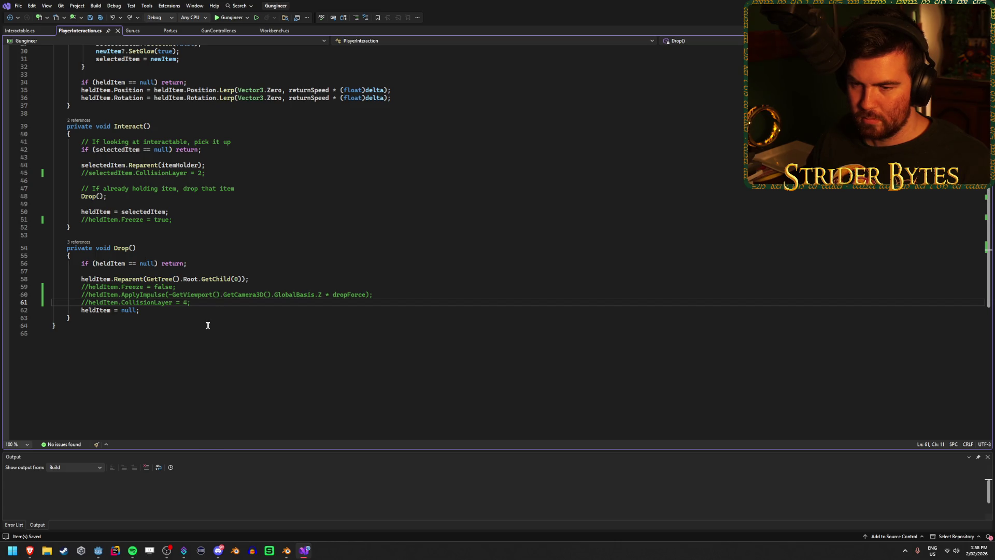
pyautogui.scroll(3, 208, 325)
pyautogui.scroll(7, 208, 325)
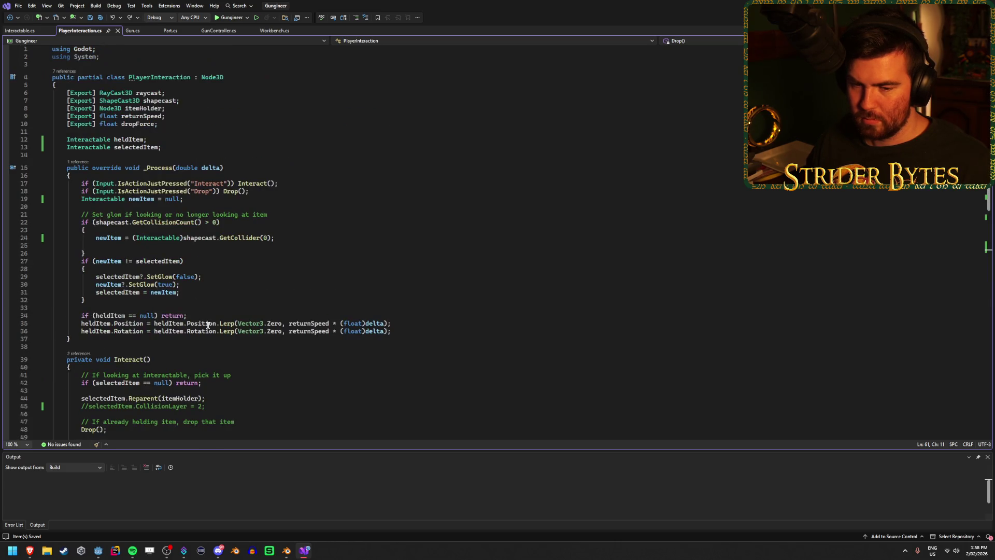
pyautogui.scroll(-14, 208, 325)
pyautogui.scroll(9, 208, 326)
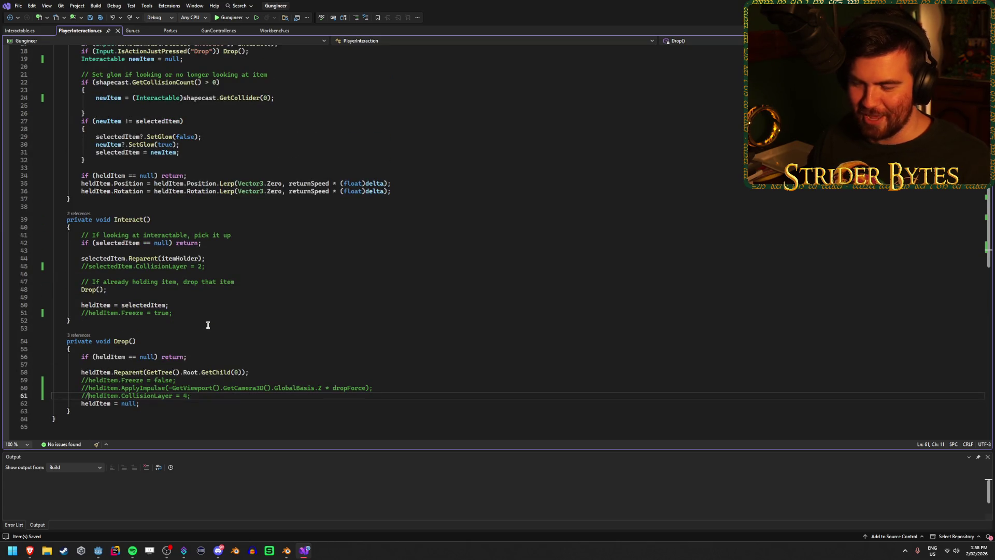
pyautogui.click(205, 312)
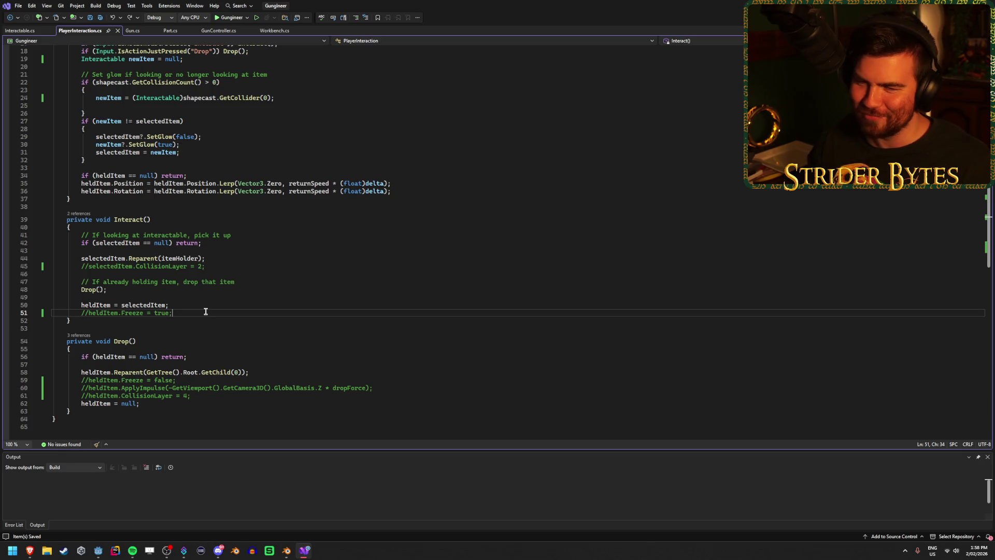
pyautogui.scroll(6, 206, 311)
pyautogui.scroll(-10, 255, 245)
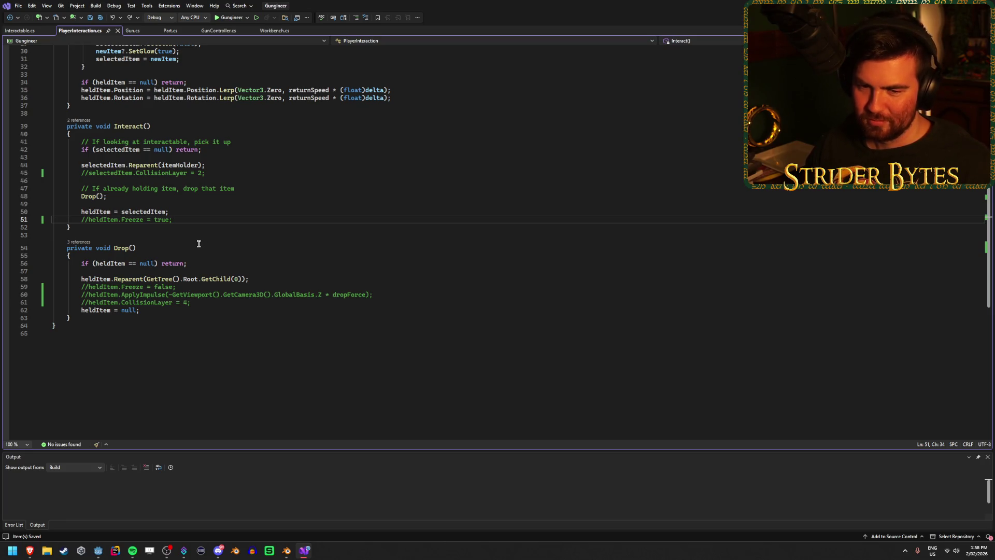
pyautogui.scroll(3, 202, 244)
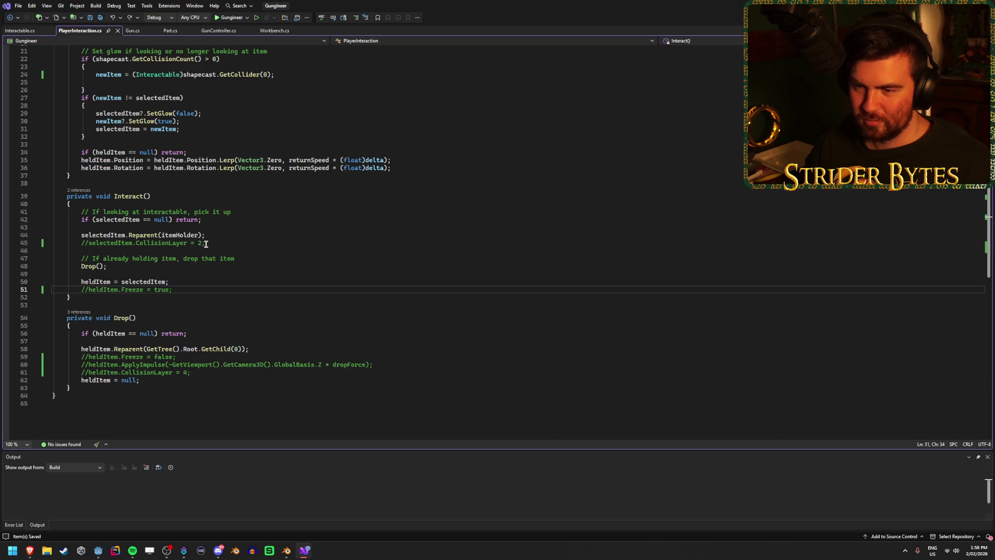
pyautogui.click(220, 242)
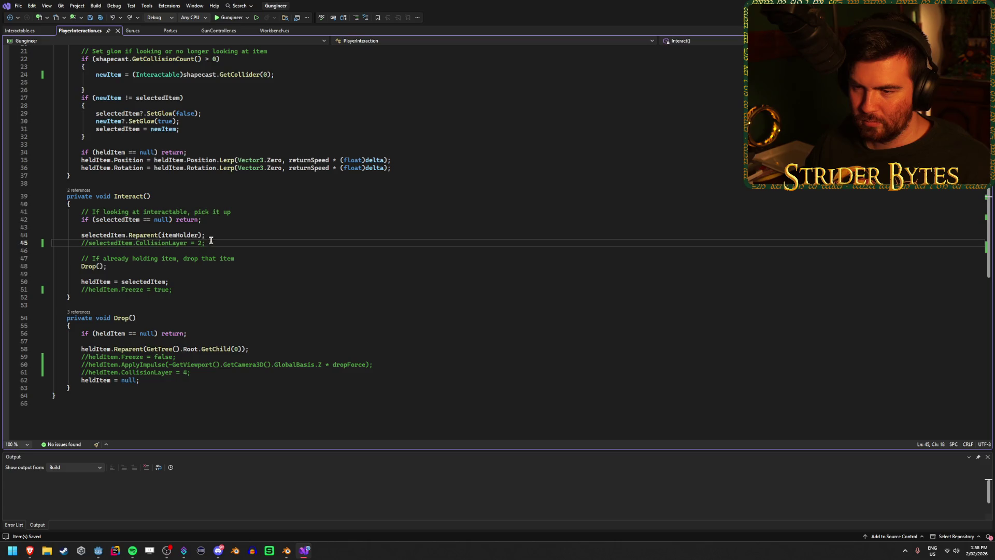
pyautogui.click(113, 235)
pyautogui.click(106, 242)
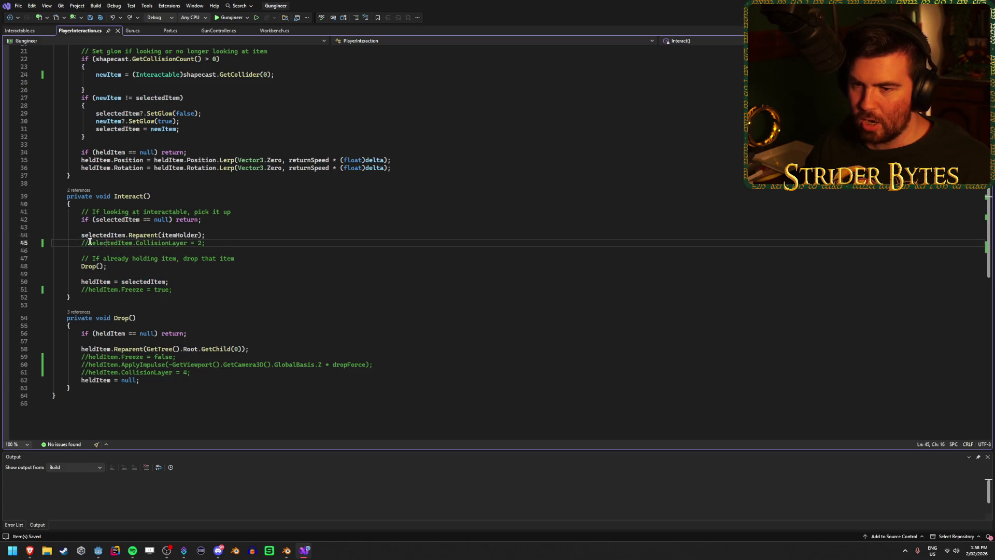
pyautogui.click(236, 235)
pyautogui.scroll(7, 237, 244)
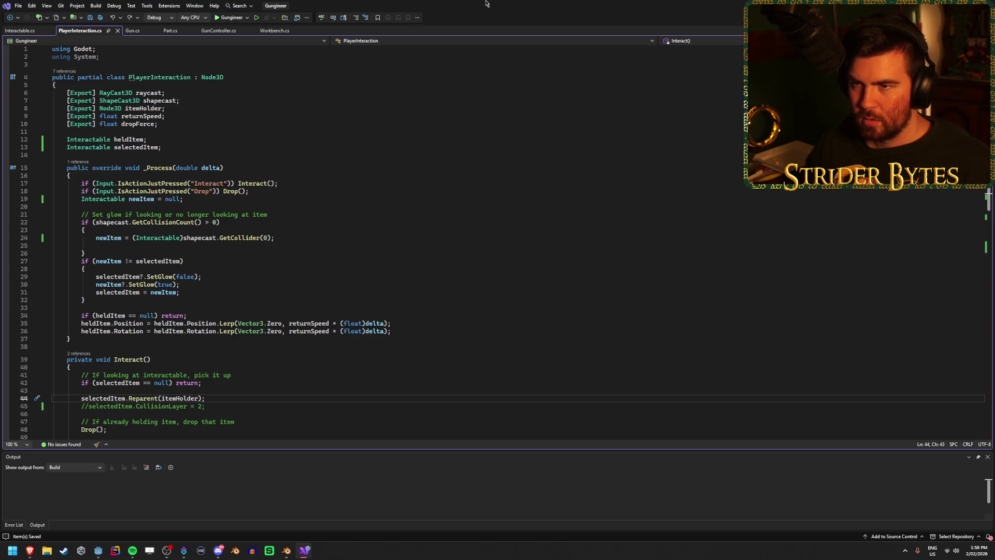
pyautogui.scroll(-4, 348, 214)
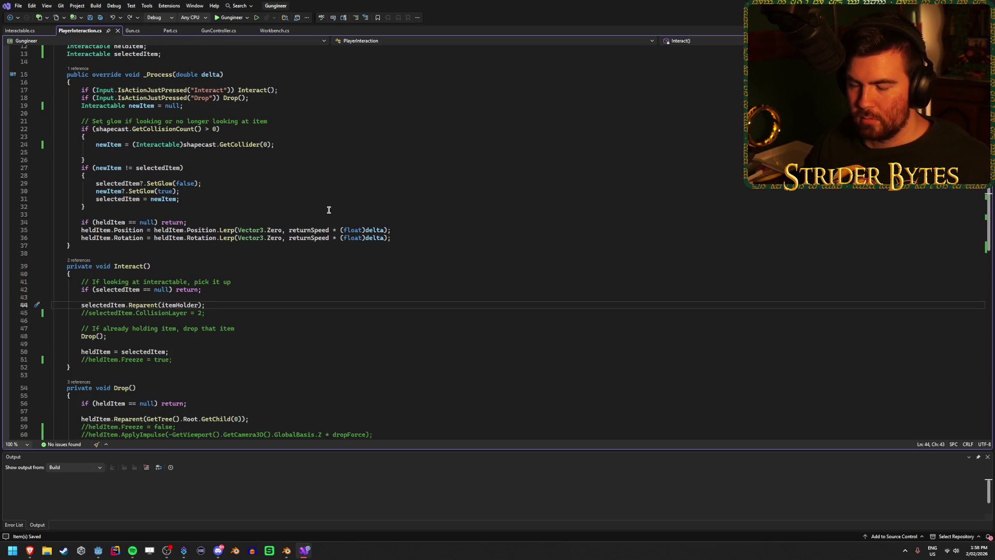
pyautogui.scroll(4, 104, 313)
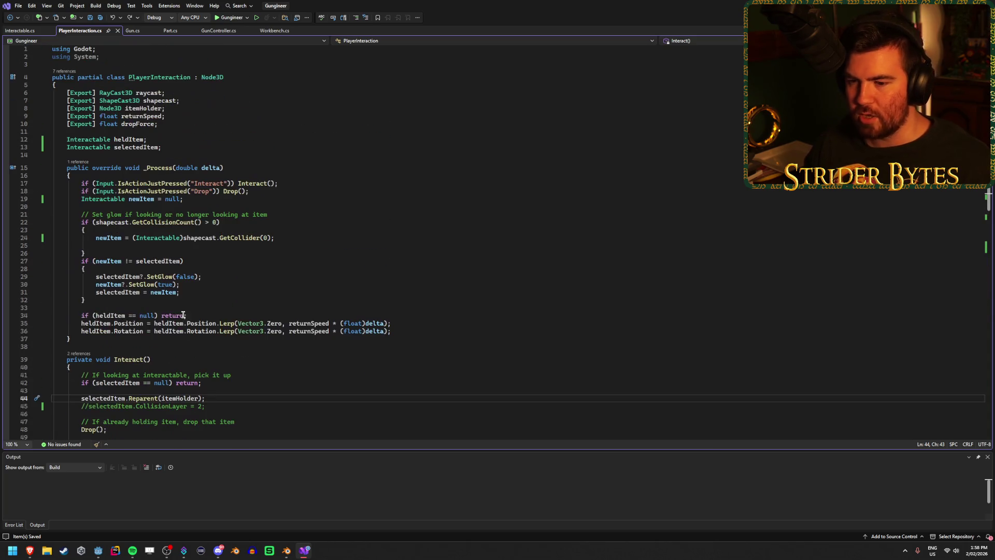
pyautogui.hotkey('alt', 'Tab')
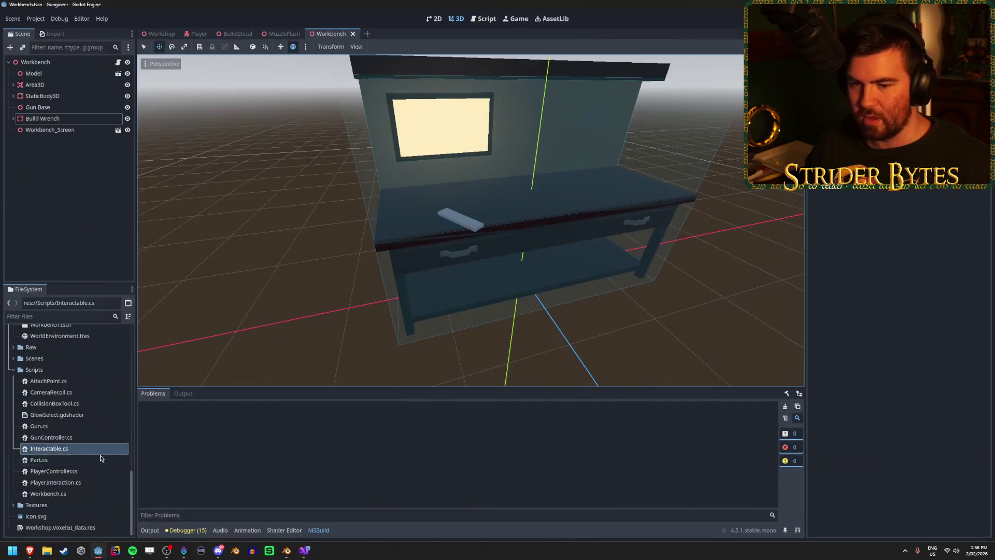
# Create ItemBase.cs as a new script in the Scripts folder and open it in the code editor.
pyautogui.rightClick(49, 370)
pyautogui.moveTo(50, 374)
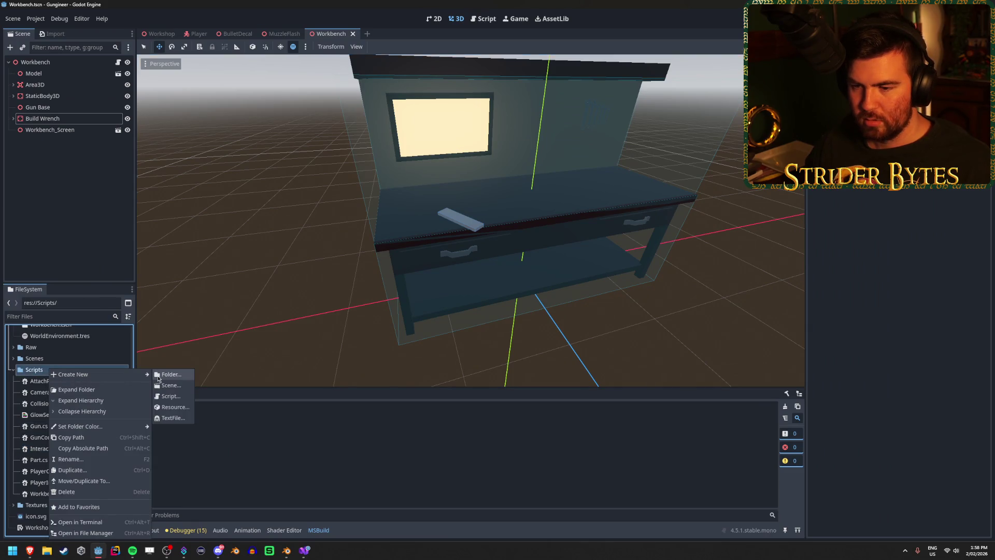
pyautogui.click(165, 396)
pyautogui.press('BackSpace')
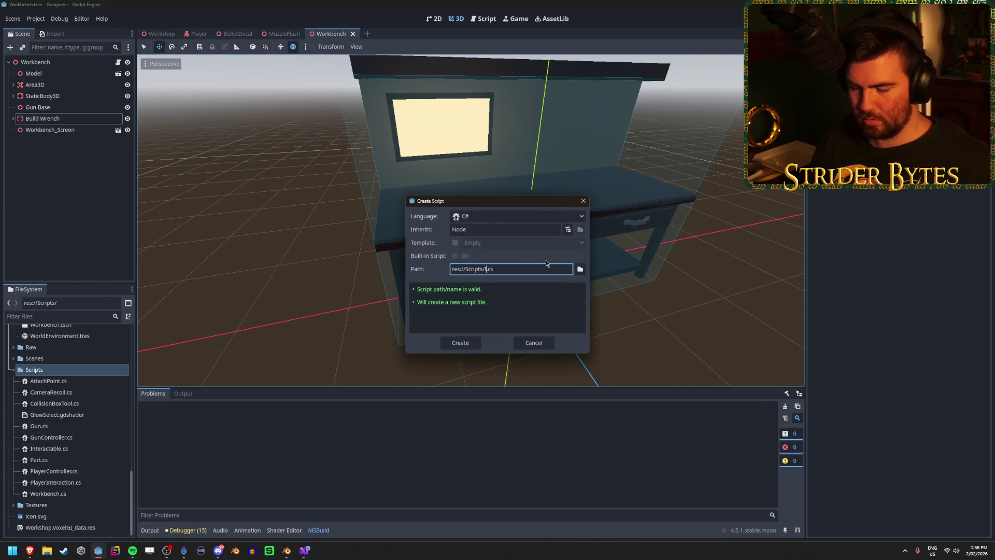
pyautogui.write('temBase')
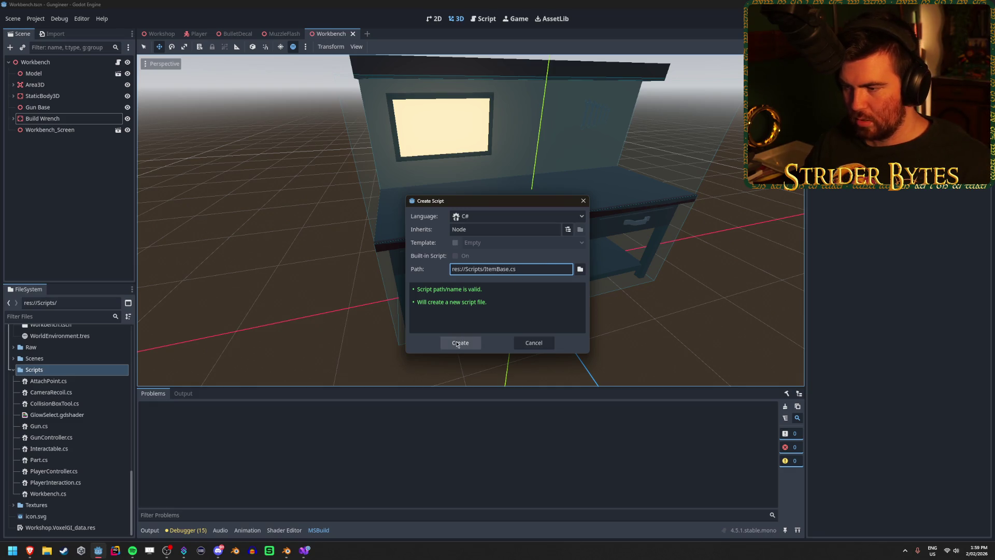
pyautogui.click(456, 343)
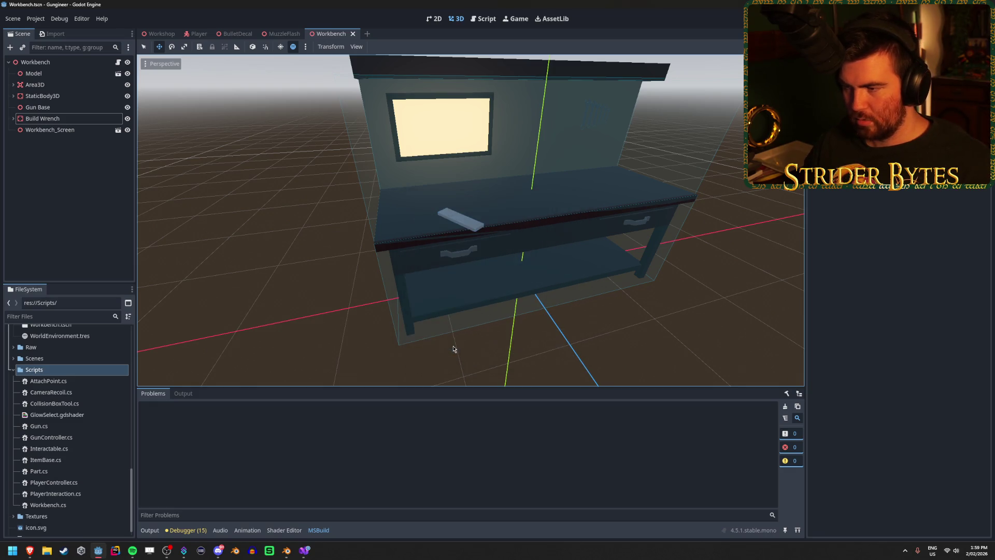
pyautogui.doubleClick(75, 462)
# Change ItemBase's base class from Node to Interactable.
pyautogui.doubleClick(176, 77)
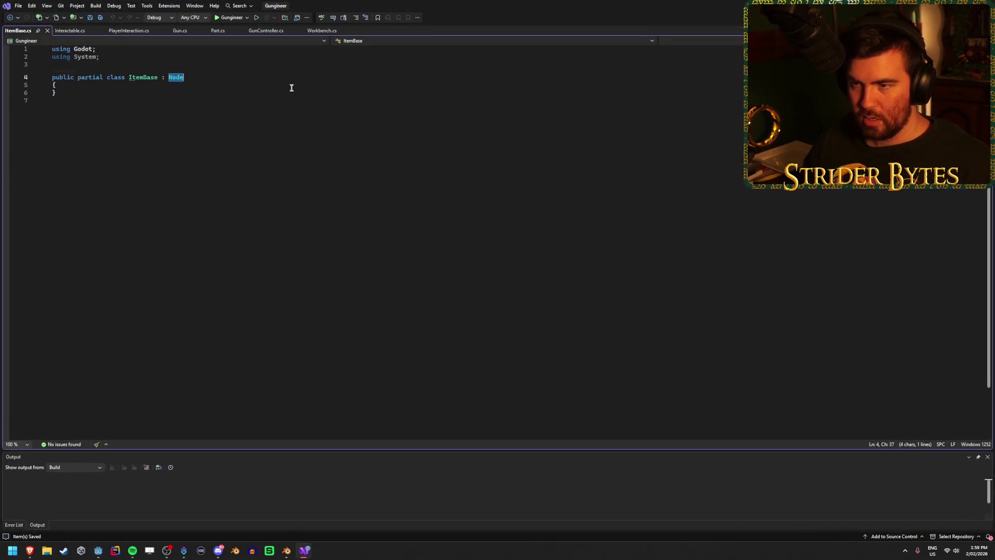
pyautogui.write('Inter')
pyautogui.press('Tab')
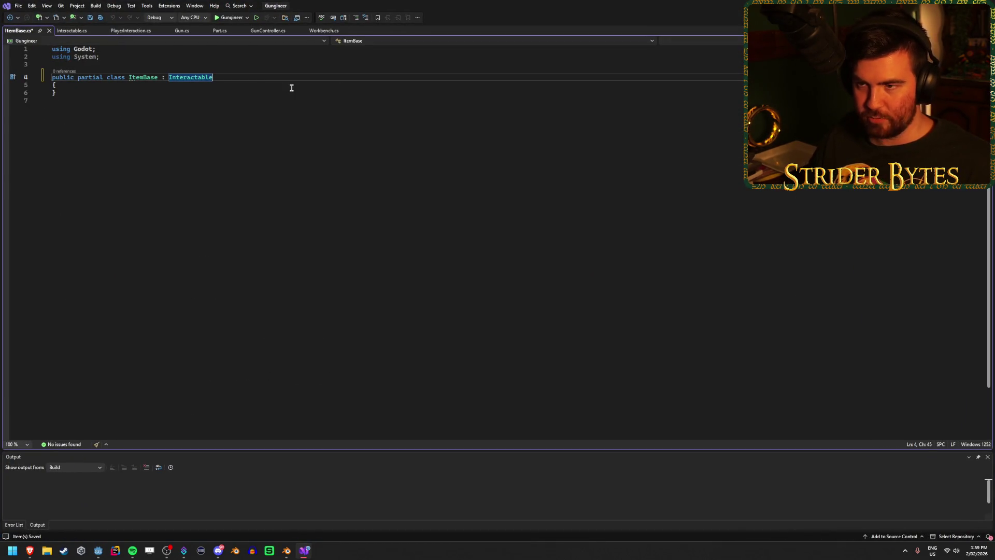
pyautogui.click(76, 87)
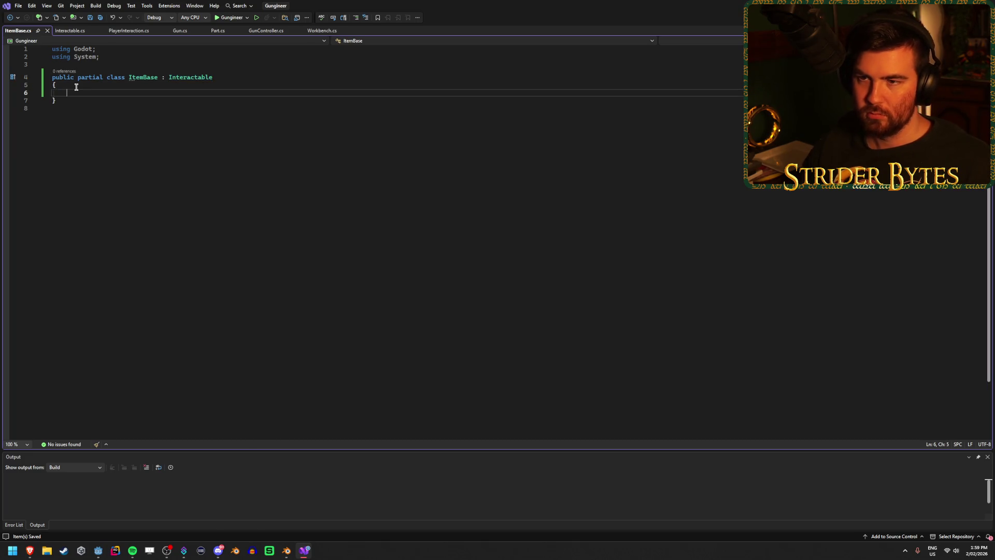
pyautogui.click(95, 31)
pyautogui.click(180, 30)
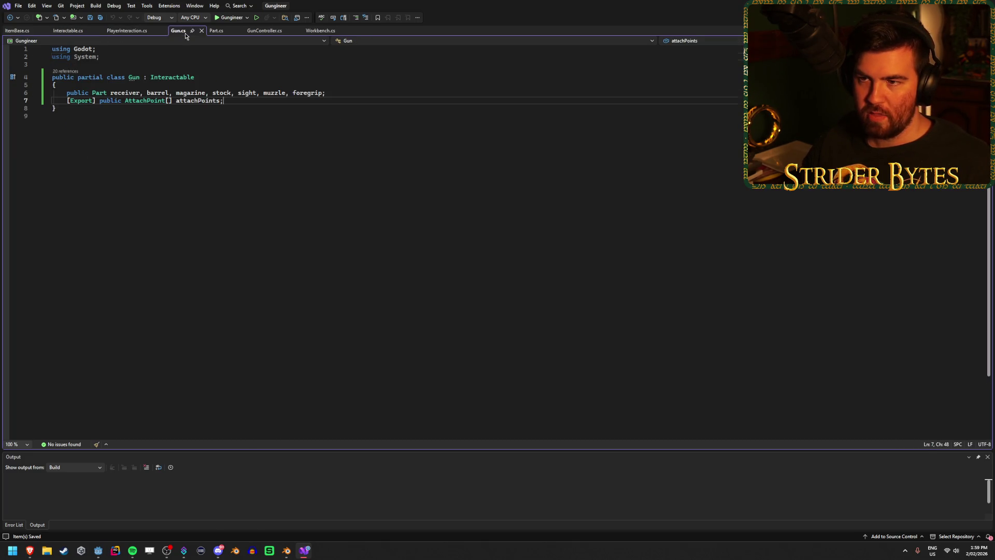
# Make the Gun and Part classes inherit from ItemBase and save both files.
pyautogui.doubleClick(181, 77)
pyautogui.write('Inte')
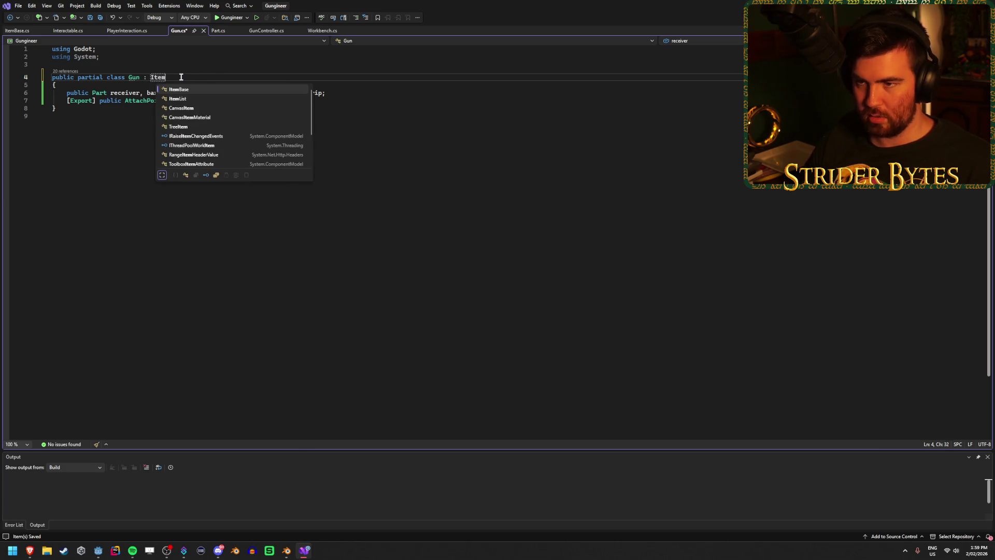
pyautogui.press('Tab')
pyautogui.hotkey('ctrl', 's')
pyautogui.click(217, 31)
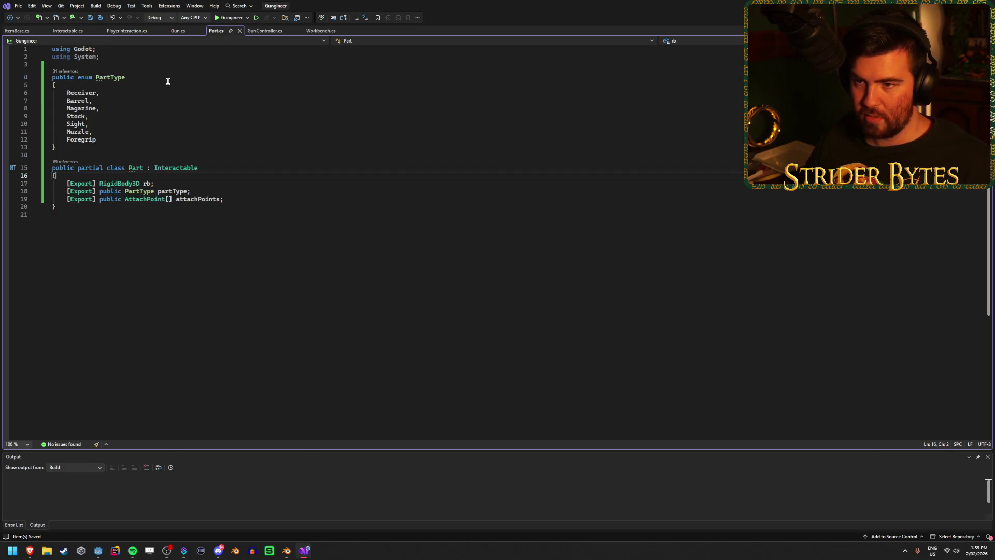
pyautogui.doubleClick(181, 168)
pyautogui.write('ItemB')
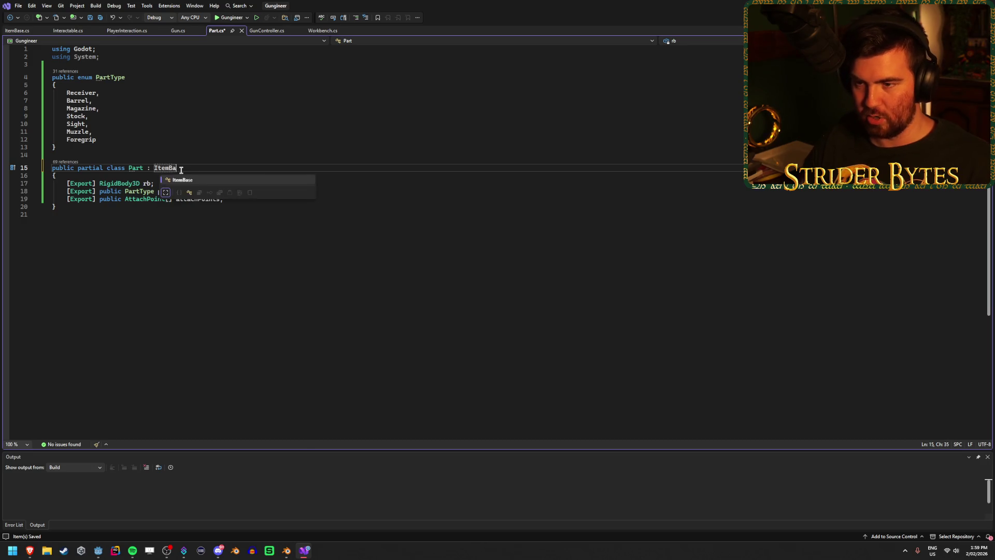
pyautogui.press('Tab')
pyautogui.hotkey('ctrl', 's')
# Move Part's exported rb rigid body field into ItemBase and save it.
pyautogui.click(160, 185)
pyautogui.hotkey('ctrl', 'x')
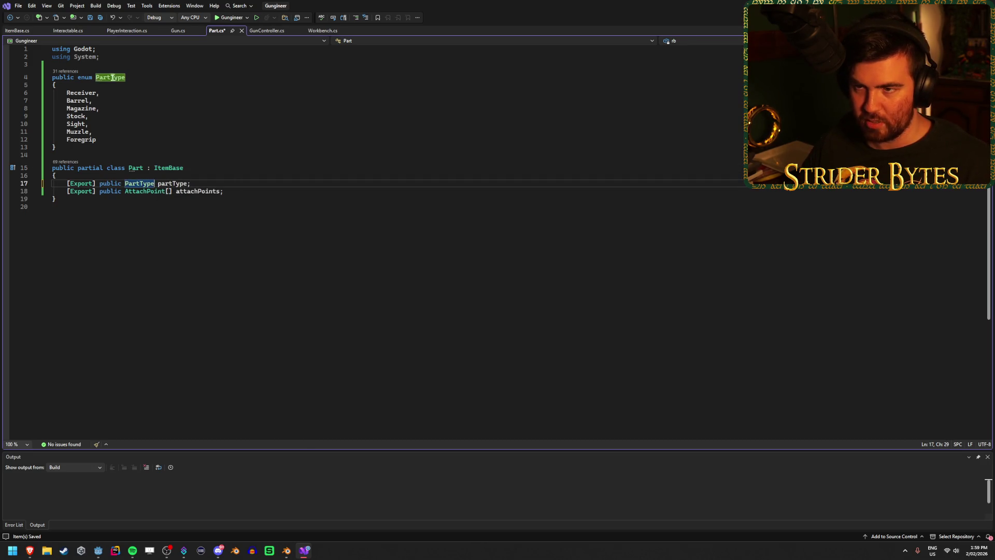
pyautogui.click(17, 30)
pyautogui.hotkey('ctrl', 'v')
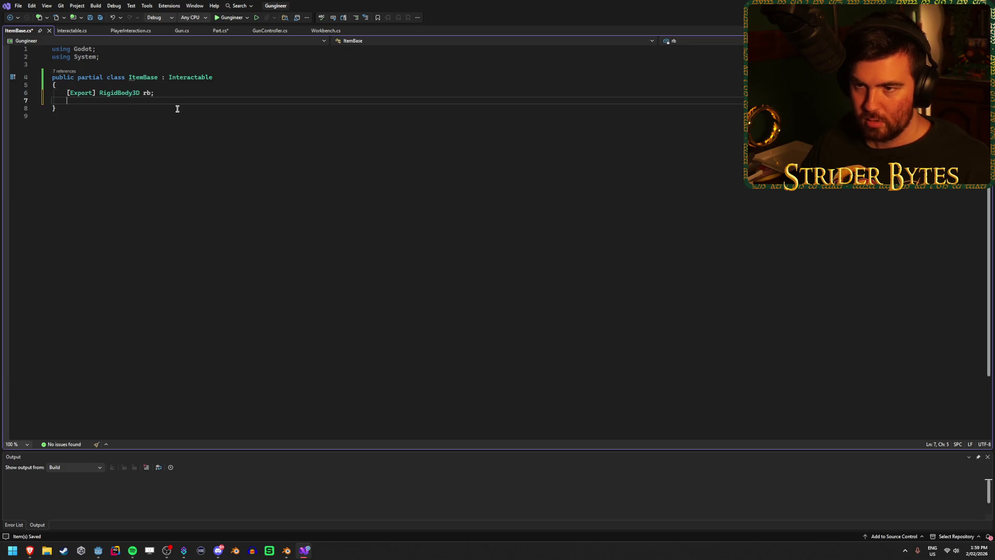
pyautogui.press('BackSpace')
pyautogui.hotkey('ctrl', 's')
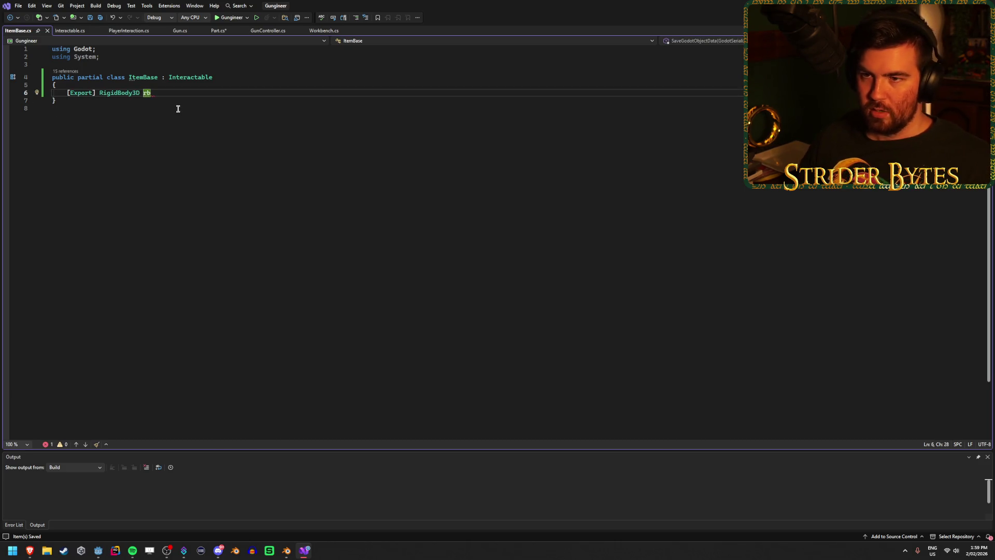
pyautogui.write(';')
pyautogui.hotkey('ctrl', 's')
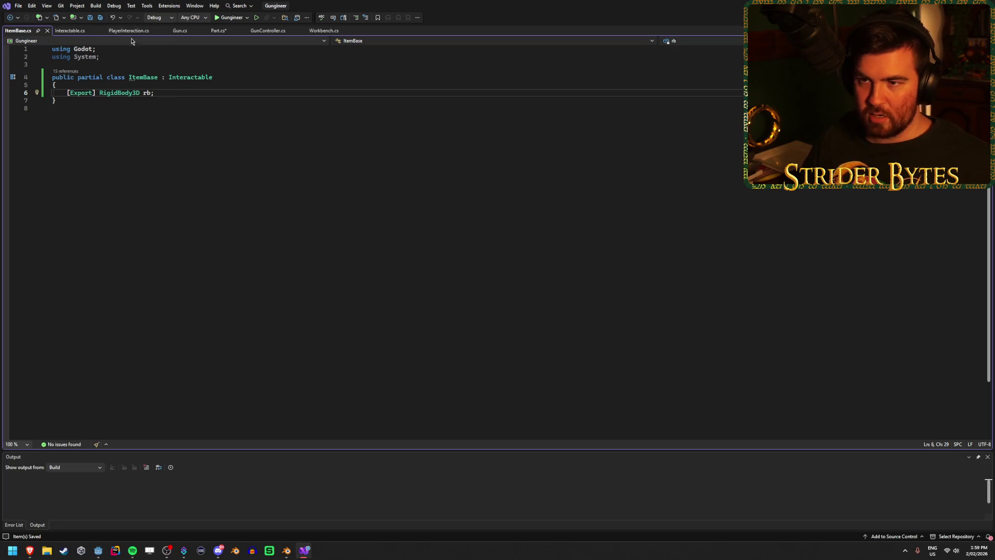
# Review the Gun, Part, Interactable and ItemBase class files, then return to Godot.
pyautogui.click(179, 31)
pyautogui.click(244, 100)
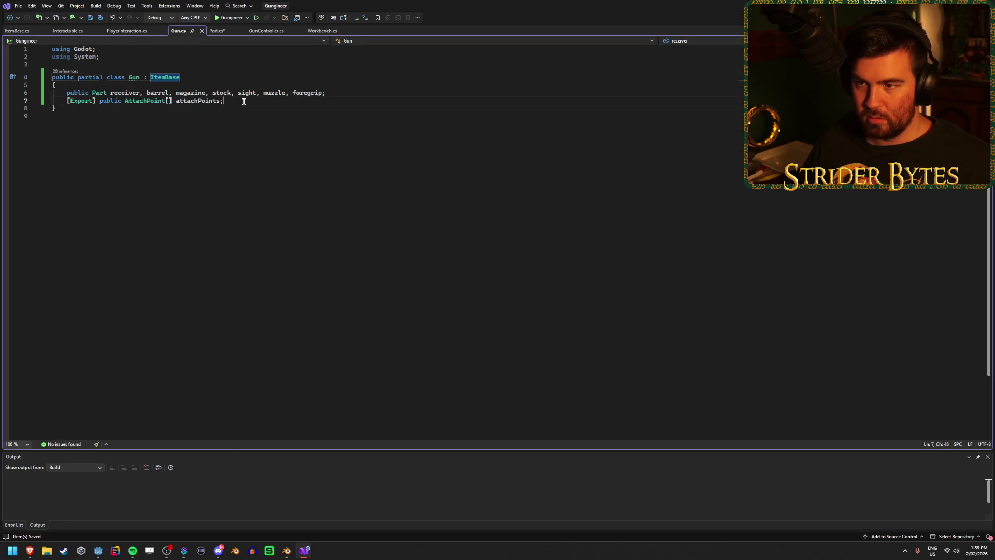
pyautogui.click(229, 31)
pyautogui.click(228, 139)
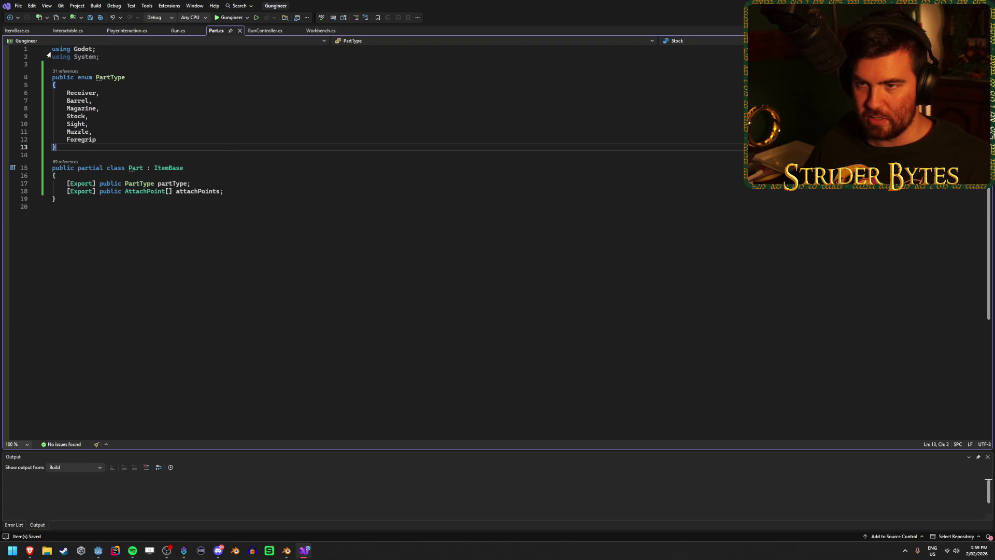
pyautogui.click(68, 31)
pyautogui.click(15, 31)
pyautogui.click(179, 31)
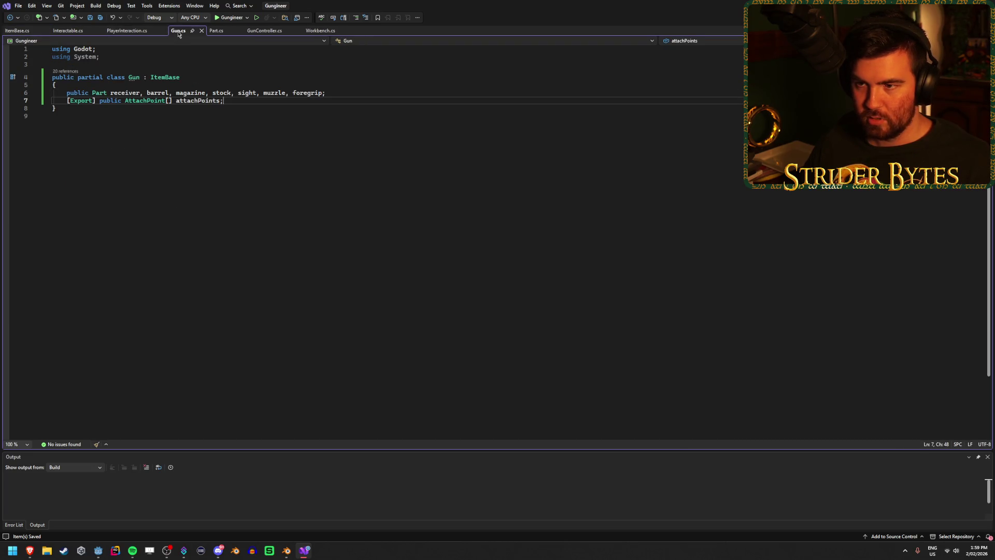
pyautogui.click(216, 31)
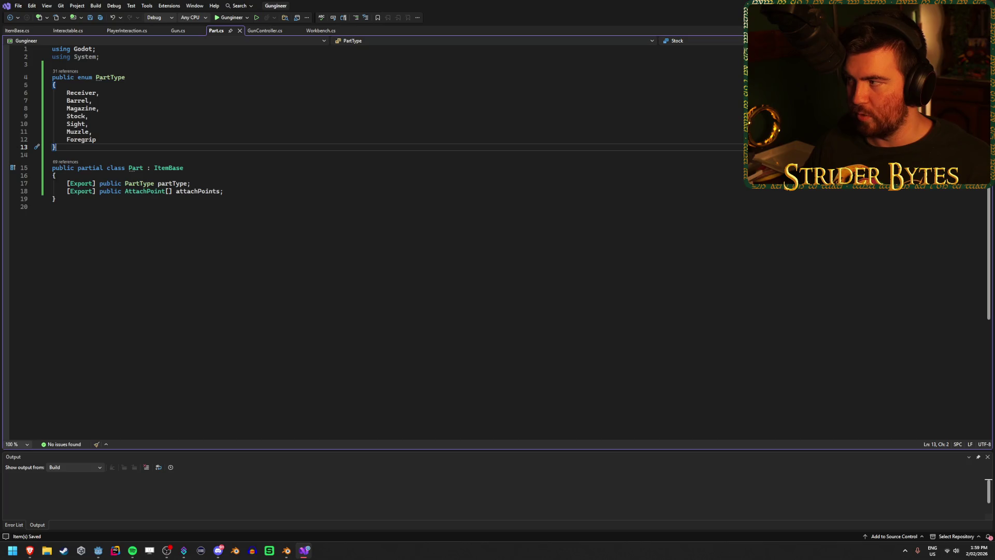
pyautogui.hotkey('alt', 'Tab')
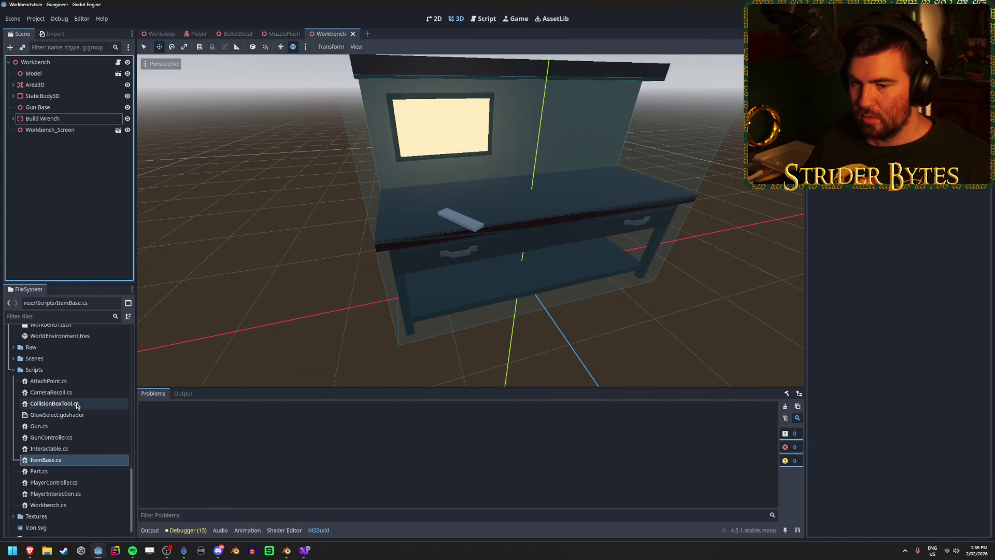
# Open the Barrel_M4A1 part scene and rebuild the C# project with F5.
pyautogui.scroll(5, 73, 410)
pyautogui.click(74, 397)
pyautogui.doubleClick(75, 396)
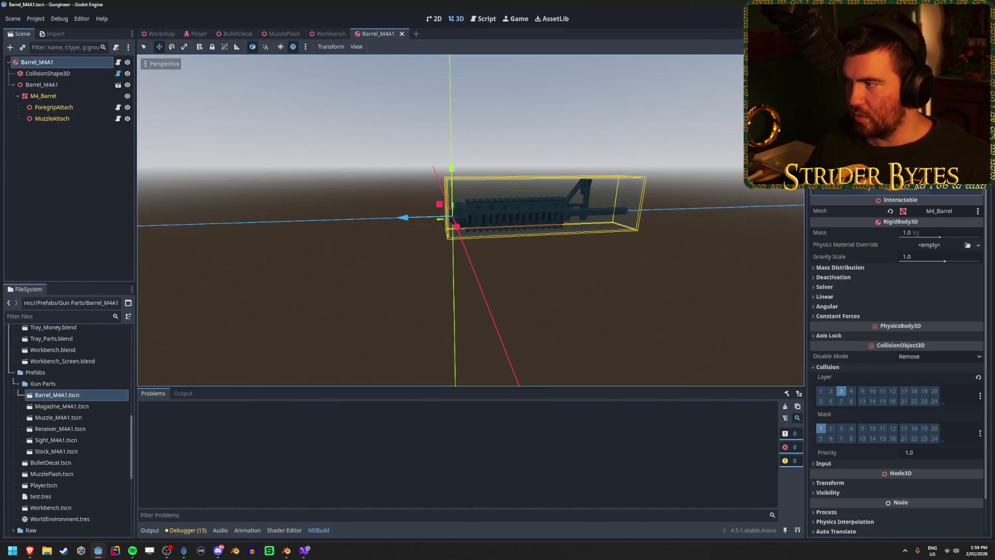
pyautogui.press('F5')
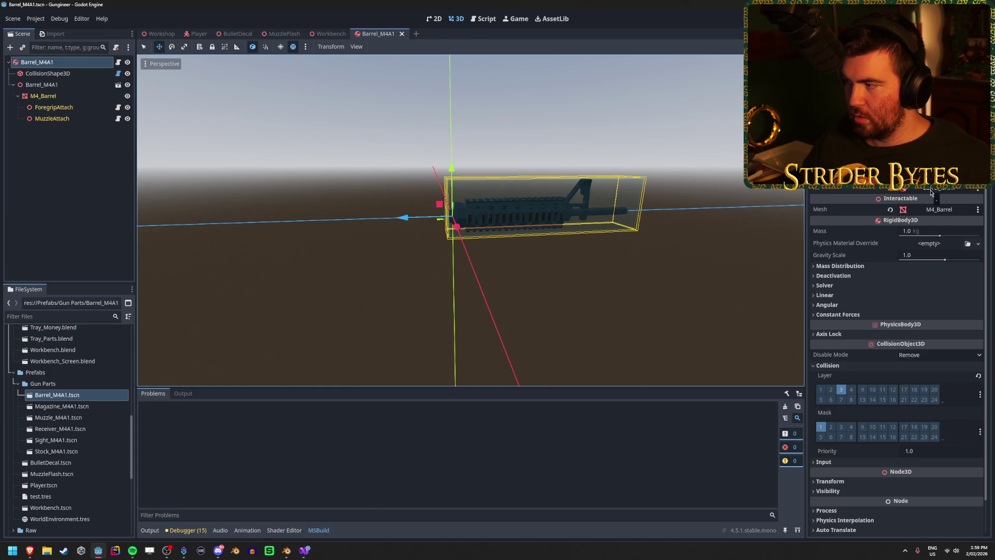
# Open the Magazine, Muzzle, Receiver, Sight and Stock M4A1 part scenes in their own tabs.
pyautogui.doubleClick(67, 406)
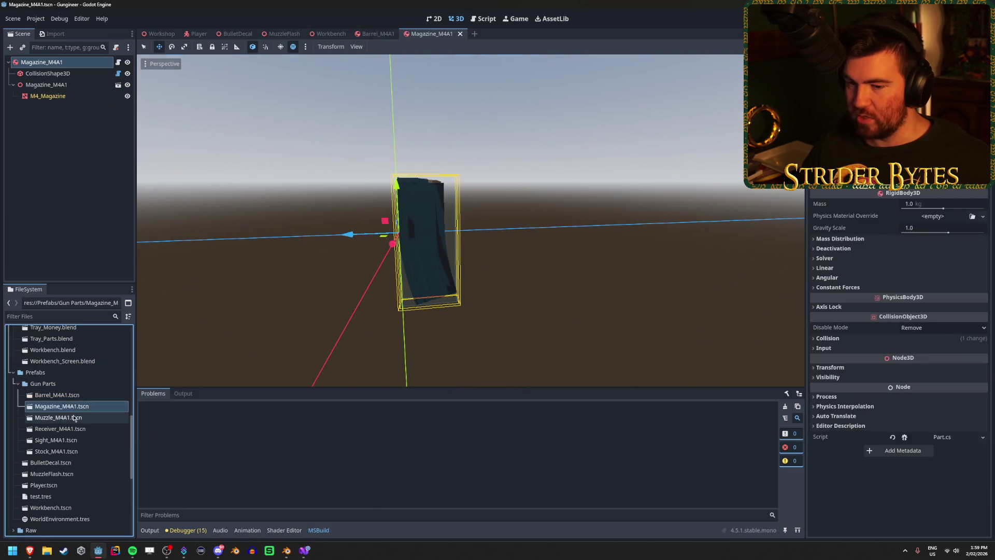
pyautogui.doubleClick(74, 418)
pyautogui.doubleClick(74, 429)
pyautogui.doubleClick(73, 441)
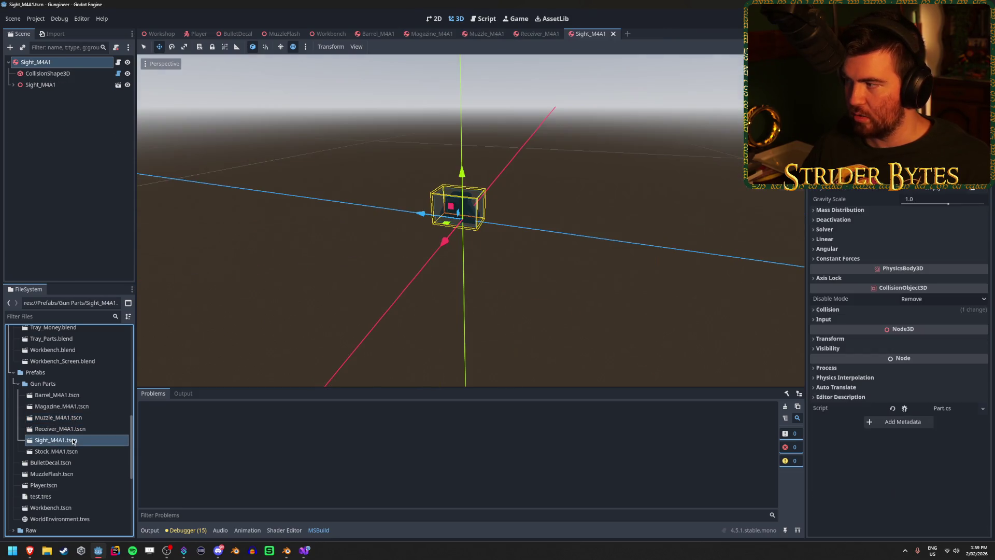
pyautogui.doubleClick(74, 452)
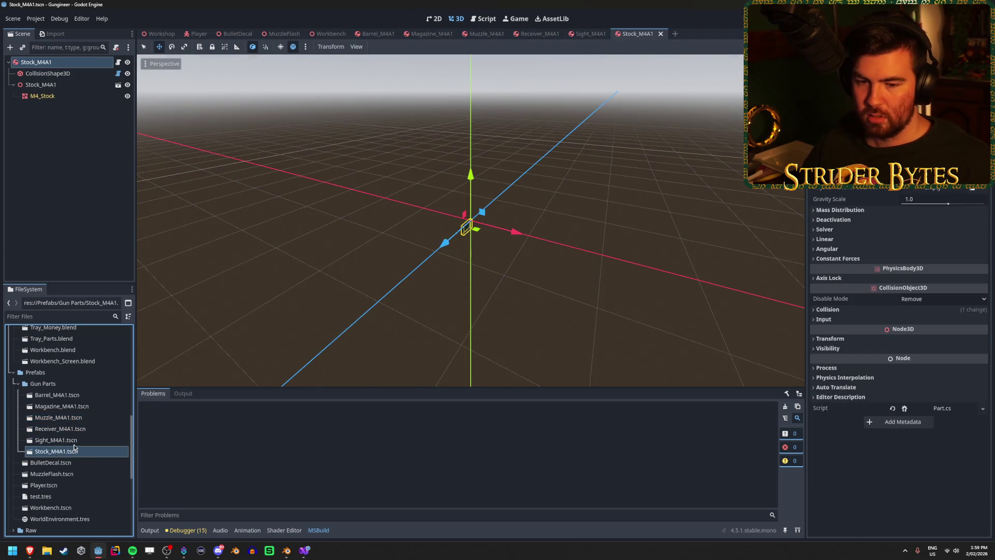
pyautogui.click(46, 384)
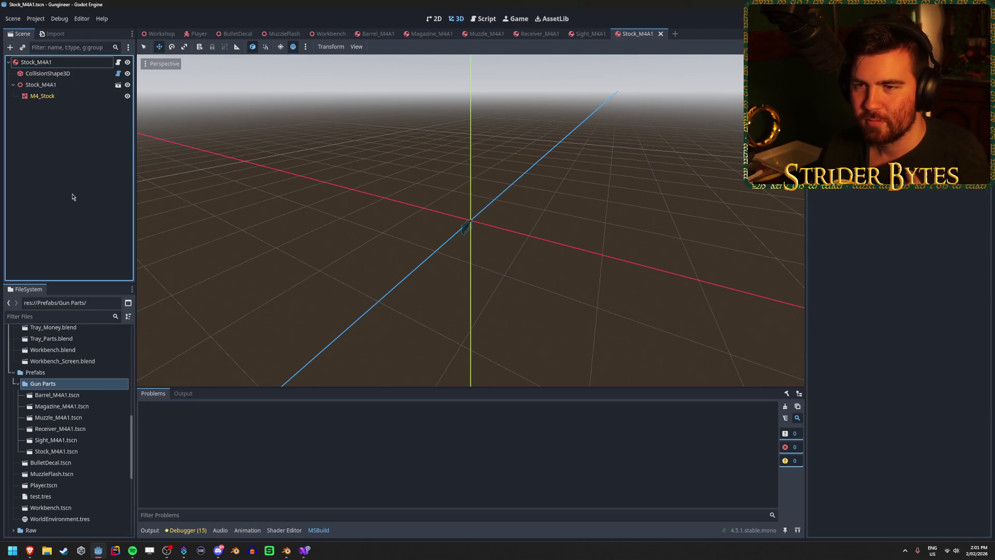
pyautogui.click(61, 86)
# Inspect the Stock_M4A1 scene's CollisionShape3D and Stock_M4A1 child nodes.
pyautogui.click(61, 89)
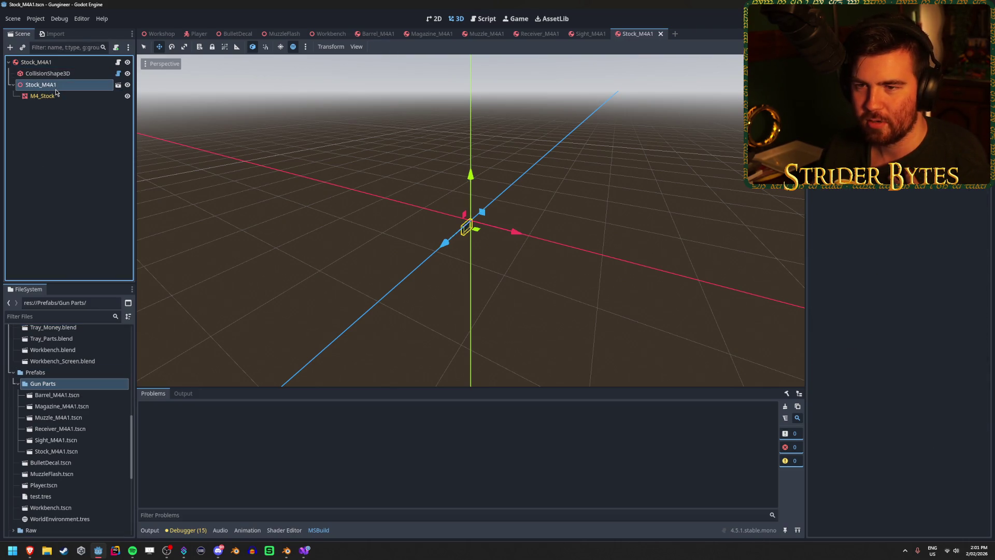
pyautogui.click(58, 89)
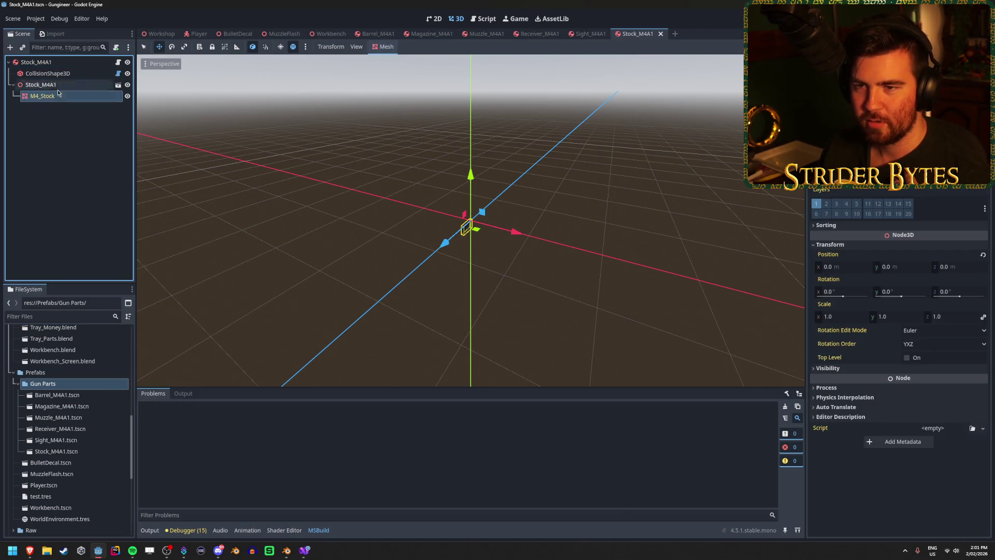
pyautogui.click(63, 156)
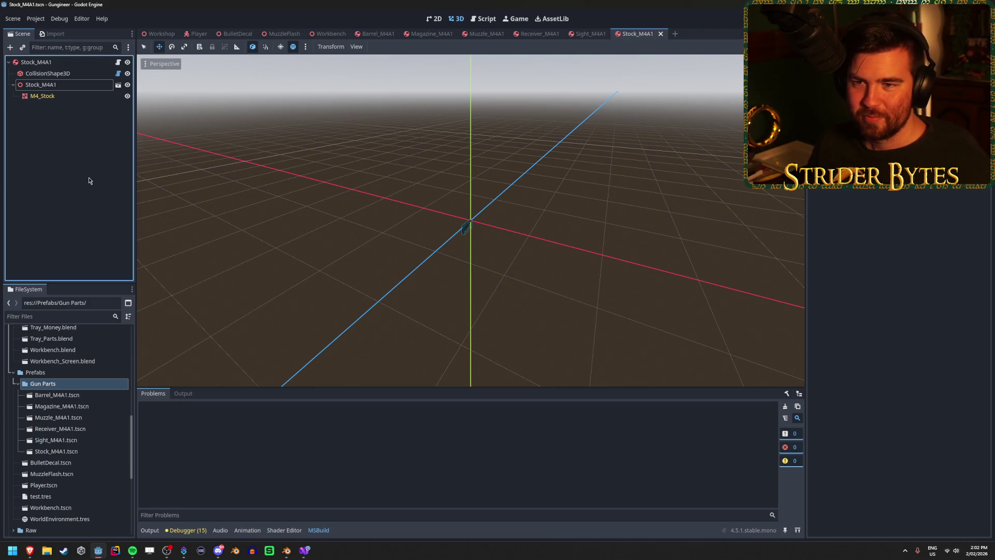
pyautogui.click(86, 89)
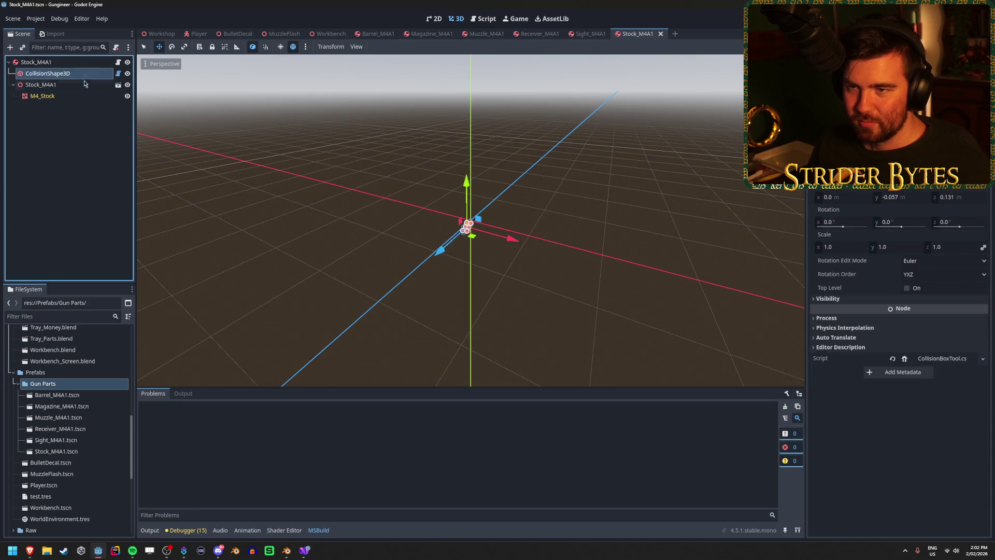
pyautogui.click(83, 88)
pyautogui.click(89, 153)
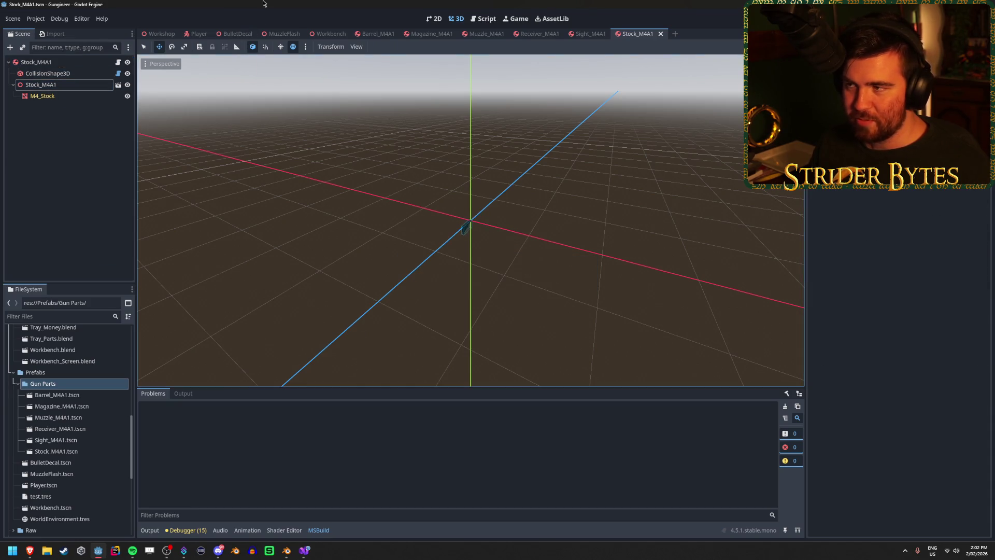
# Close the Stock, Sight, Receiver, Muzzle, Magazine and Barrel scene tabs, then switch to Visual Studio.
pyautogui.middleClick(648, 35)
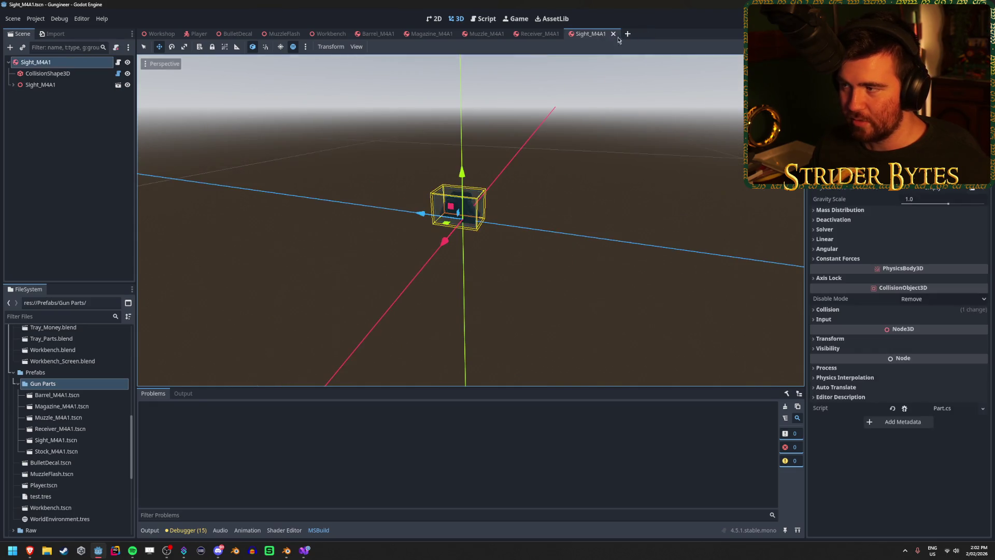
pyautogui.middleClick(588, 34)
pyautogui.middleClick(531, 35)
pyautogui.middleClick(483, 35)
pyautogui.middleClick(431, 35)
pyautogui.middleClick(387, 35)
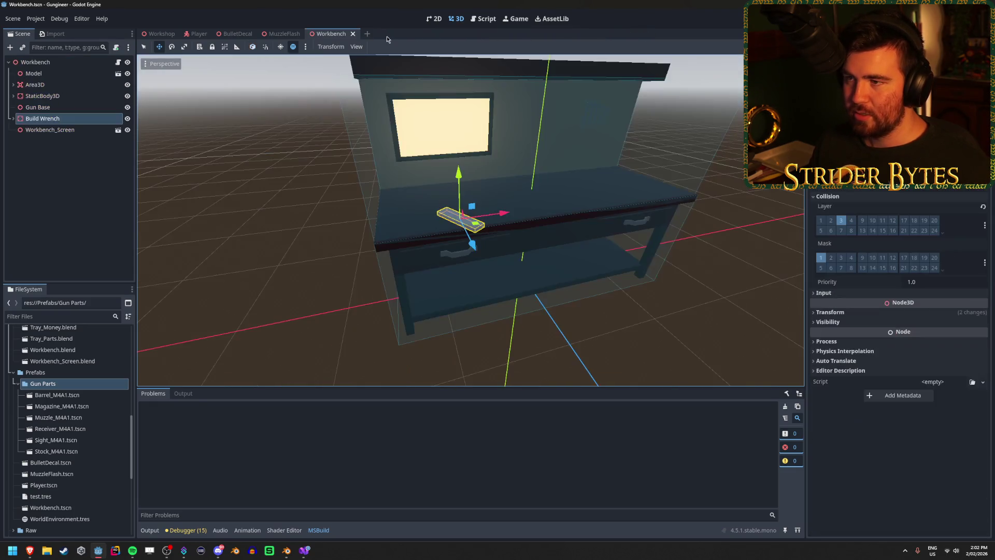
pyautogui.click(304, 550)
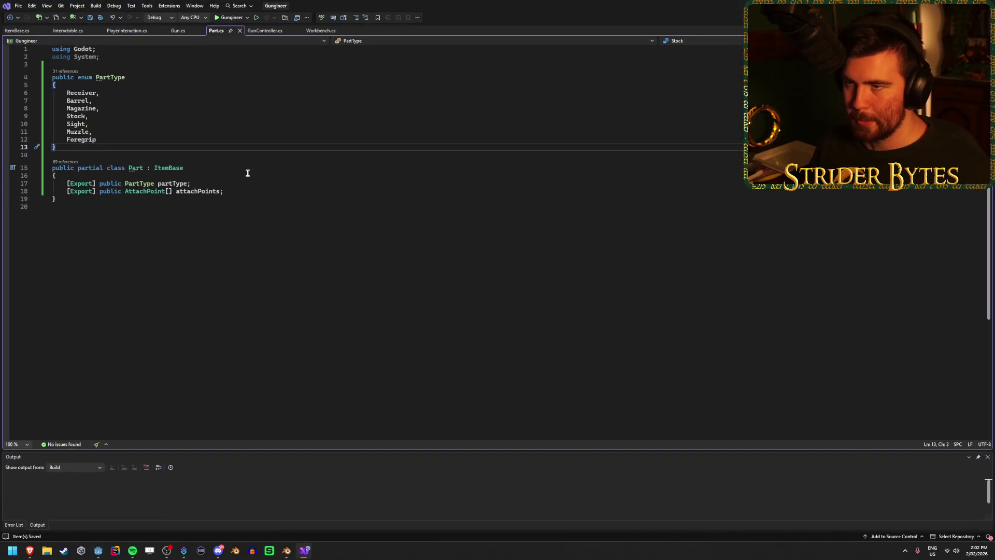
# Uncomment the Freeze, ApplyImpulse and CollisionLayer lines in PlayerInteraction's Drop method and save.
pyautogui.click(120, 31)
pyautogui.scroll(-10, 136, 360)
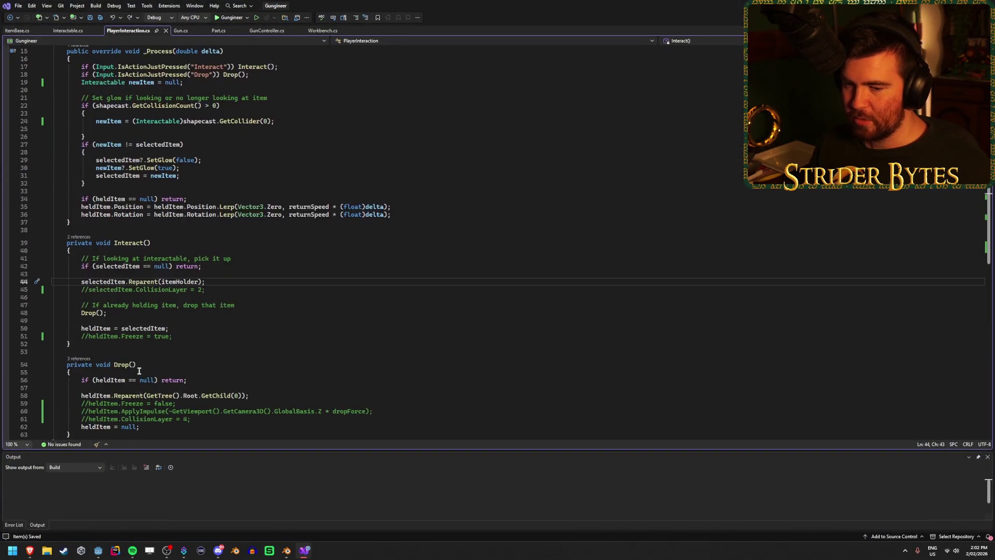
pyautogui.scroll(2, 136, 360)
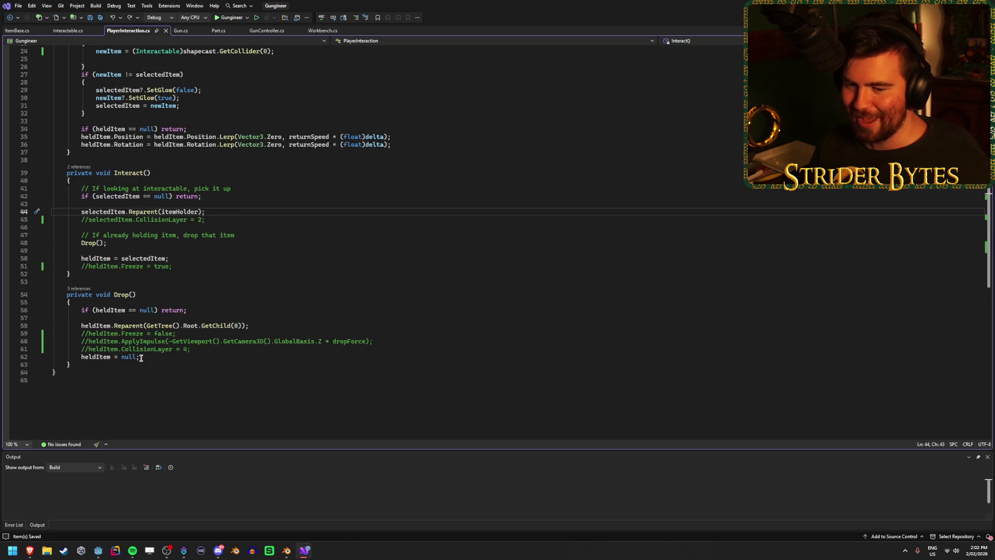
pyautogui.click(89, 350)
pyautogui.press('BackSpace')
pyautogui.press('BackSpace')
pyautogui.press('Up')
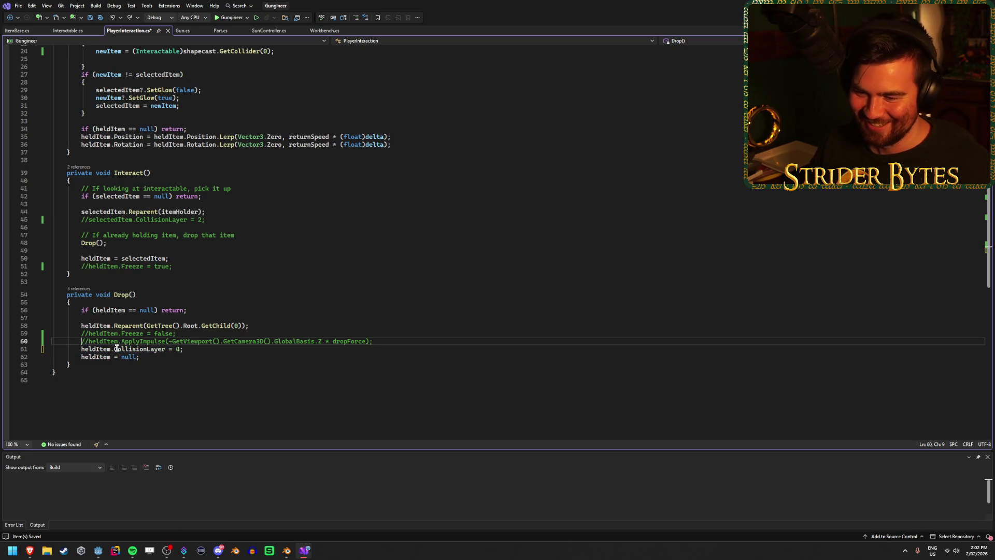
pyautogui.press('BackSpace')
pyautogui.press('BackSpace')
pyautogui.press('Up')
pyautogui.press('BackSpace')
pyautogui.press('BackSpace')
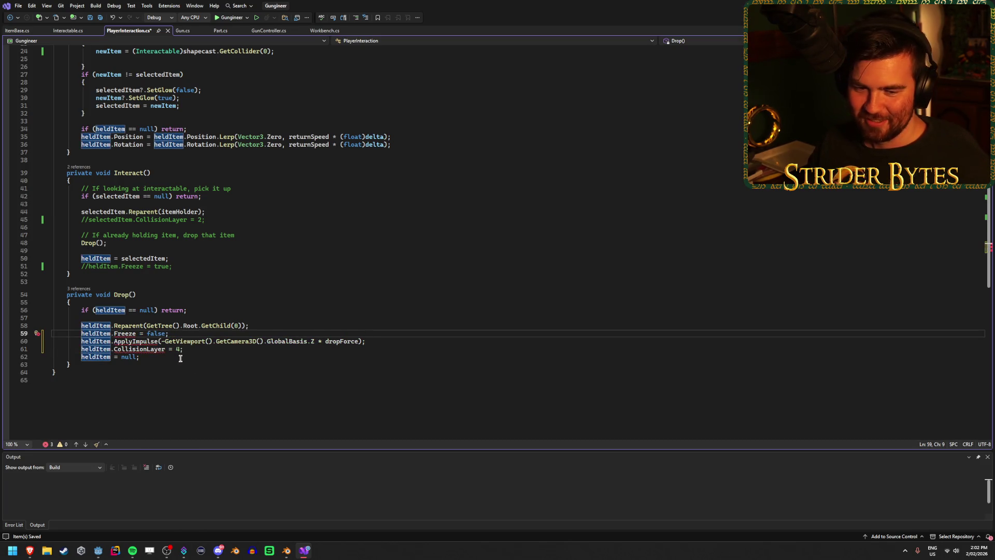
pyautogui.click(244, 358)
pyautogui.hotkey('ctrl', 's')
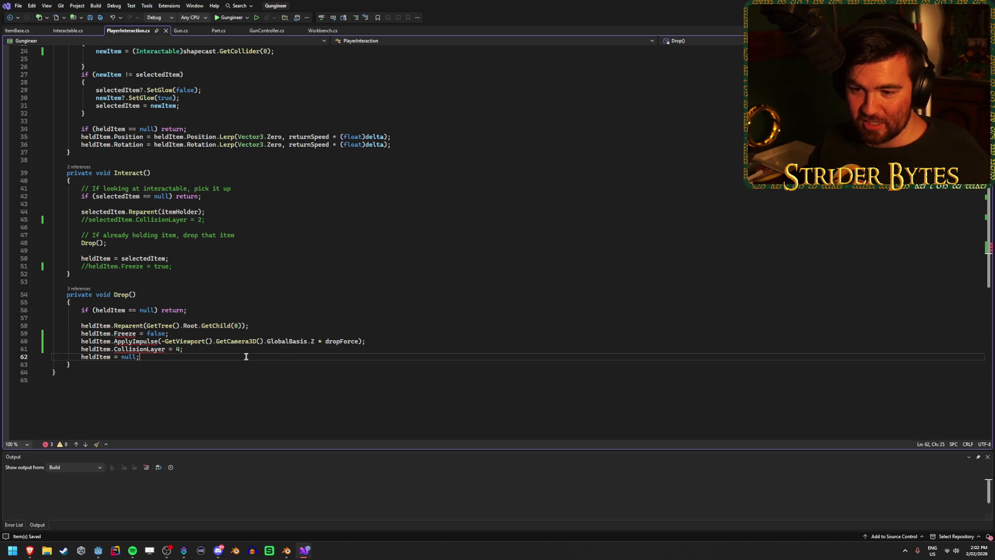
pyautogui.click(245, 350)
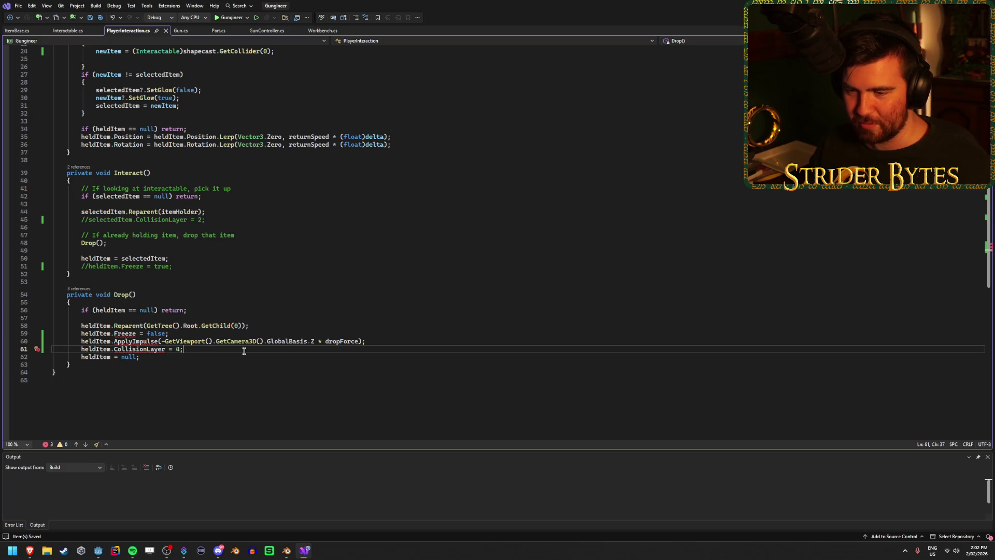
# Change heldItem's declared type from Interactable to ItemBase and save.
pyautogui.keyDown('ctrl'); pyautogui.click(103, 351); pyautogui.keyUp('ctrl')
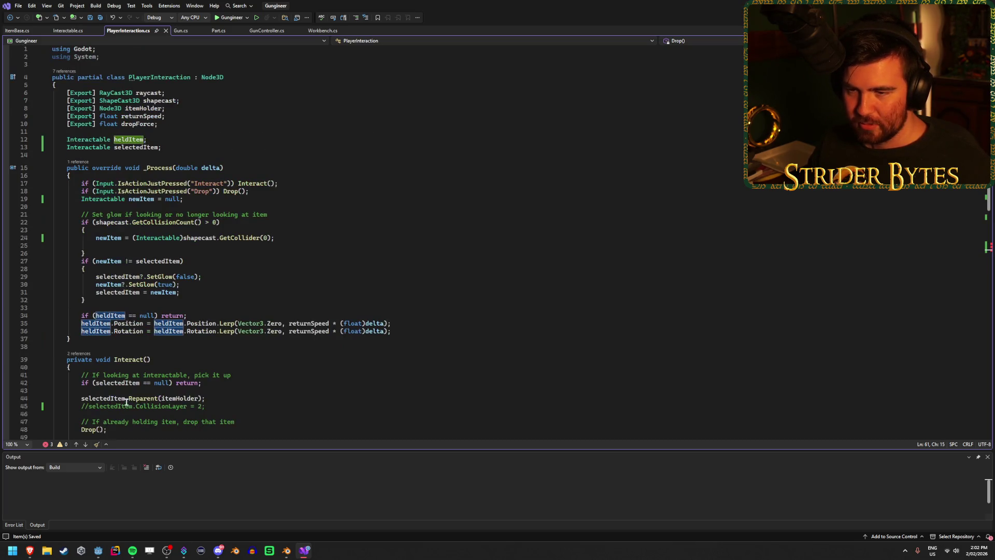
pyautogui.doubleClick(82, 143)
pyautogui.write('ItemBase')
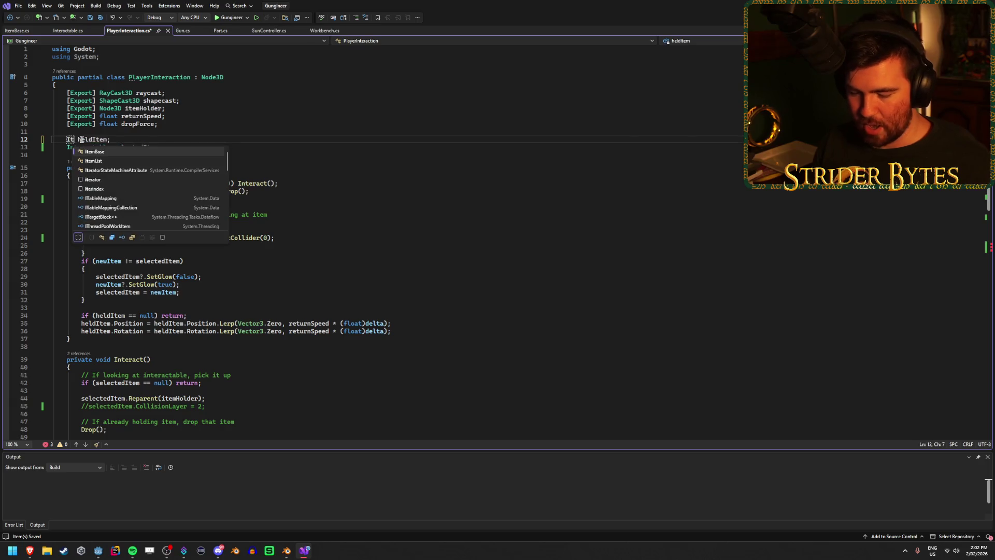
pyautogui.click(197, 142)
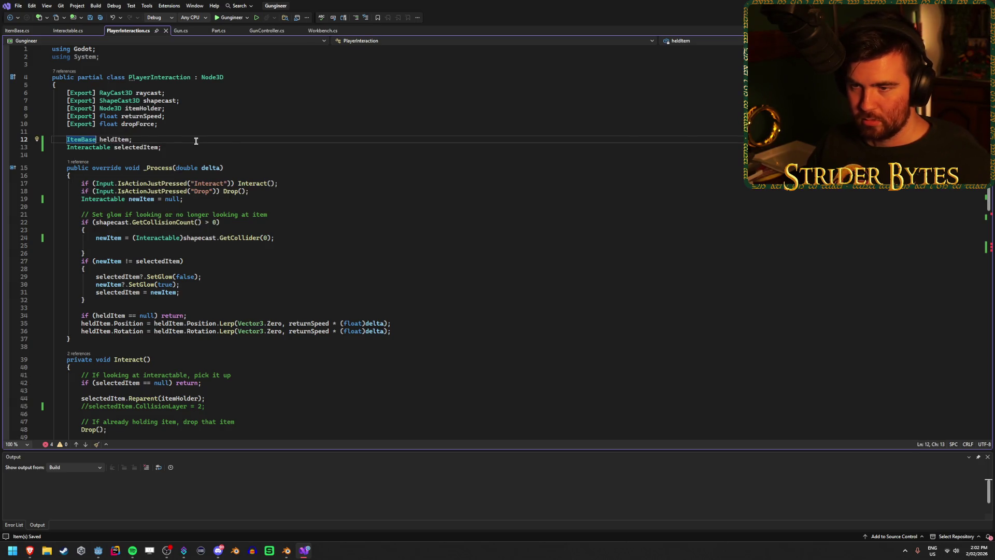
pyautogui.hotkey('ctrl', 's')
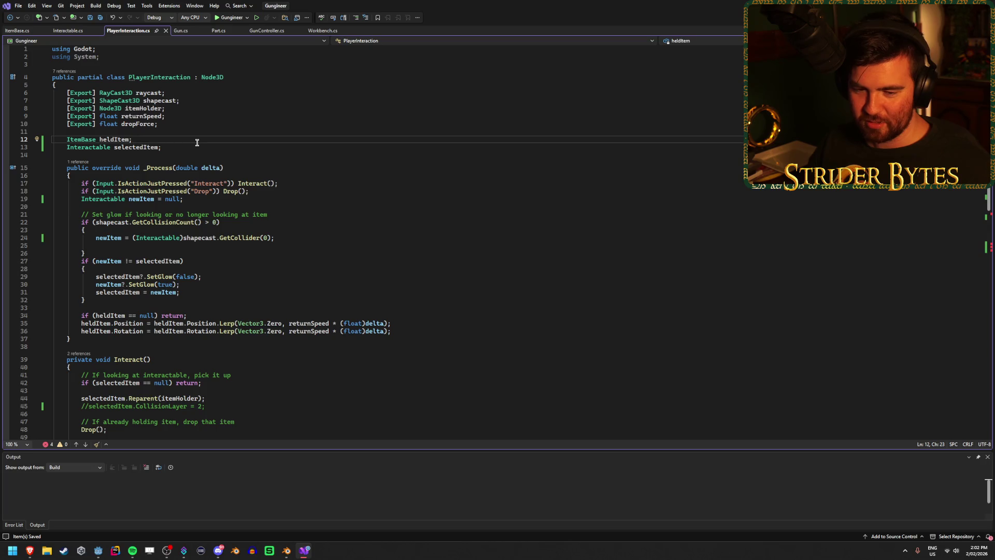
# Make Drop's Freeze line use heldItem.rb.Freeze and save PlayerInteraction.cs.
pyautogui.scroll(-4, 267, 216)
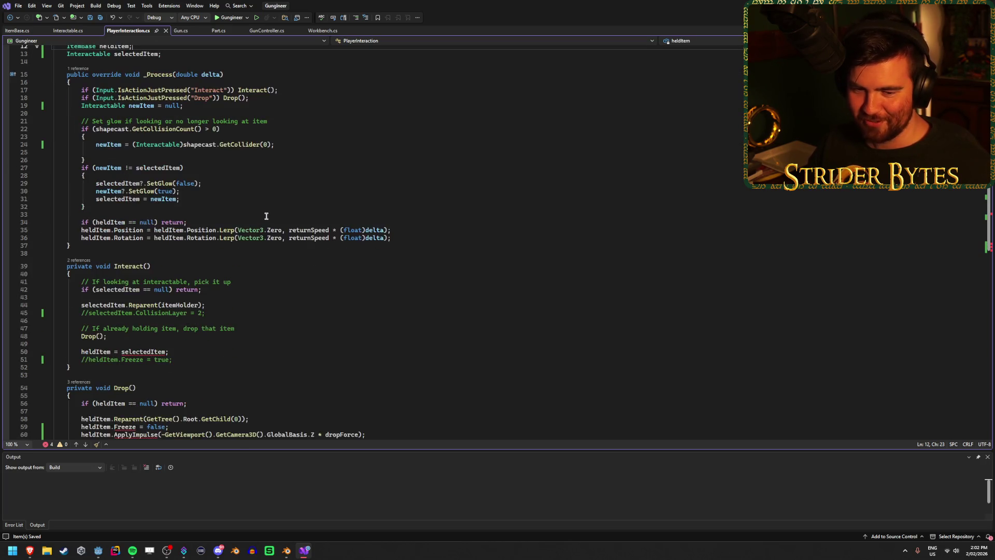
pyautogui.scroll(-6, 266, 215)
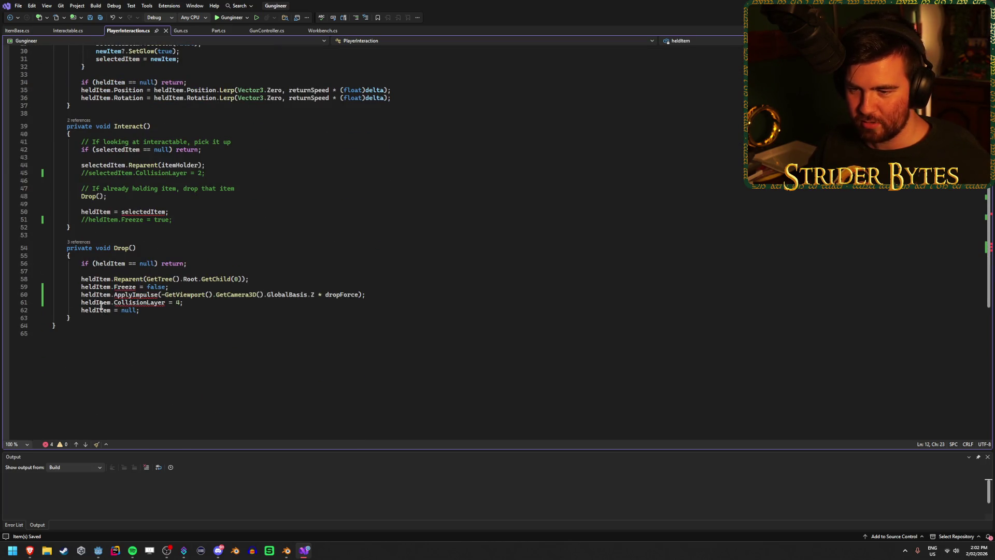
pyautogui.click(114, 287)
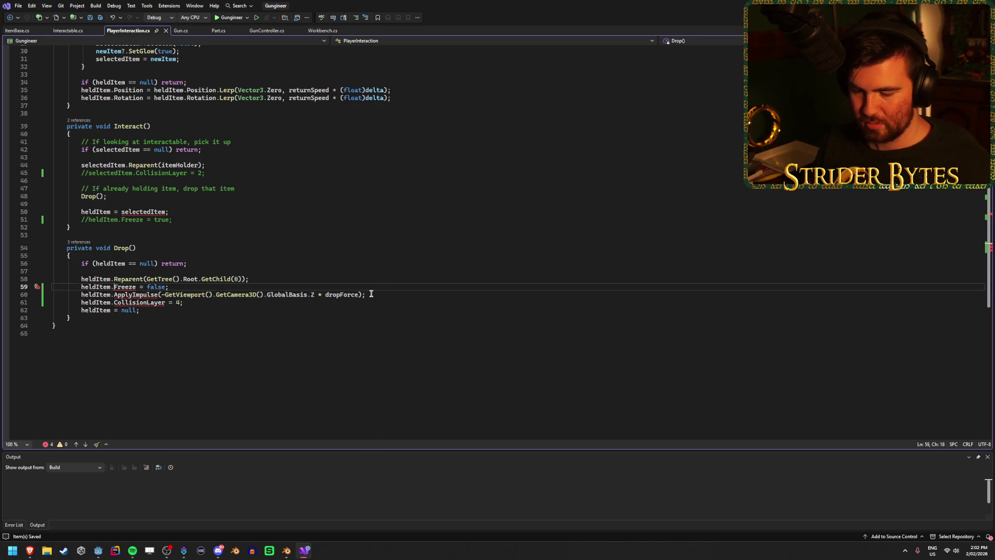
pyautogui.write('rb.')
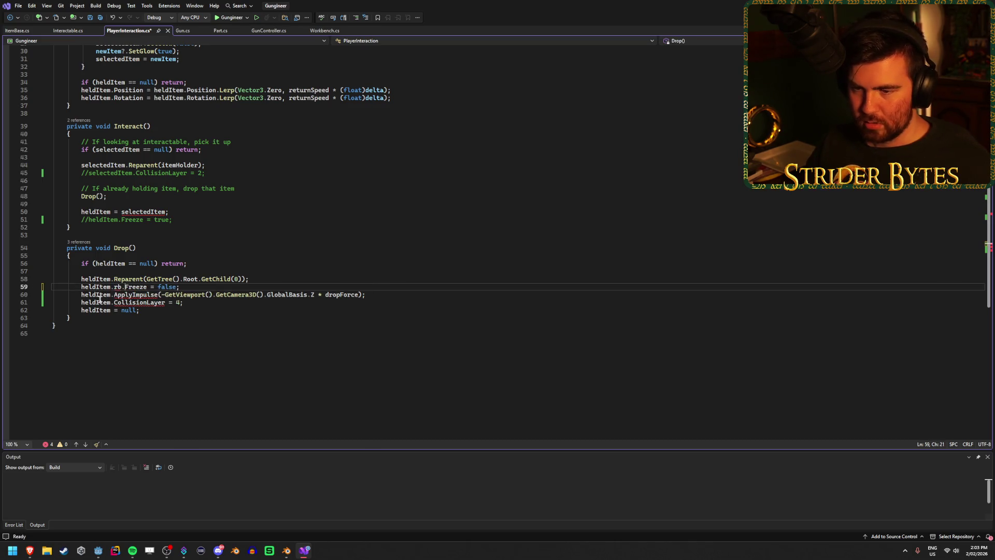
pyautogui.moveTo(118, 287)
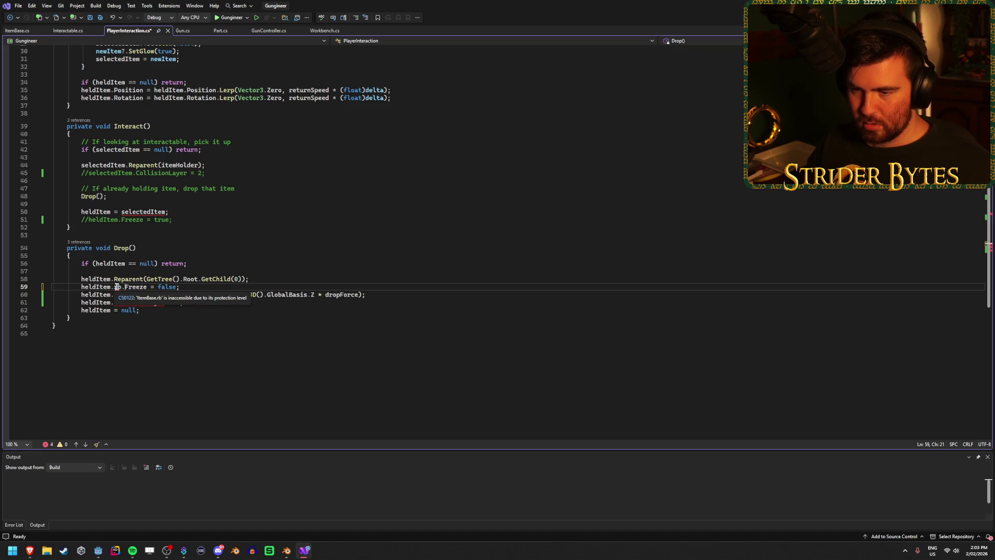
pyautogui.hotkey('ctrl', 's')
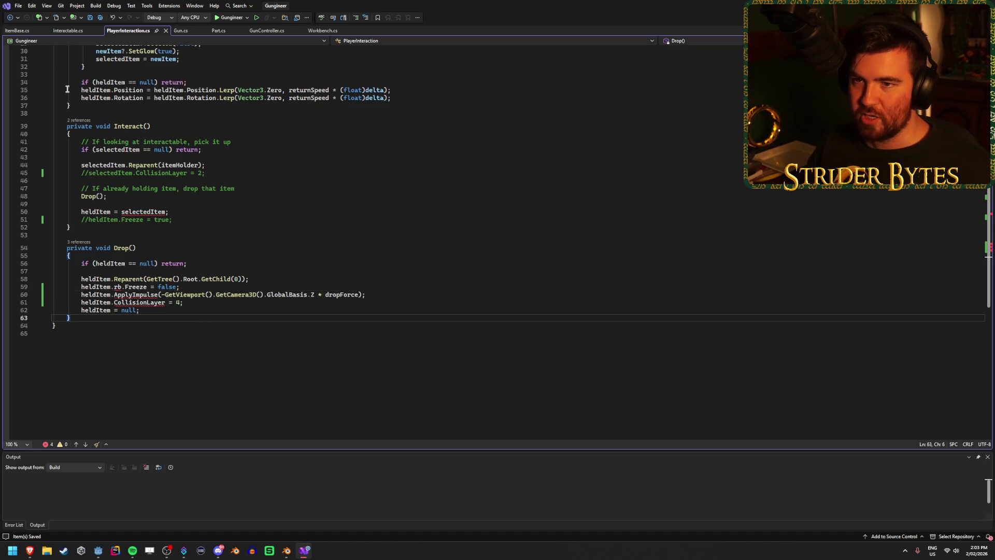
# Make ItemBase's rb RigidBody3D field public.
pyautogui.hotkey('ctrl', 'Tab')
pyautogui.hotkey('ctrl', 'Tab')
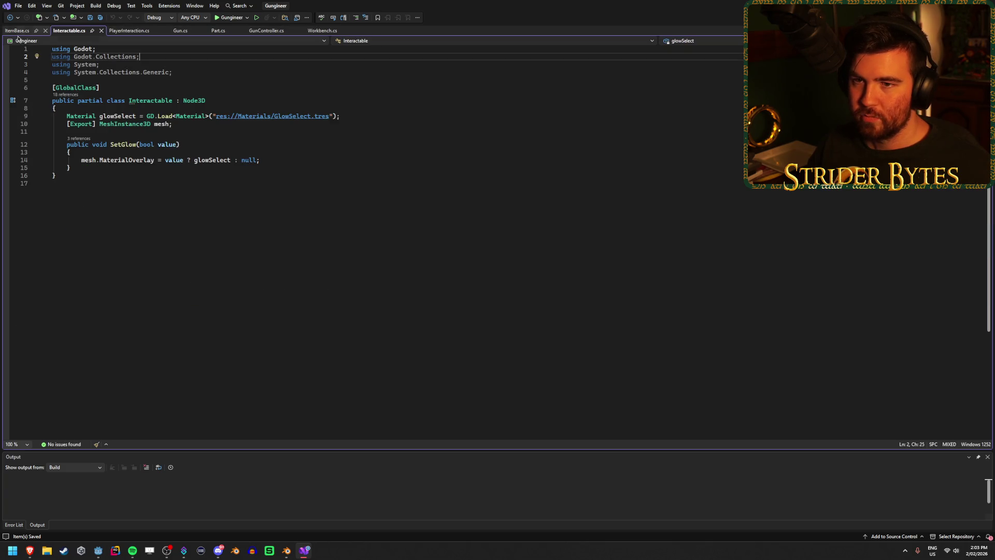
pyautogui.click(99, 92)
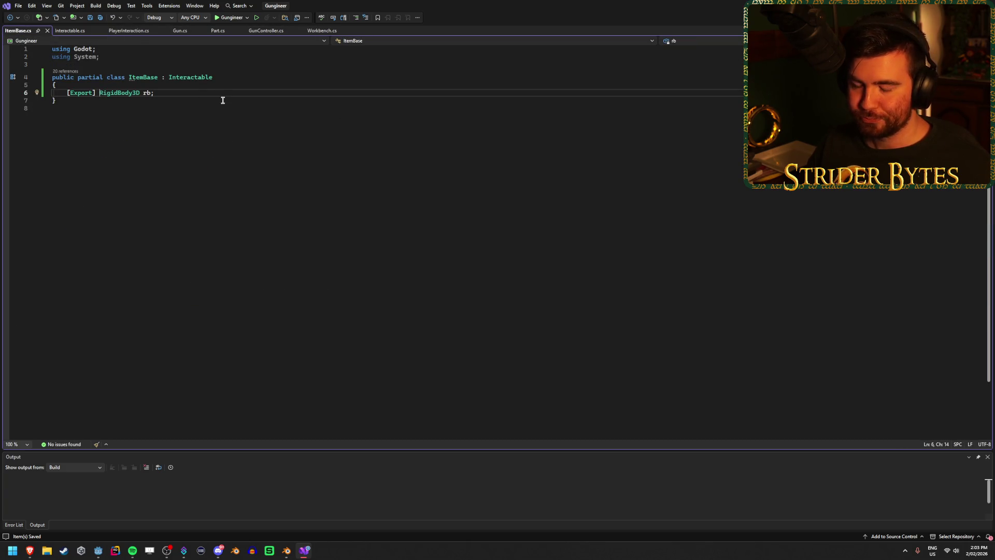
pyautogui.write('public')
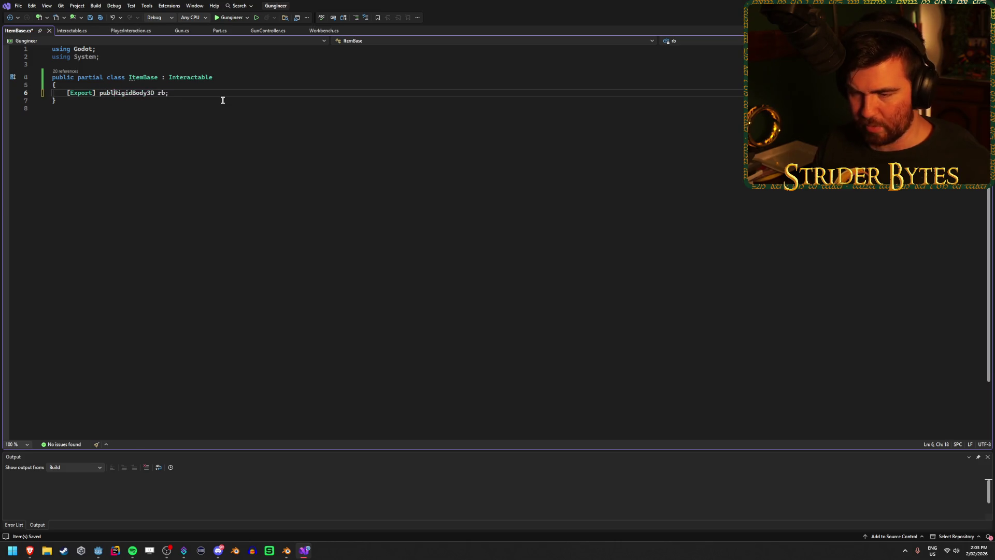
pyautogui.click(223, 100)
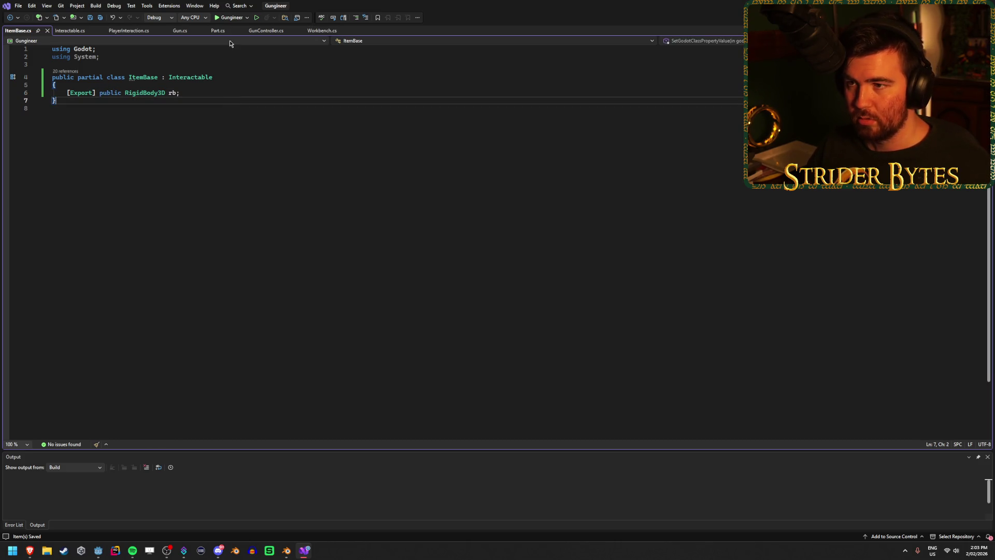
pyautogui.click(269, 32)
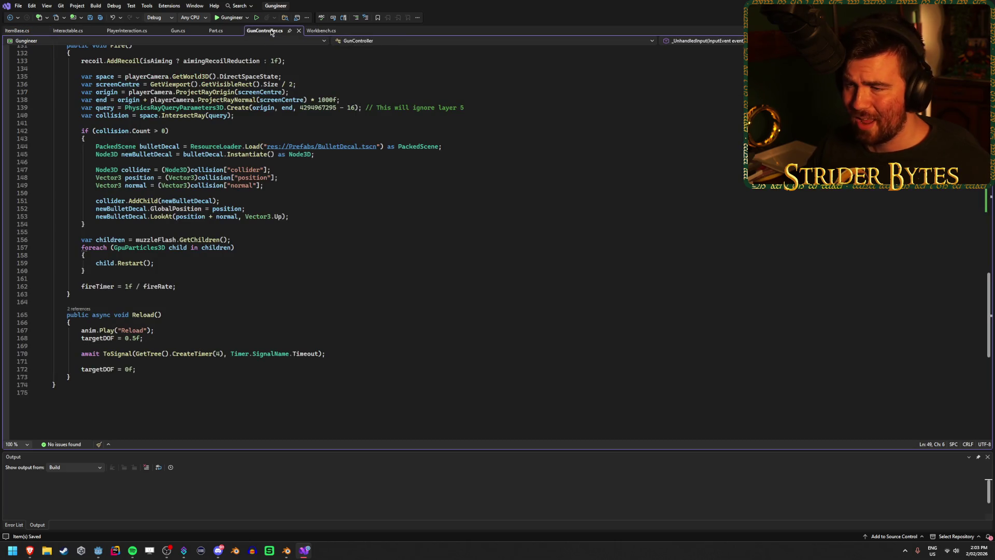
# Retype rb on Drop's Freeze line, save, and inspect the ApplyImpulse and CollisionLayer errors.
pyautogui.click(123, 32)
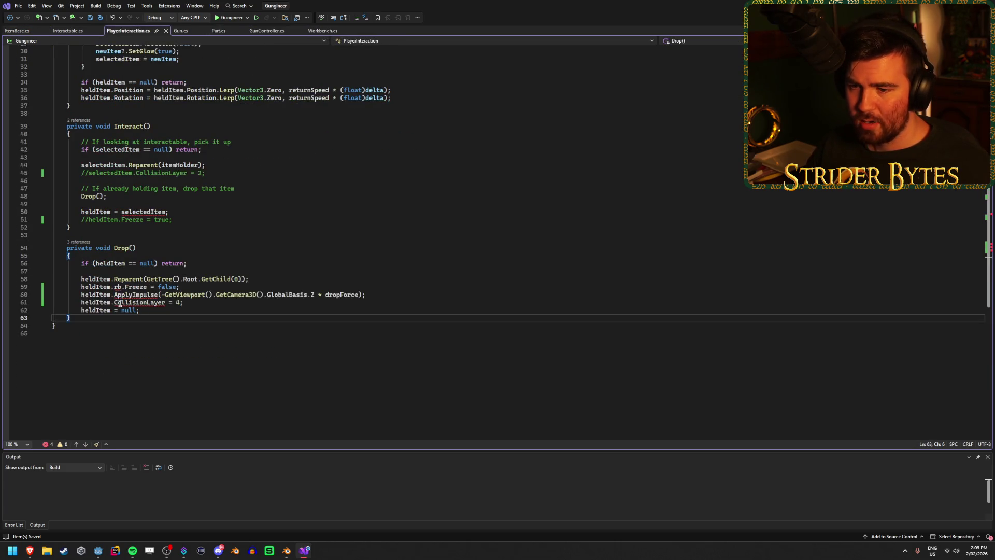
pyautogui.click(122, 288)
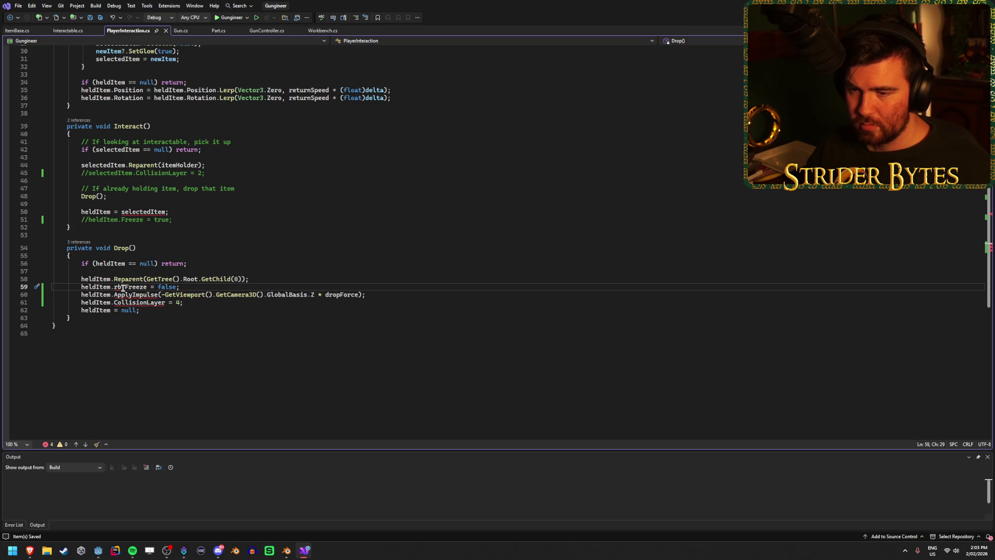
pyautogui.press('BackSpace')
pyautogui.press('BackSpace')
pyautogui.write('rb')
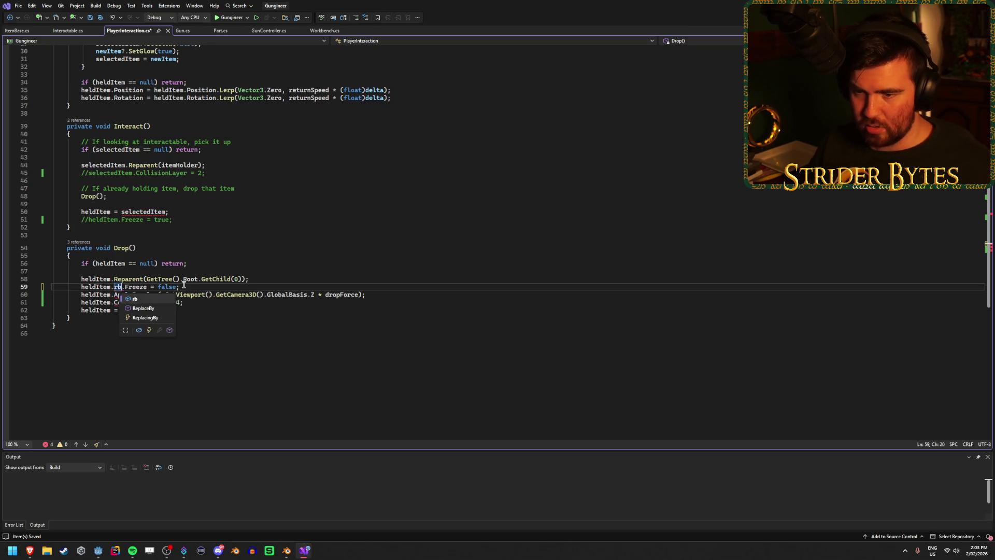
pyautogui.click(184, 285)
pyautogui.hotkey('ctrl', 's')
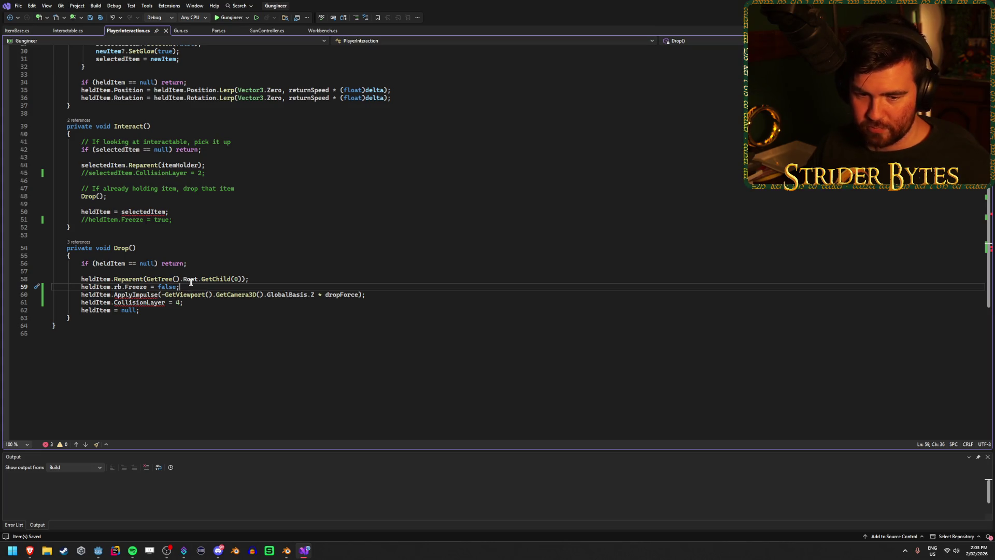
pyautogui.click(165, 302)
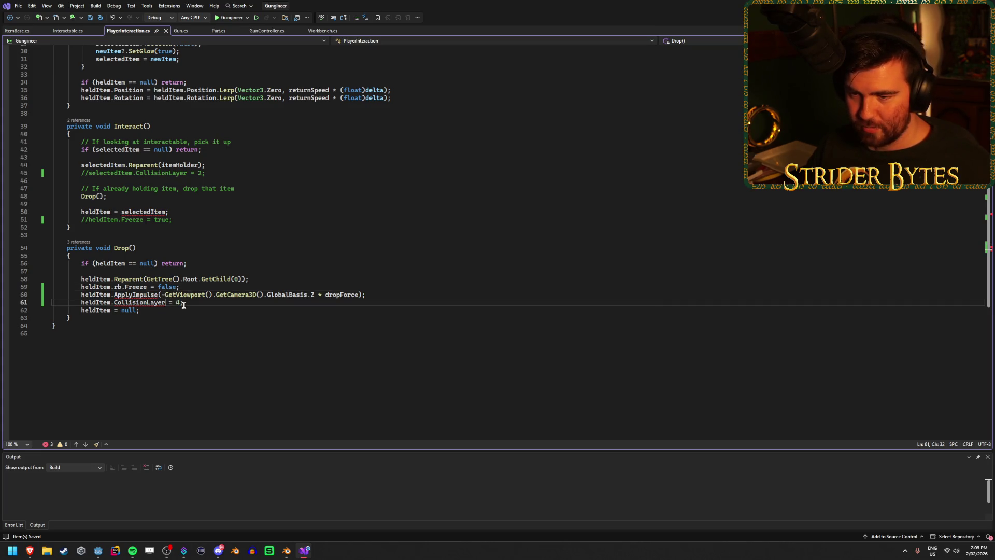
pyautogui.click(132, 294)
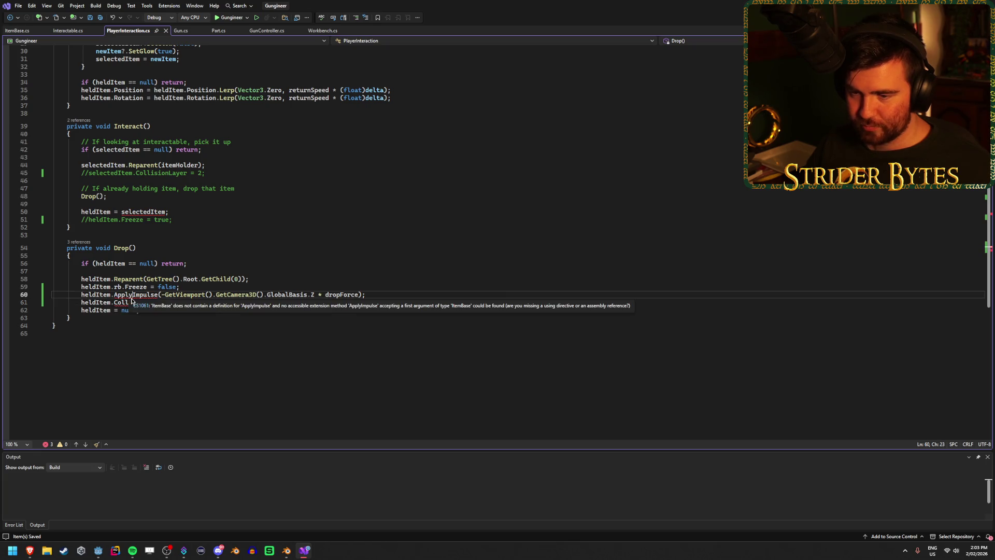
pyautogui.click(186, 349)
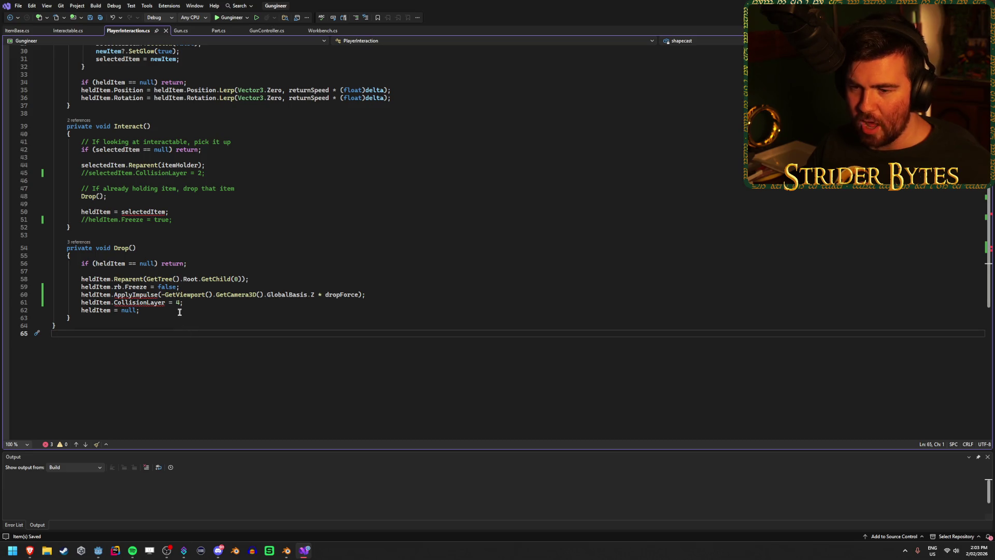
# Insert rb. before CollisionLayer on line 61 and after heldItem on line 60, then save.
pyautogui.click(235, 312)
pyautogui.click(175, 327)
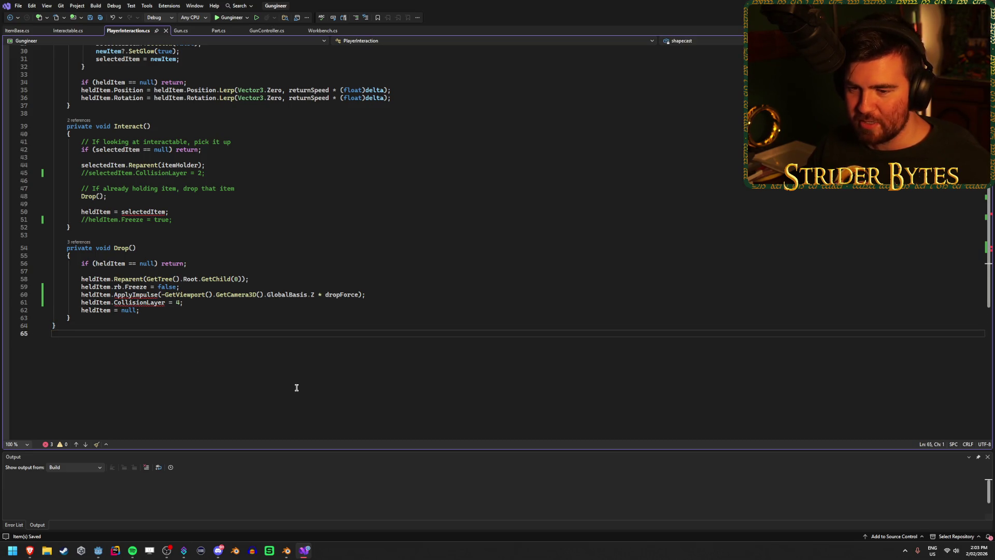
pyautogui.click(213, 309)
pyautogui.click(228, 305)
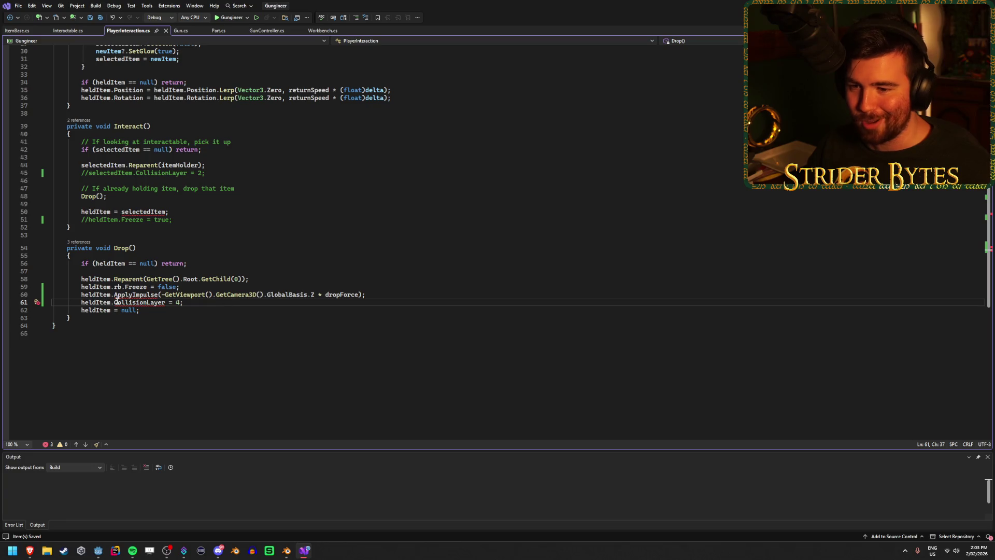
pyautogui.hotkey('ctrl', 'Left')
pyautogui.hotkey('ctrl', 'Left')
pyautogui.hotkey('ctrl', 'Left')
pyautogui.write('rb.')
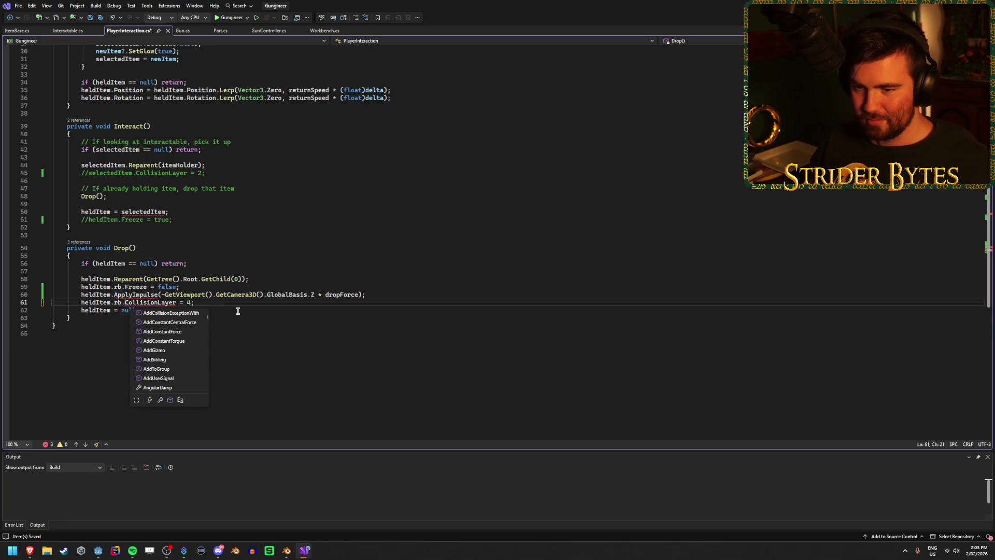
pyautogui.click(233, 310)
pyautogui.click(114, 295)
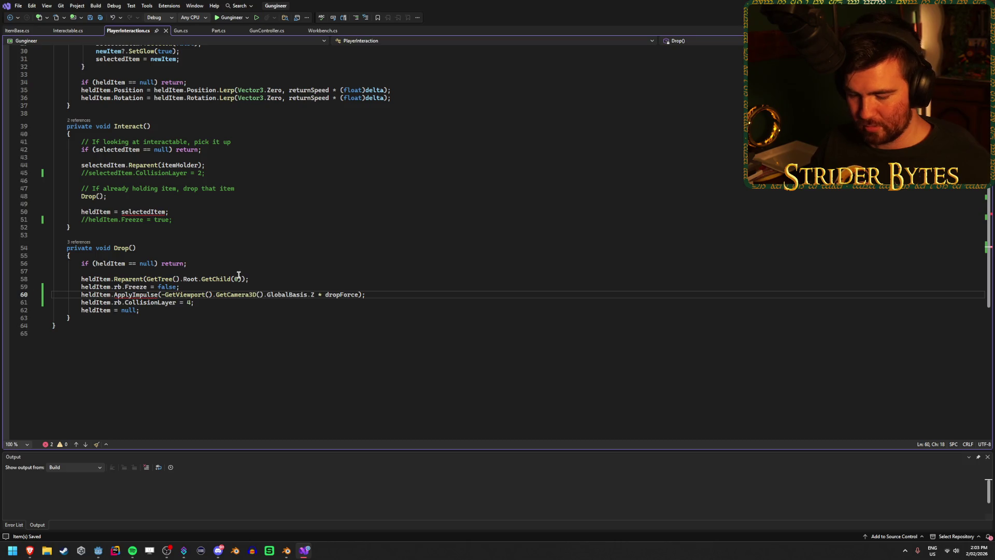
pyautogui.write('rb. =')
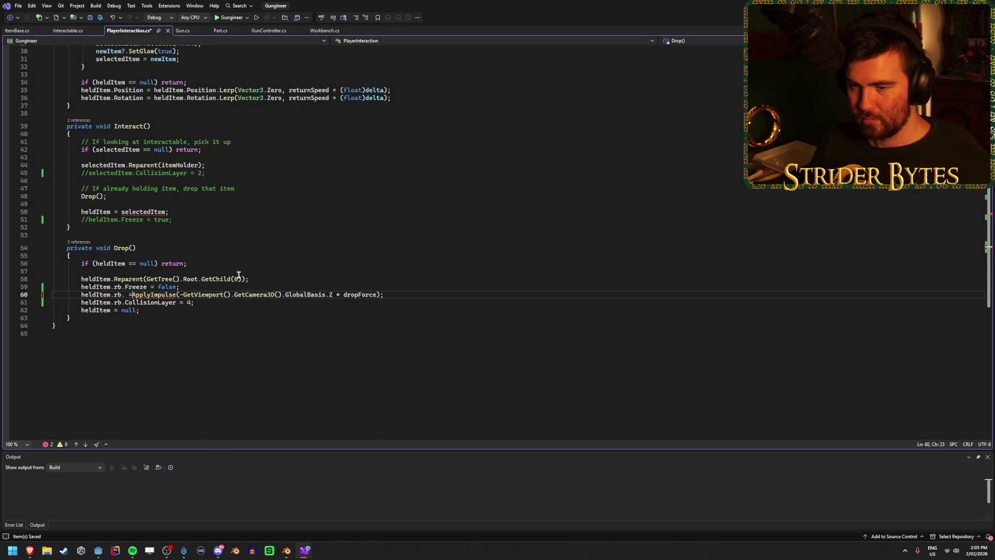
pyautogui.press('BackSpace')
pyautogui.press('BackSpace')
pyautogui.hotkey('ctrl', 's')
pyautogui.click(297, 267)
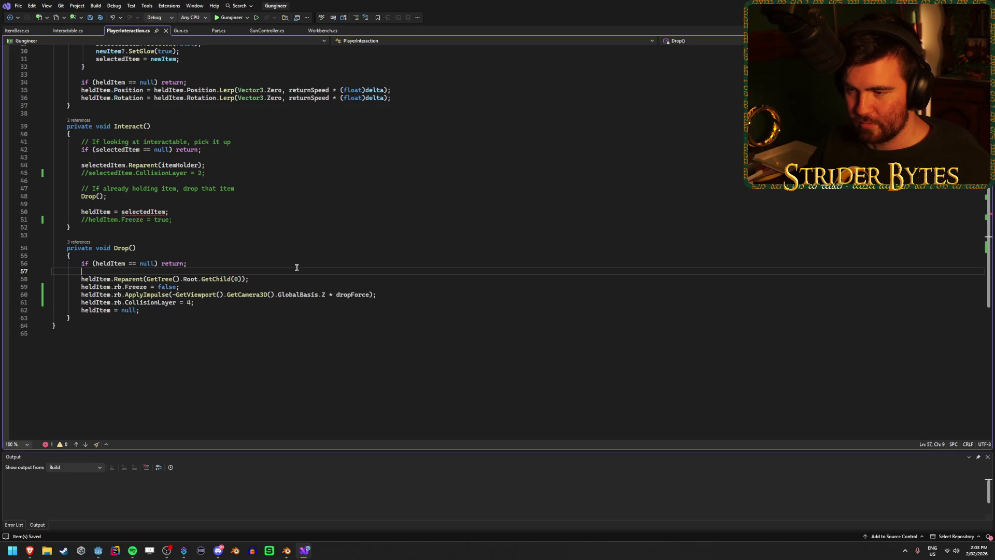
pyautogui.scroll(2, 296, 268)
pyautogui.click(211, 251)
# Uncomment Interact's Freeze line 51 and CollisionLayer = 2 line 45, then save.
pyautogui.click(197, 257)
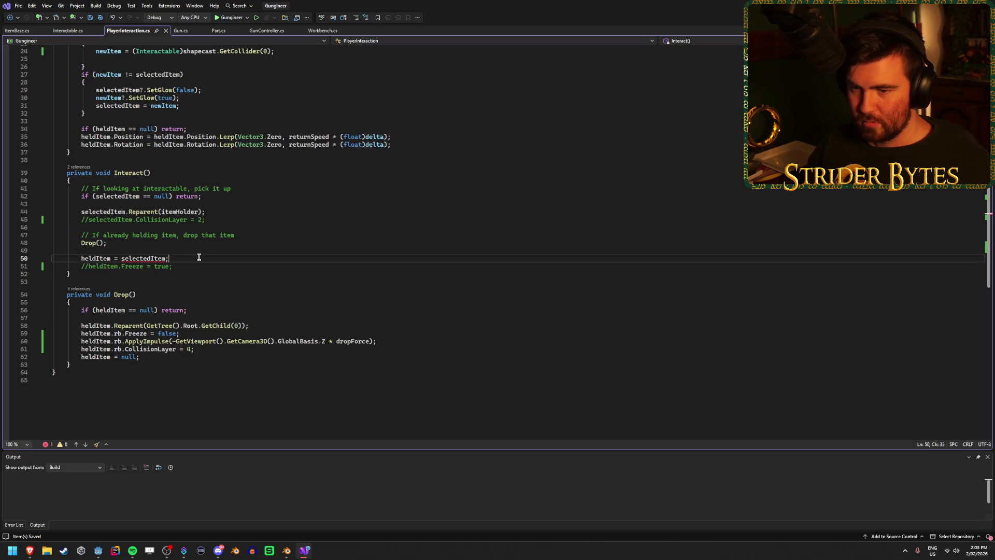
pyautogui.click(88, 266)
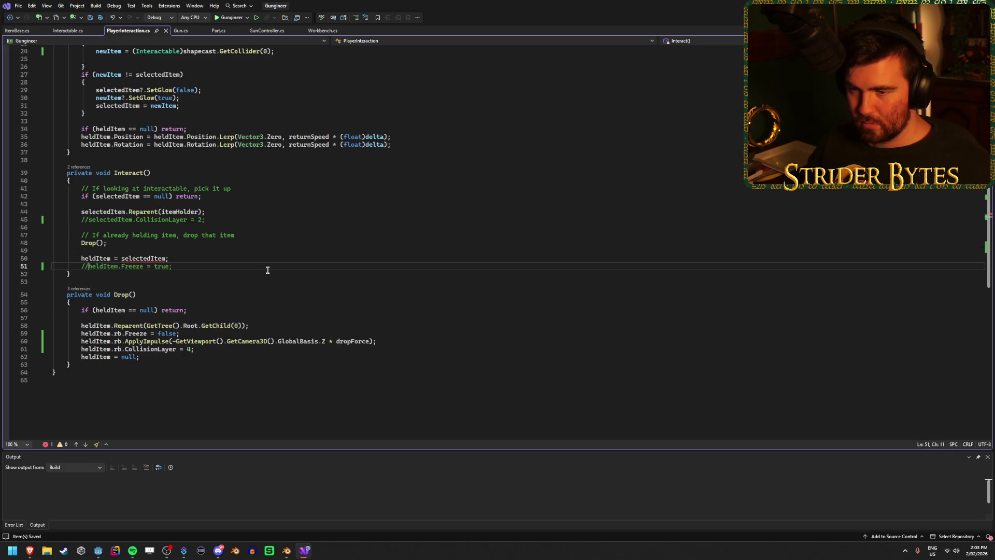
pyautogui.press('BackSpace')
pyautogui.press('BackSpace')
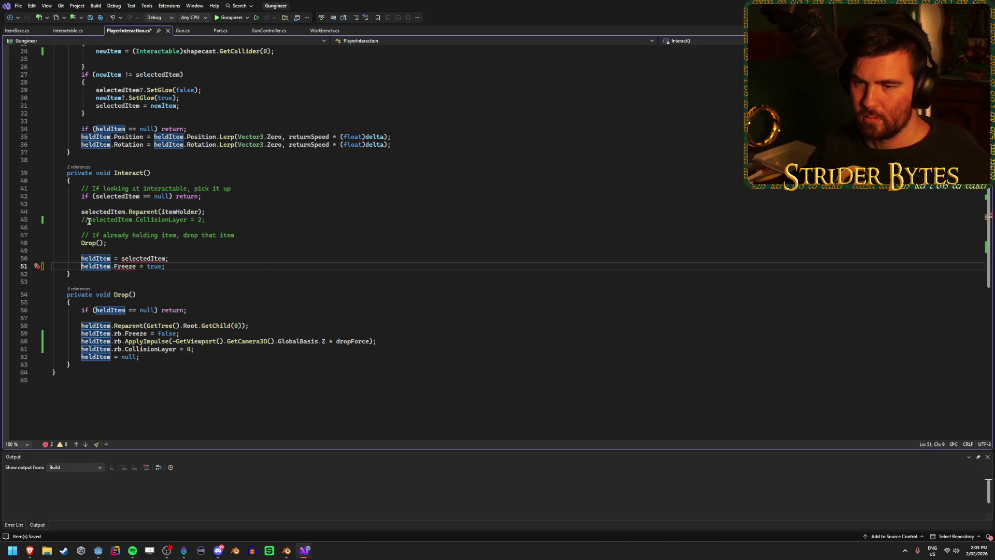
pyautogui.click(209, 220)
pyautogui.press('Home')
pyautogui.press('Delete')
pyautogui.press('Delete')
pyautogui.hotkey('ctrl', 's')
# Change line 51 to heldItem.rb.Freeze, save, and inspect the selectedItem CollisionLayer type error.
pyautogui.click(114, 266)
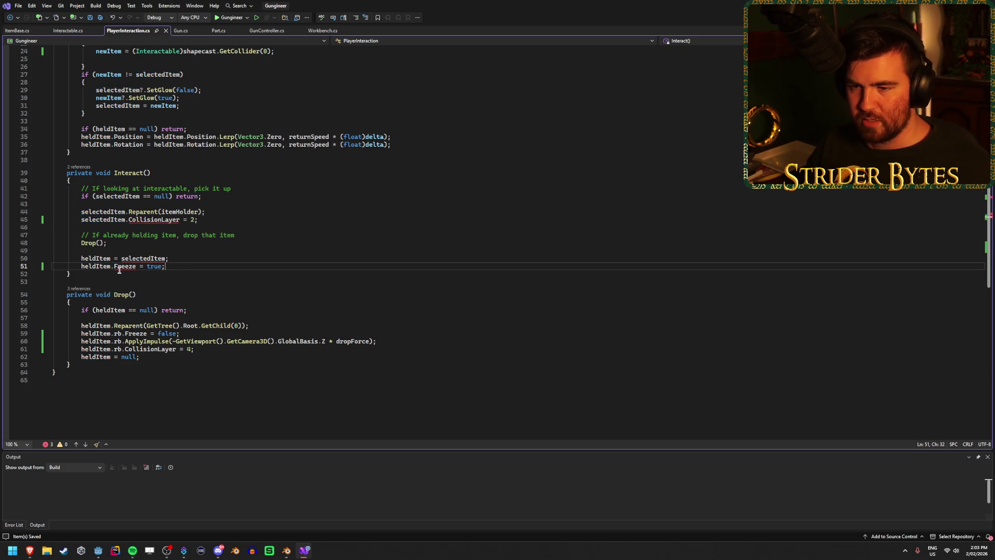
pyautogui.write('rb.')
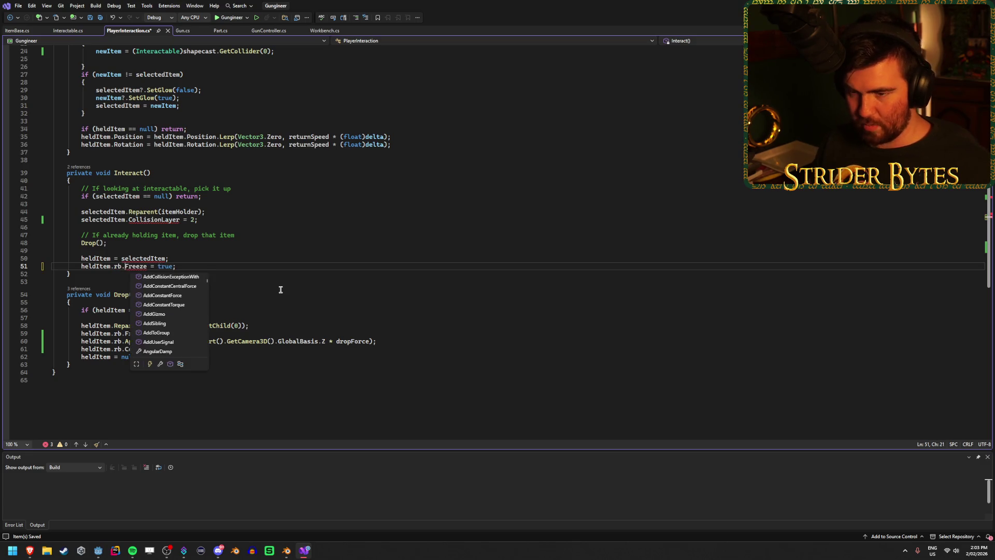
pyautogui.hotkey('ctrl', 's')
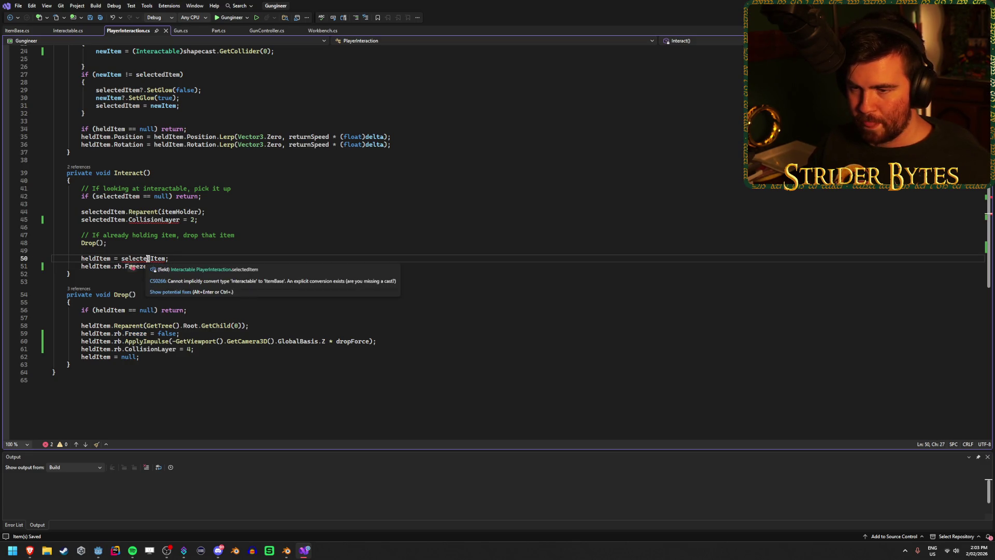
pyautogui.click(112, 219)
pyautogui.click(184, 219)
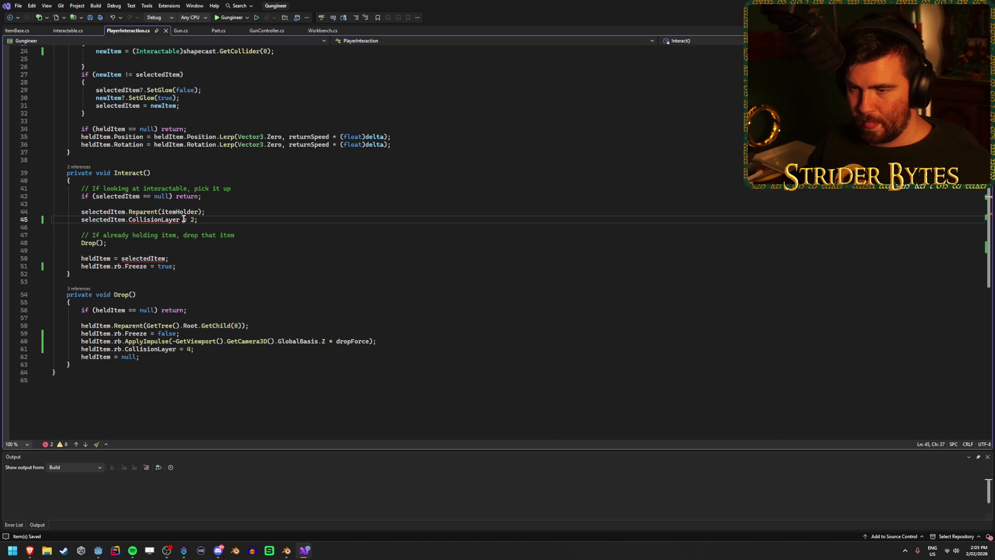
pyautogui.click(242, 212)
pyautogui.scroll(3, 240, 212)
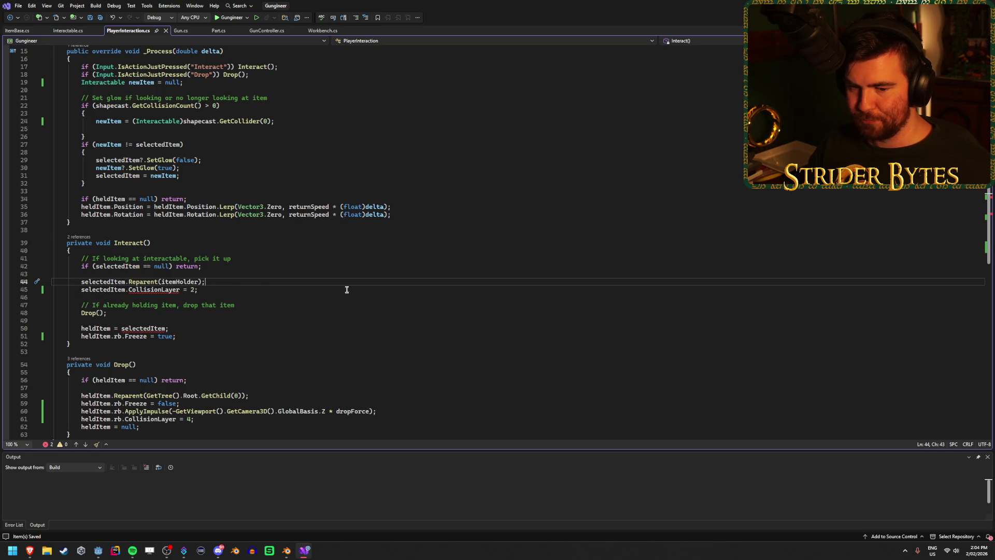
pyautogui.click(271, 311)
pyautogui.click(271, 288)
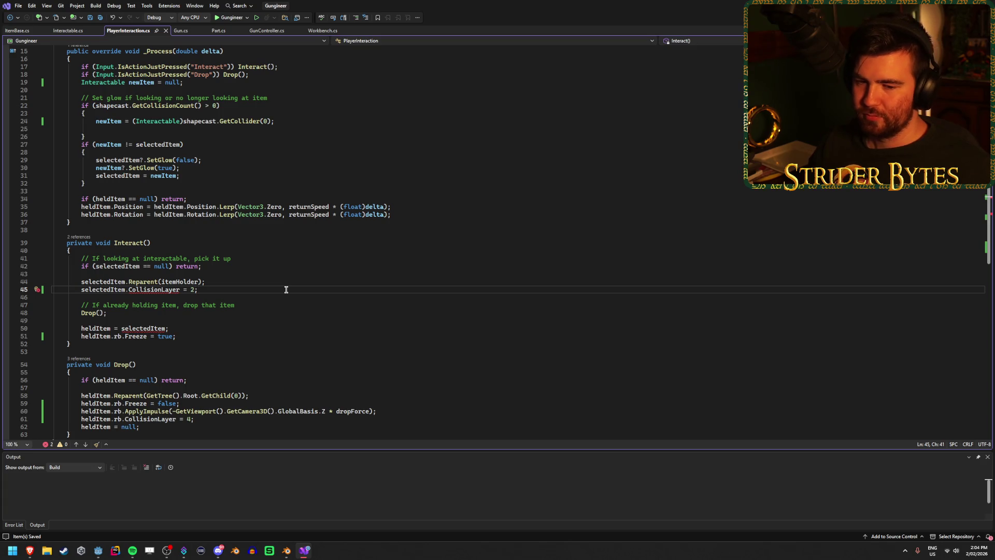
# Review the uses of selectedItem, the line-42 null check and the line-44 Reparent call in Interact().
pyautogui.click(117, 291)
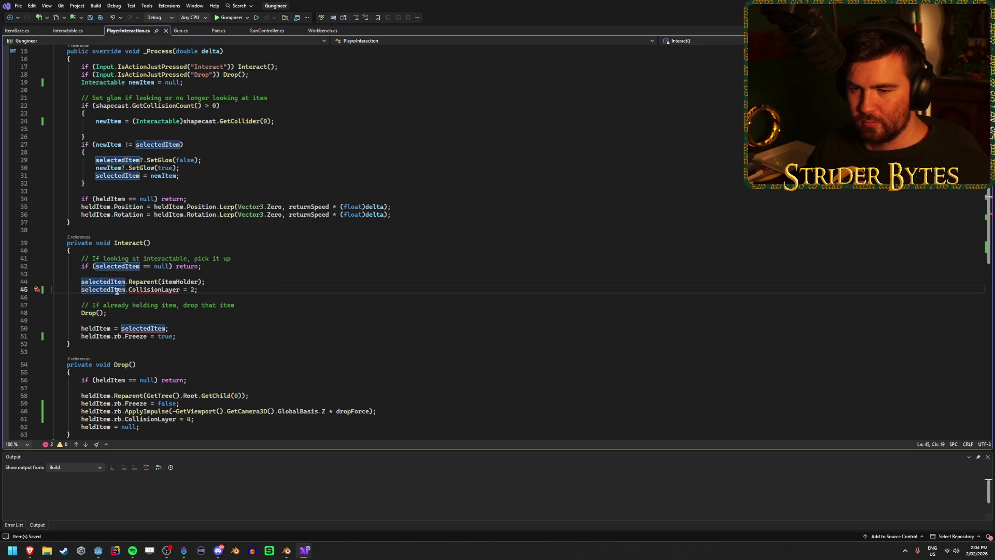
pyautogui.click(120, 282)
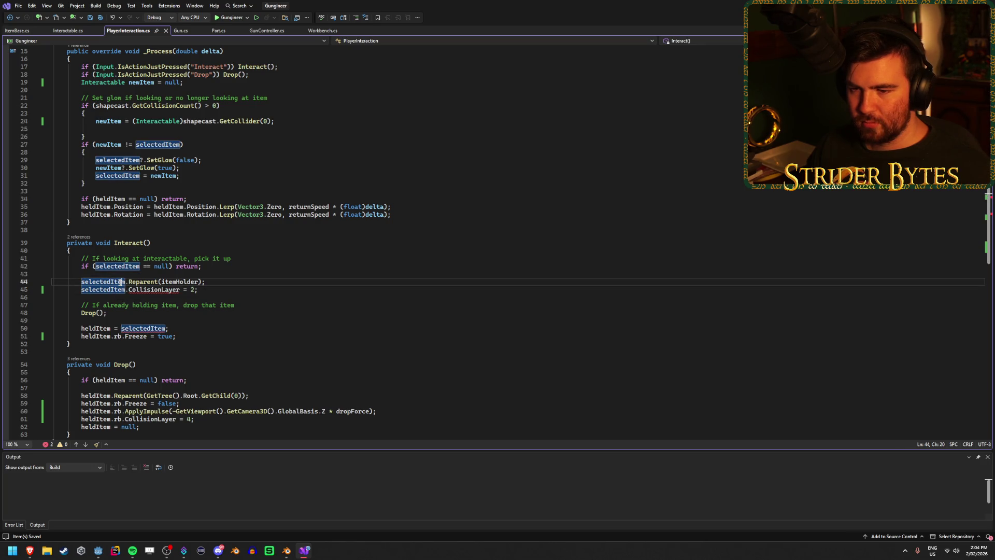
pyautogui.click(107, 266)
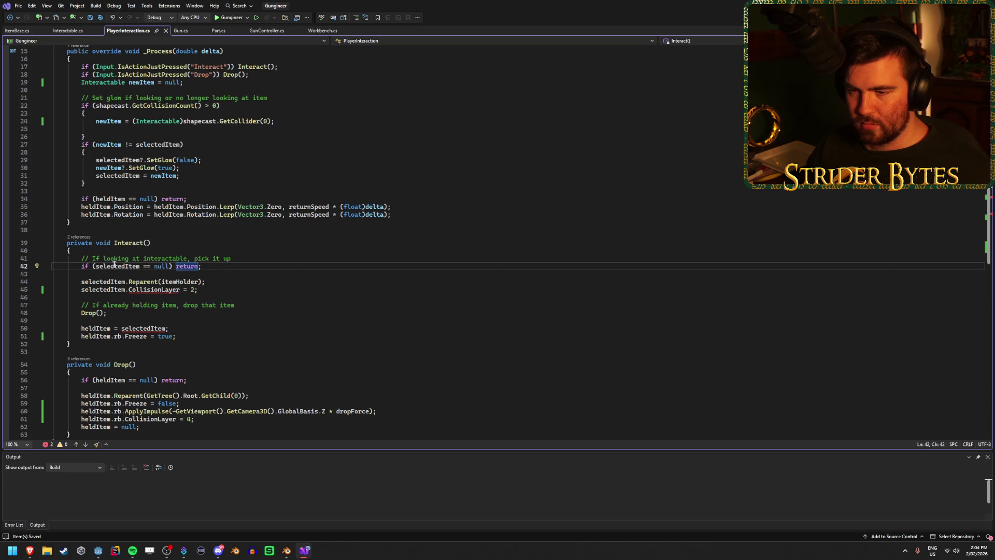
pyautogui.click(202, 266)
pyautogui.scroll(5, 202, 266)
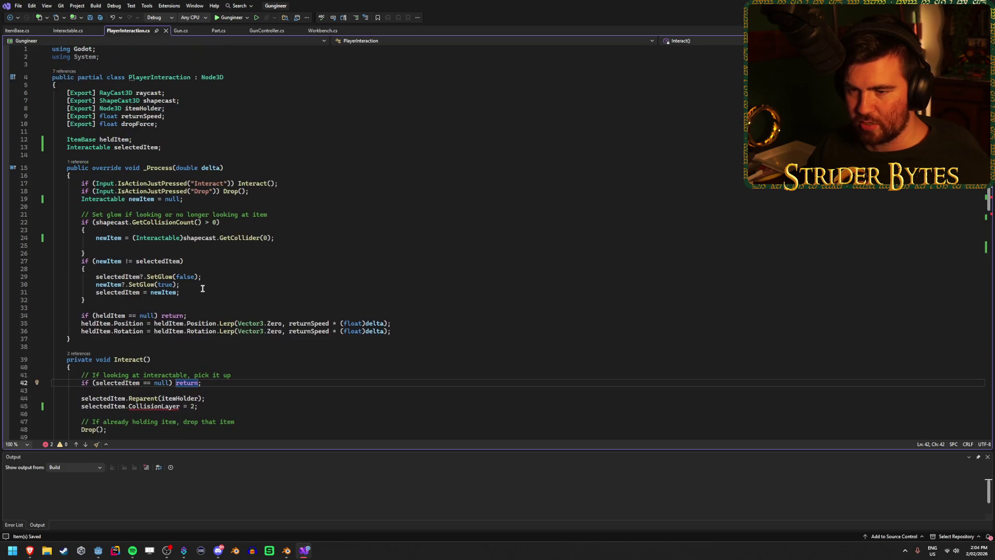
pyautogui.scroll(-5, 202, 266)
pyautogui.click(211, 282)
pyautogui.press('Up')
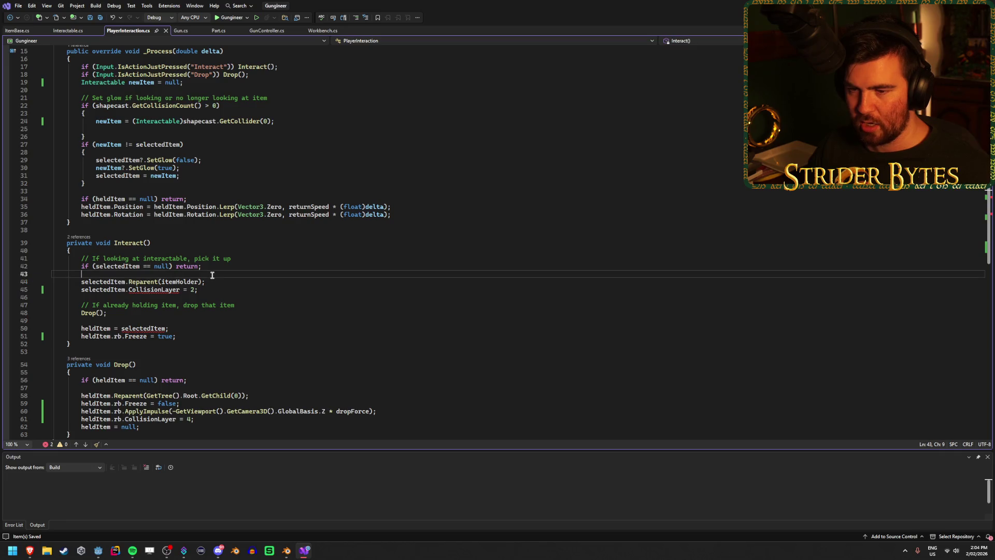
pyautogui.scroll(-1, 269, 254)
pyautogui.scroll(1, 269, 254)
pyautogui.scroll(5, 269, 254)
pyautogui.scroll(-5, 269, 254)
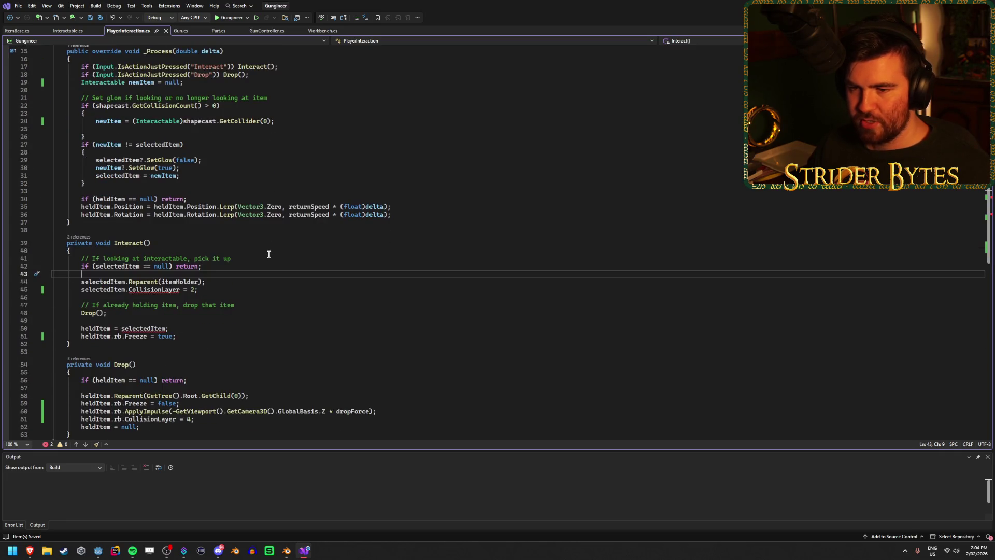
# Insert an 'if (selectedItem == ItemBase)' line above the Reparent call.
pyautogui.press('Return')
pyautogui.press('Return')
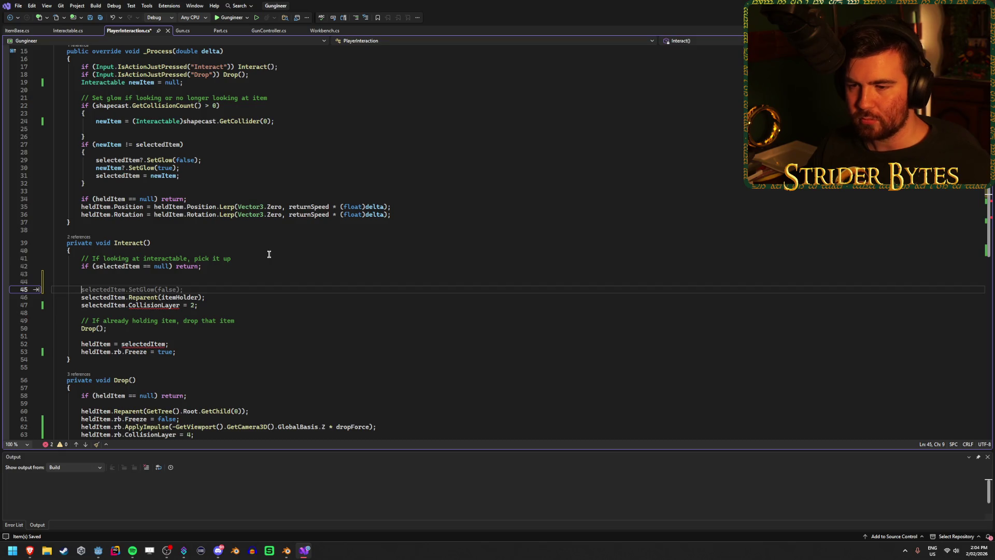
pyautogui.press('Escape')
pyautogui.write('if (sele')
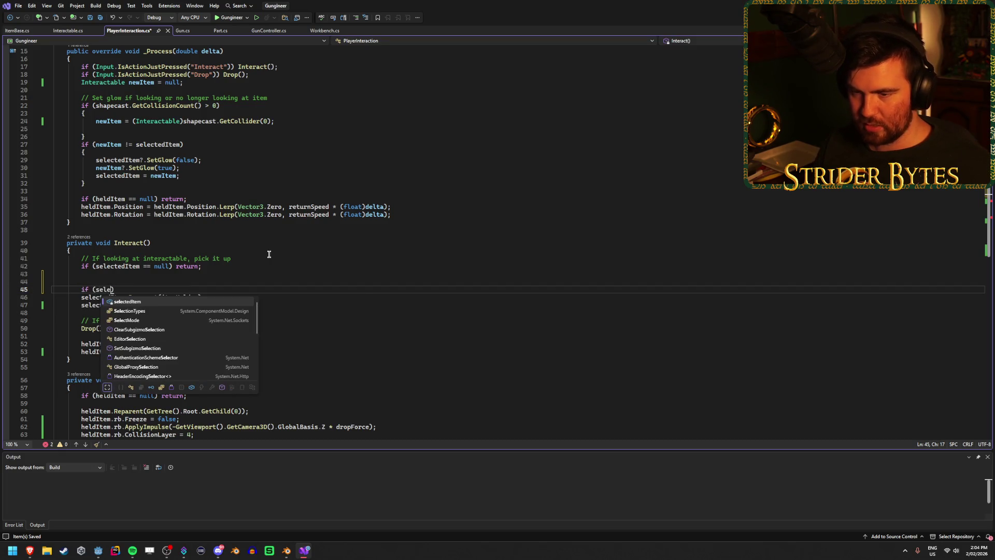
pyautogui.press('Tab')
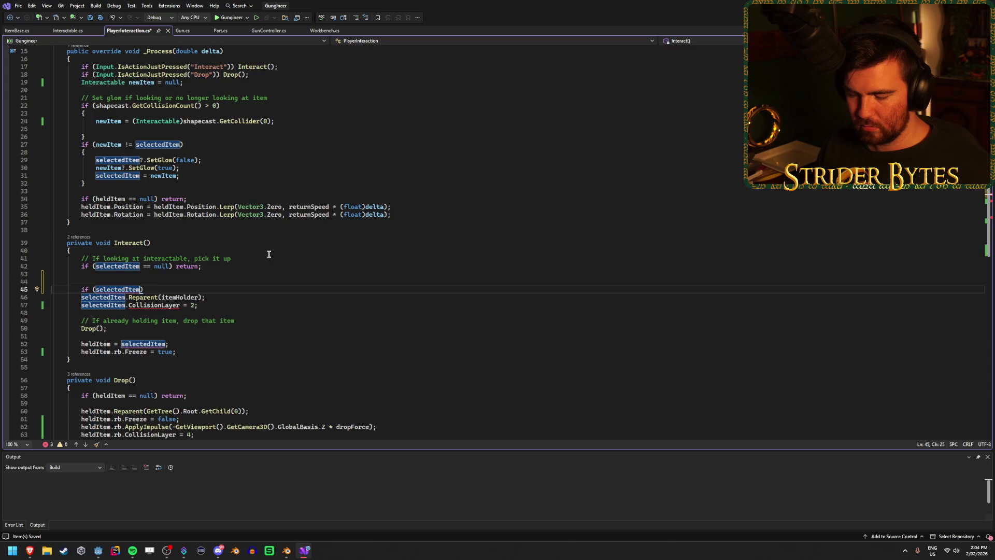
pyautogui.write('== I')
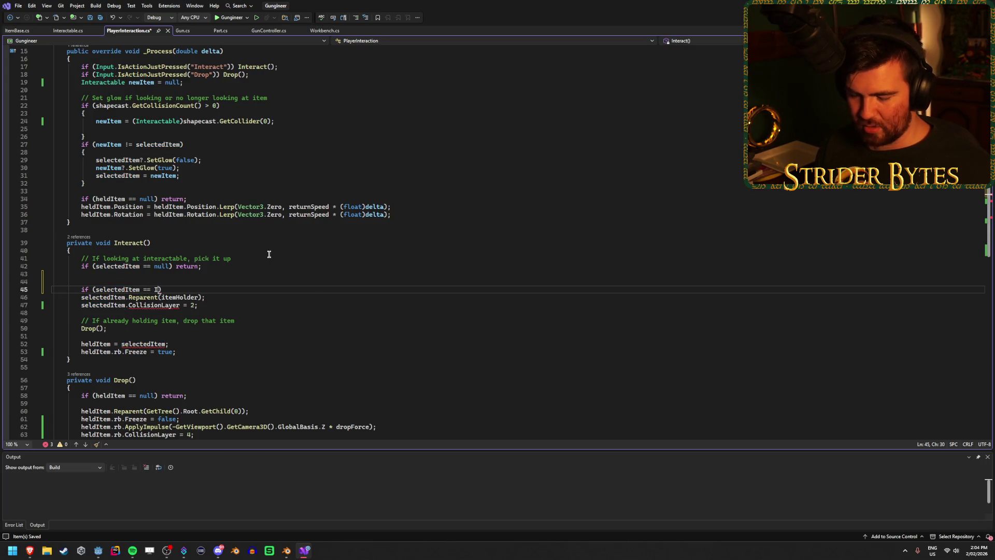
pyautogui.write('tem')
pyautogui.press('Tab')
pyautogui.write(')')
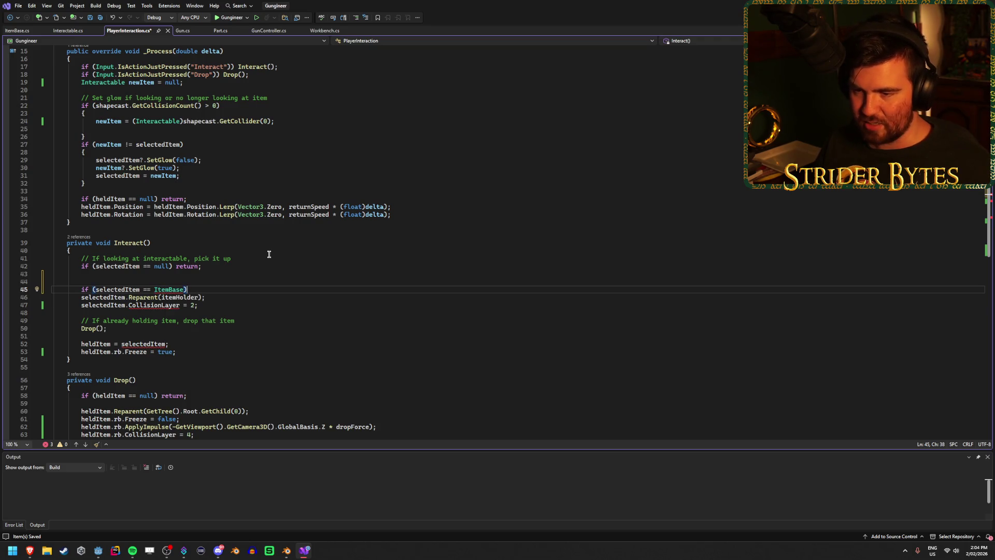
# Add 'ItemBase item = selectedItem as ItemBase;' above the if and save the script.
pyautogui.moveTo(172, 288)
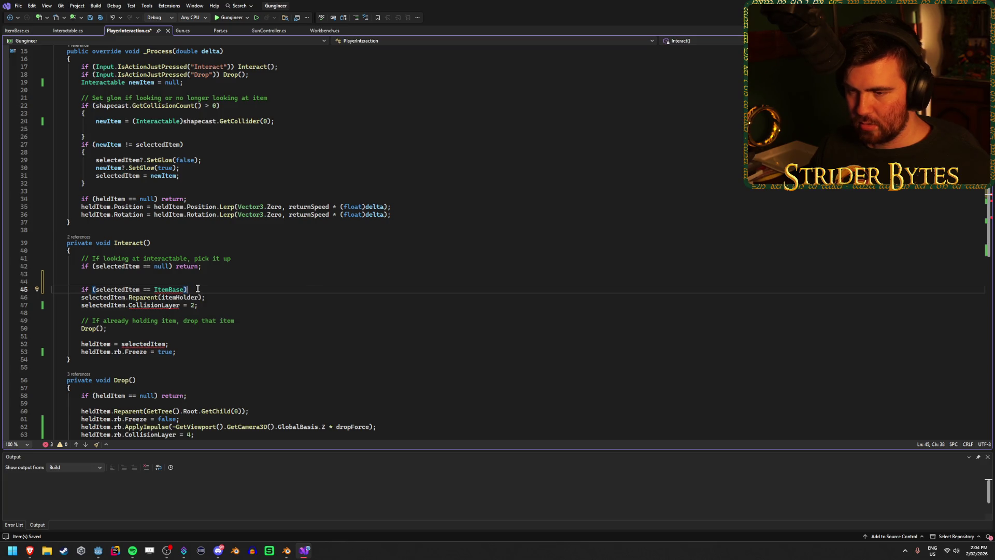
pyautogui.click(317, 279)
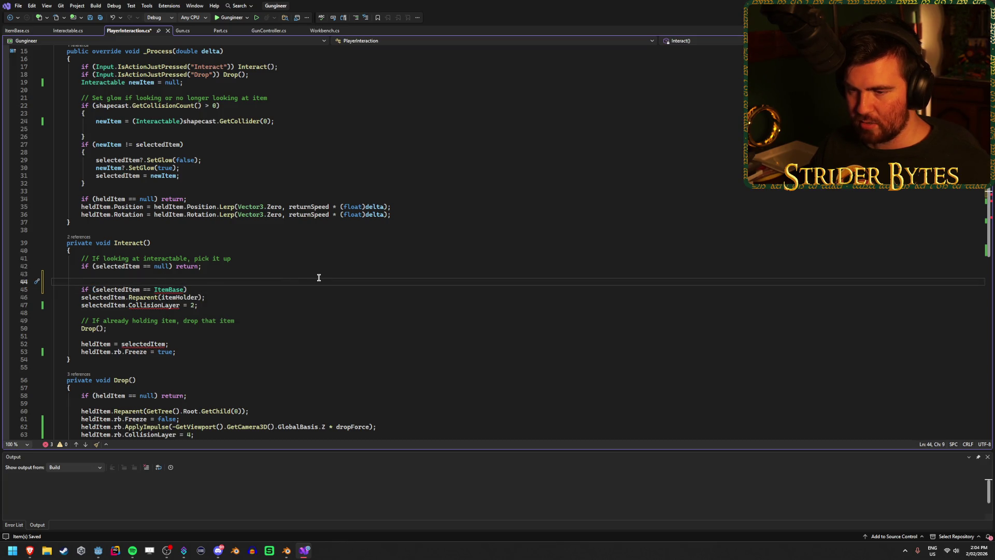
pyautogui.write('Item')
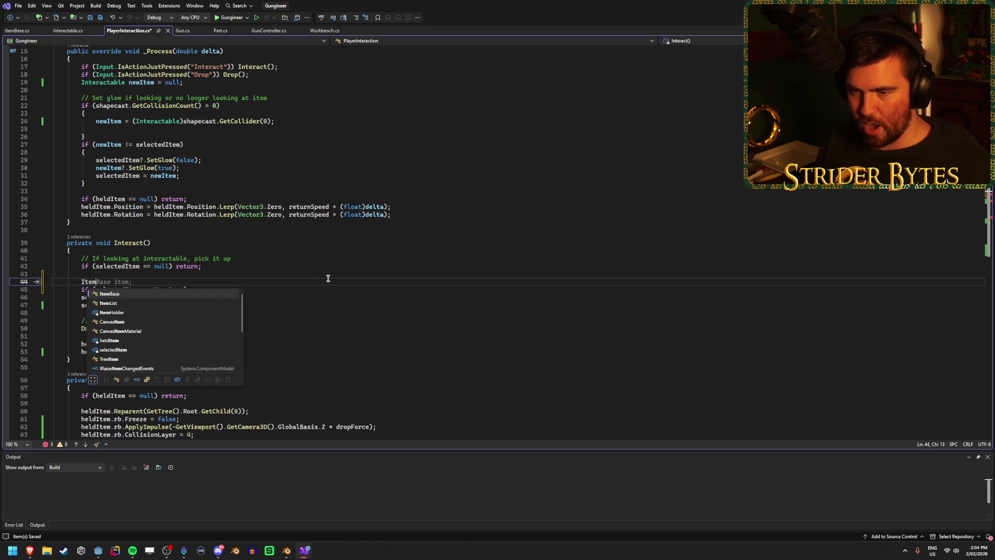
pyautogui.press('Tab')
pyautogui.write('item ')
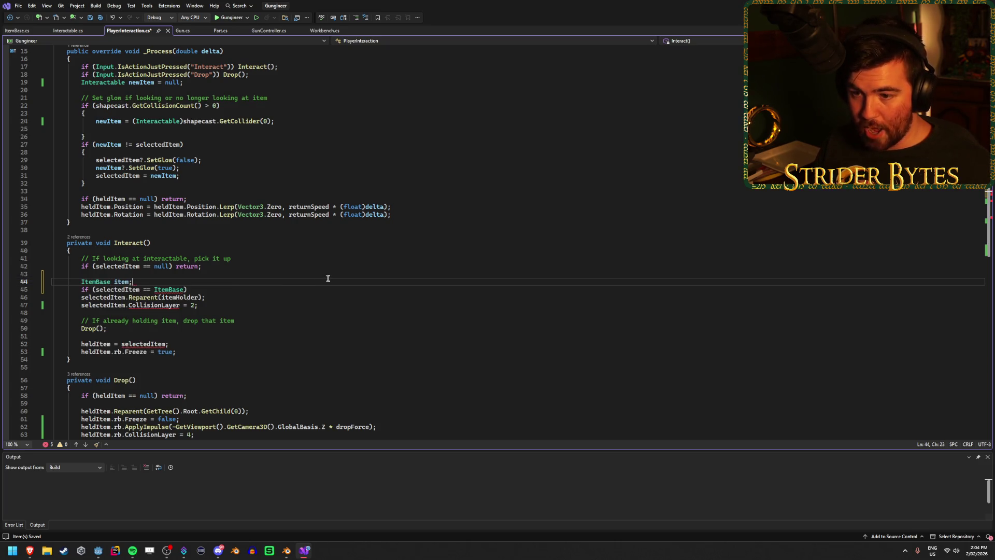
pyautogui.write('= sele')
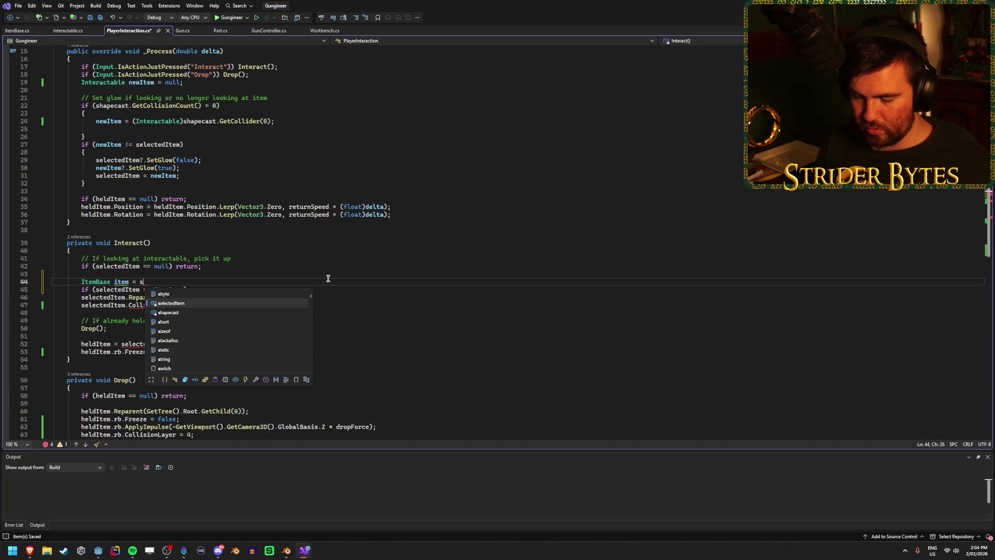
pyautogui.press('Tab')
pyautogui.write('as Item')
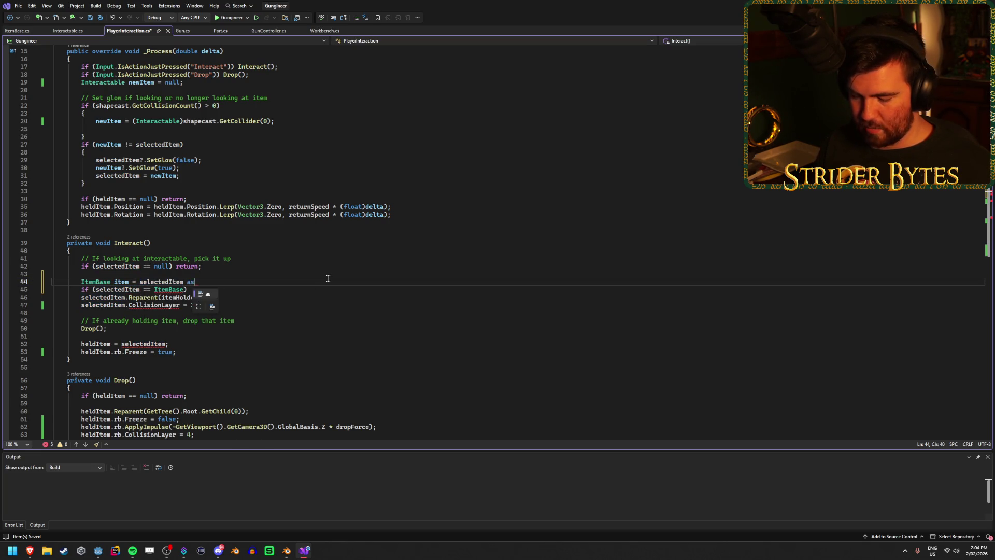
pyautogui.press('Down')
pyautogui.press('Tab')
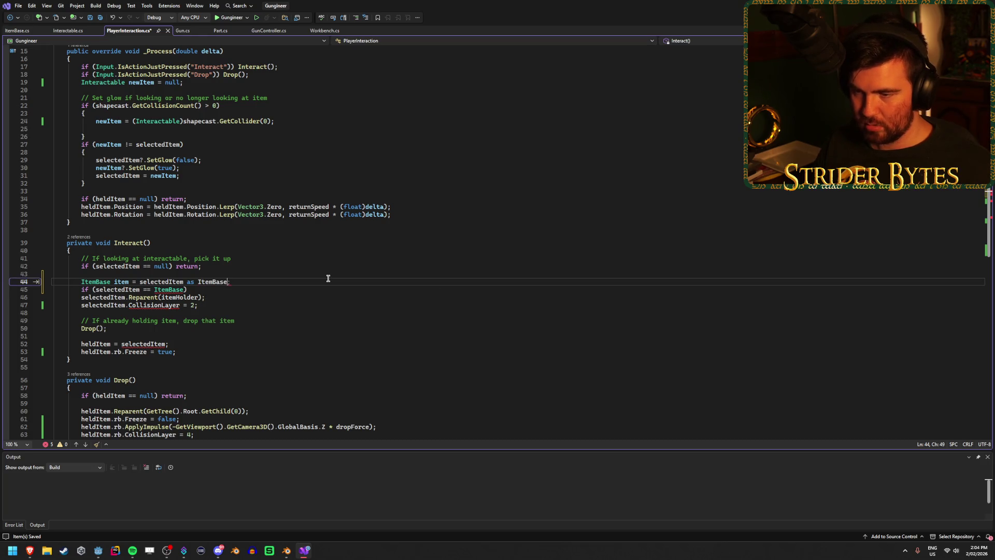
pyautogui.write(';')
pyautogui.hotkey('ctrl', 's')
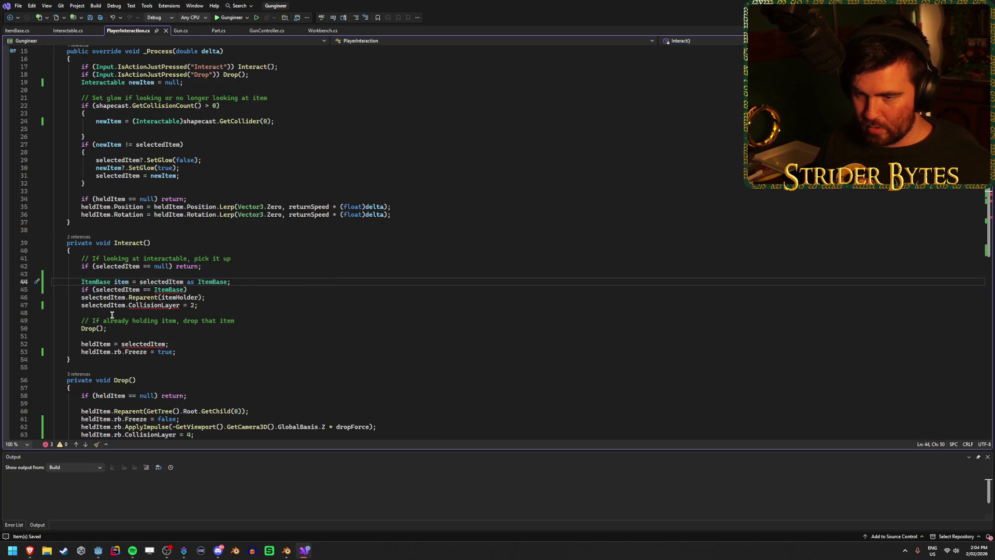
# Change the condition to 'selectedItem != null' and start a new line for its block.
pyautogui.click(148, 289)
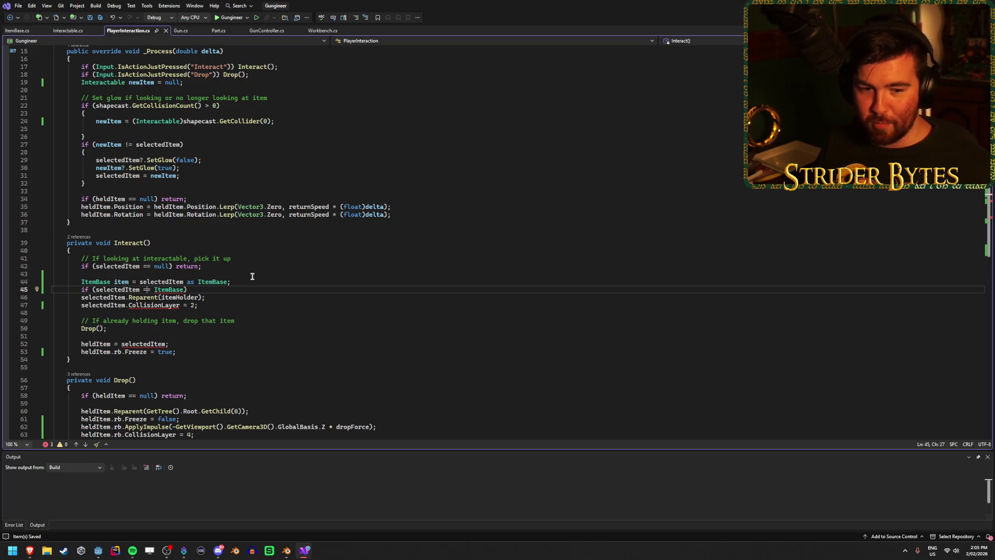
pyautogui.press('BackSpace')
pyautogui.write('!')
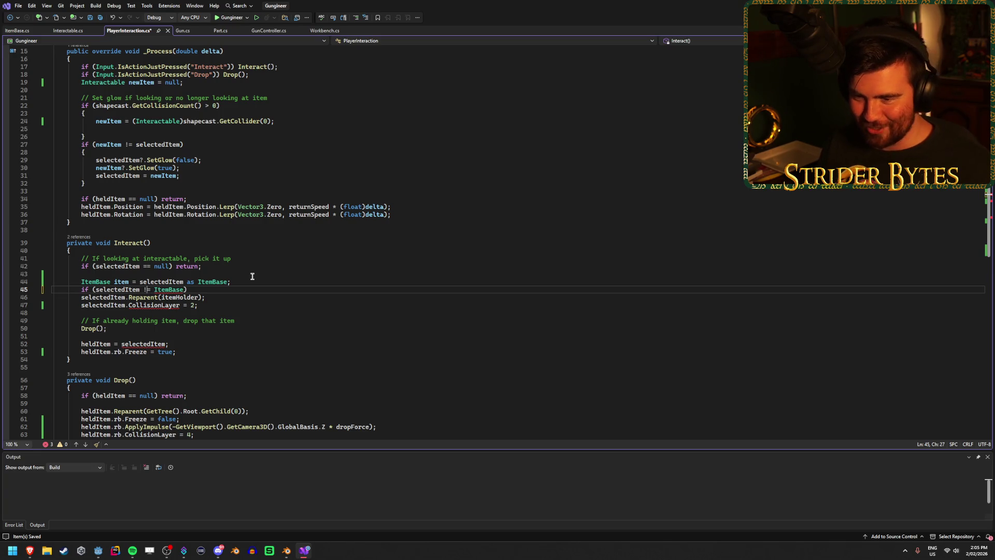
pyautogui.doubleClick(175, 289)
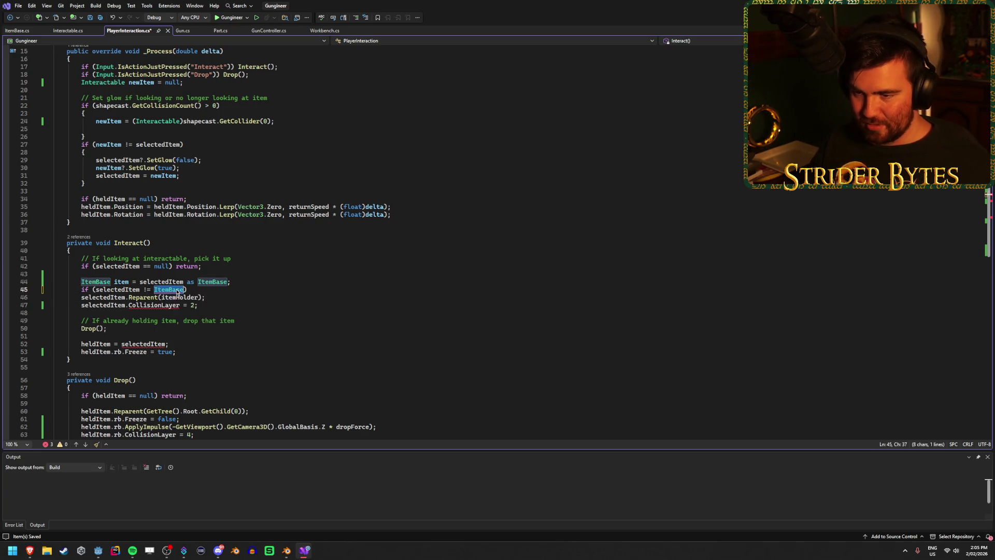
pyautogui.write('null')
pyautogui.click(185, 289)
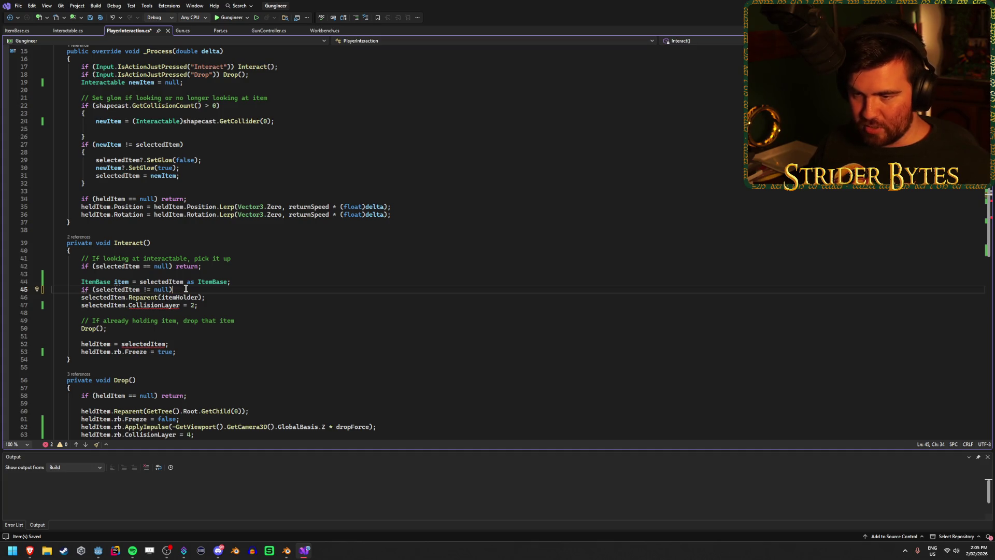
pyautogui.press('Return')
# Open the block with a brace and move the pickup and drop lines inside it.
pyautogui.write('{')
pyautogui.press('Return')
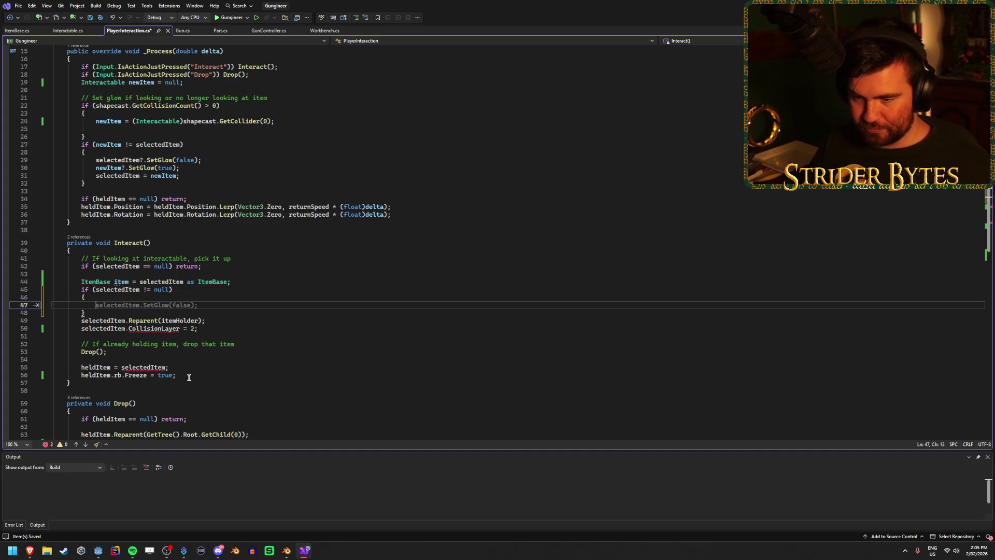
pyautogui.moveTo(189, 377)
pyautogui.mouseDown()
pyautogui.moveTo(78, 345)
pyautogui.moveTo(55, 319)
pyautogui.mouseUp()
pyautogui.hotkey('ctrl', 'x')
pyautogui.click(107, 302)
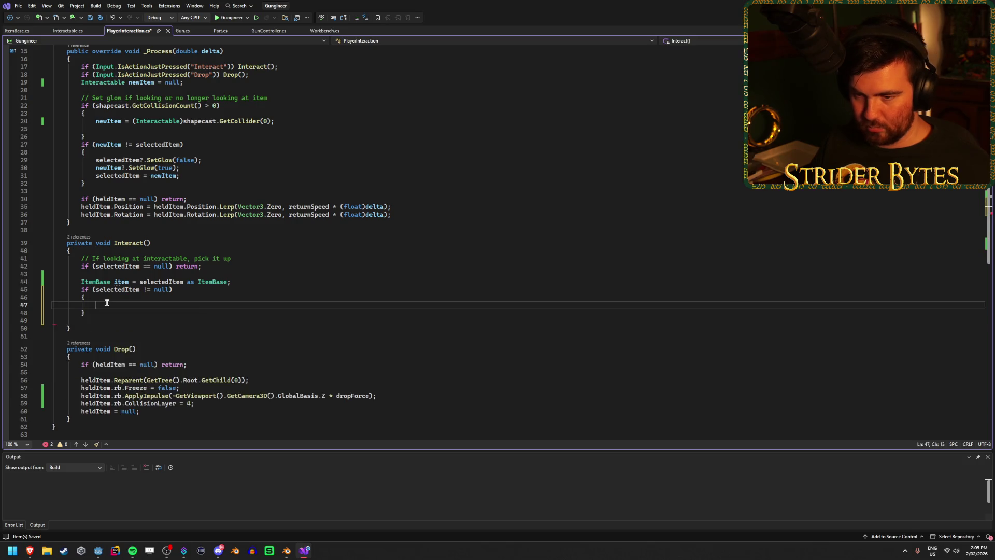
pyautogui.hotkey('ctrl', 'v')
# Make the Reparent, CollisionLayer and heldItem lines use item and item.rb instead of selectedItem.
pyautogui.doubleClick(119, 306)
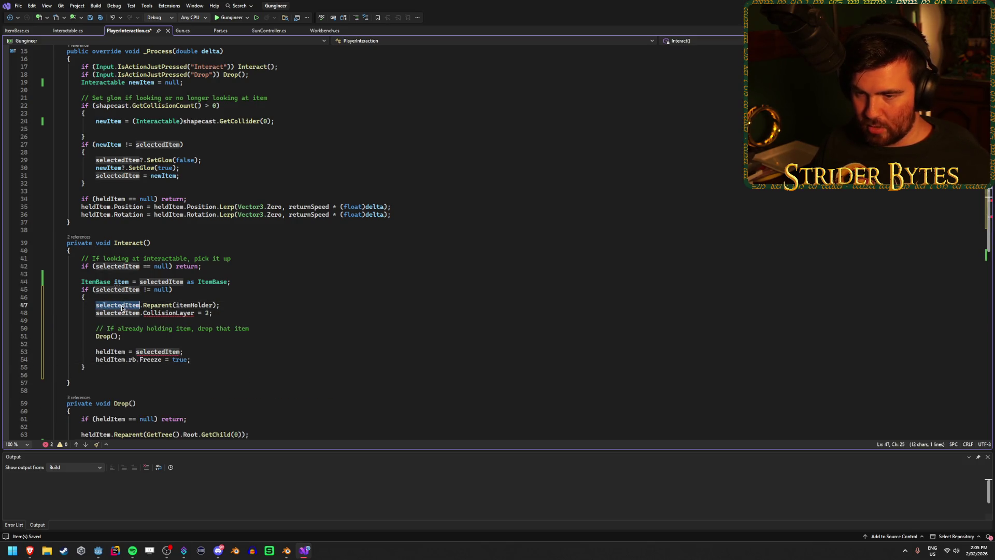
pyautogui.write('item')
pyautogui.press('Escape')
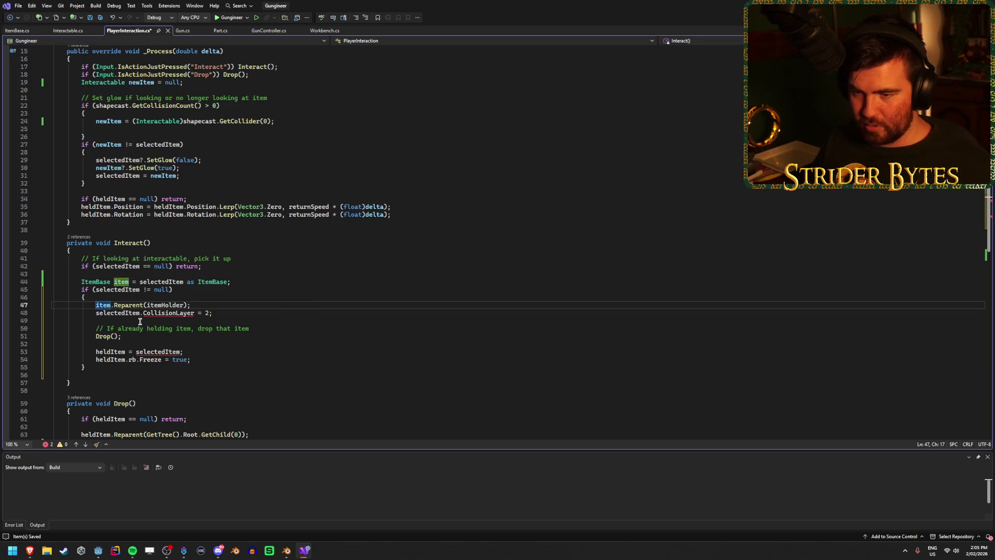
pyautogui.doubleClick(118, 312)
pyautogui.write('item.rb')
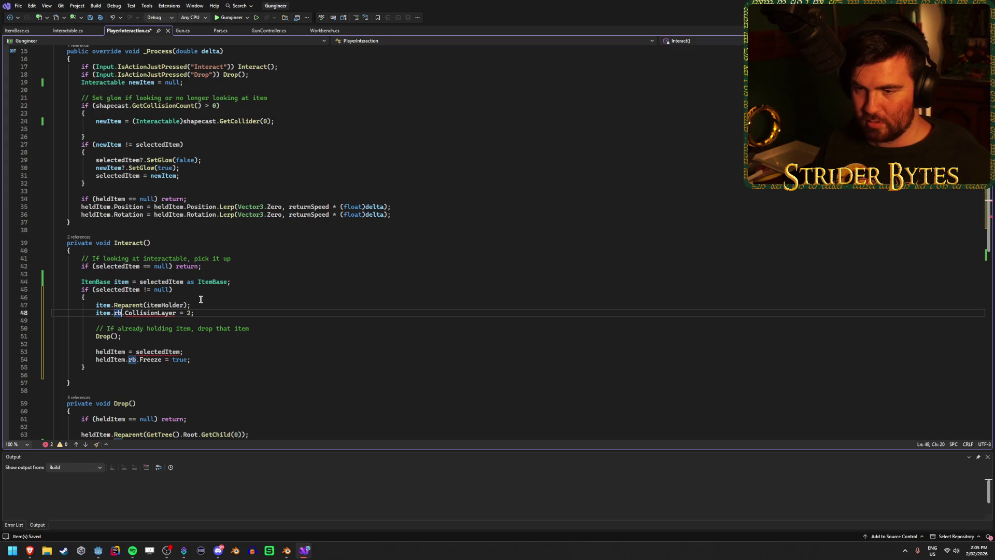
pyautogui.click(206, 351)
pyautogui.doubleClick(146, 351)
pyautogui.write('item')
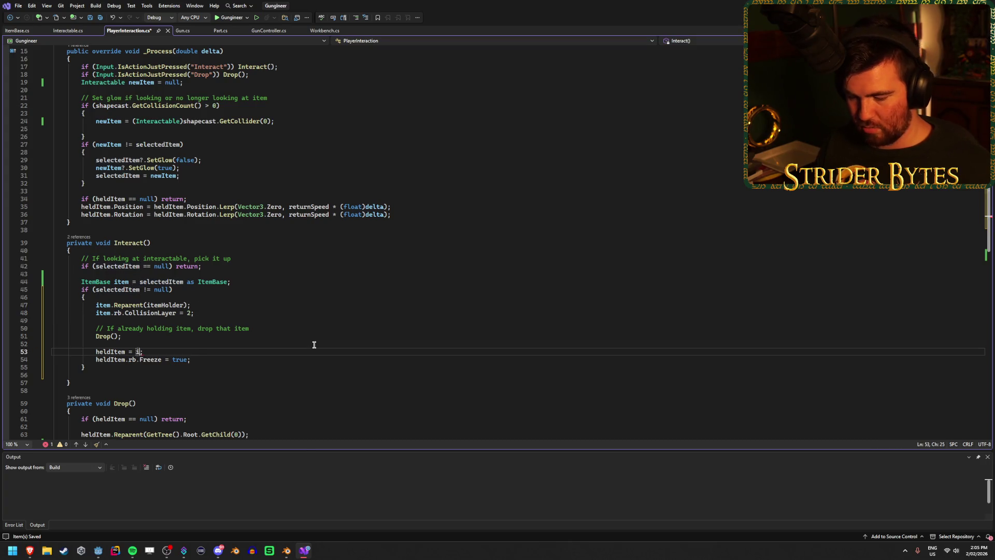
# Delete the extra blank line after the null-check block.
pyautogui.click(247, 349)
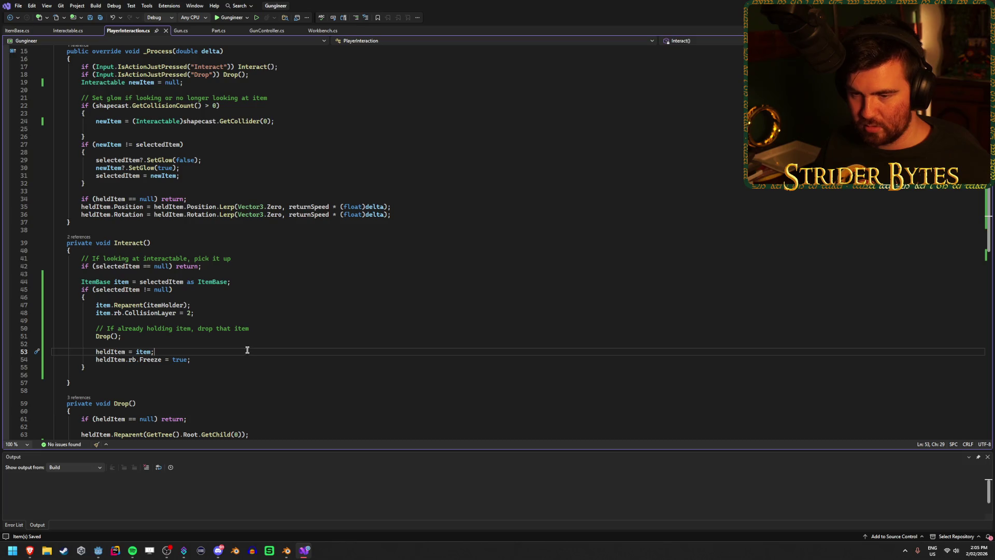
pyautogui.click(244, 337)
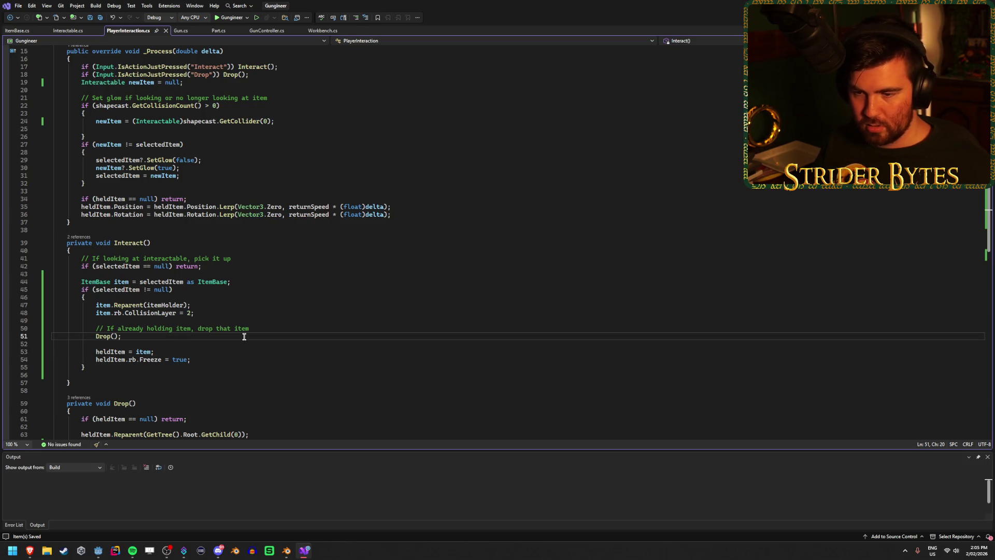
pyautogui.scroll(-2, 259, 363)
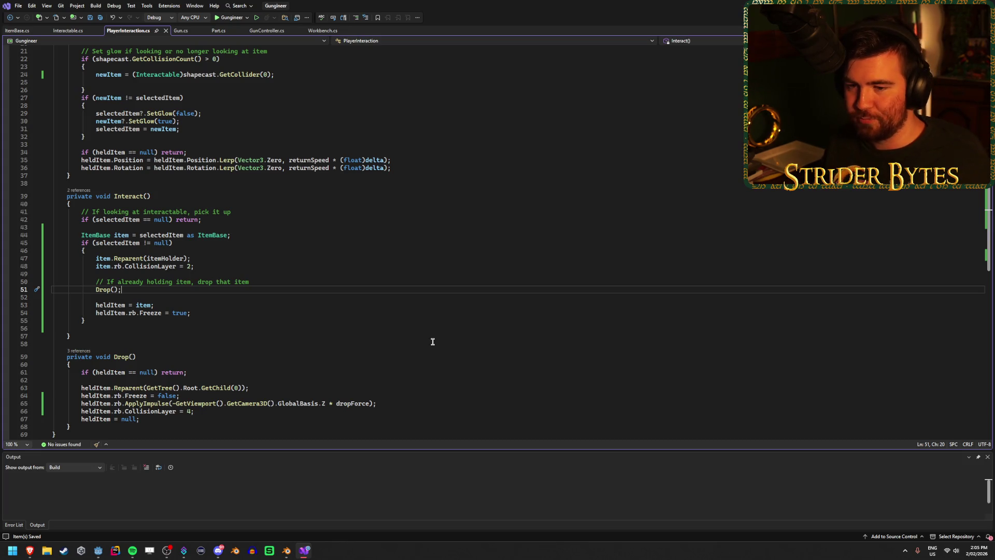
pyautogui.click(99, 330)
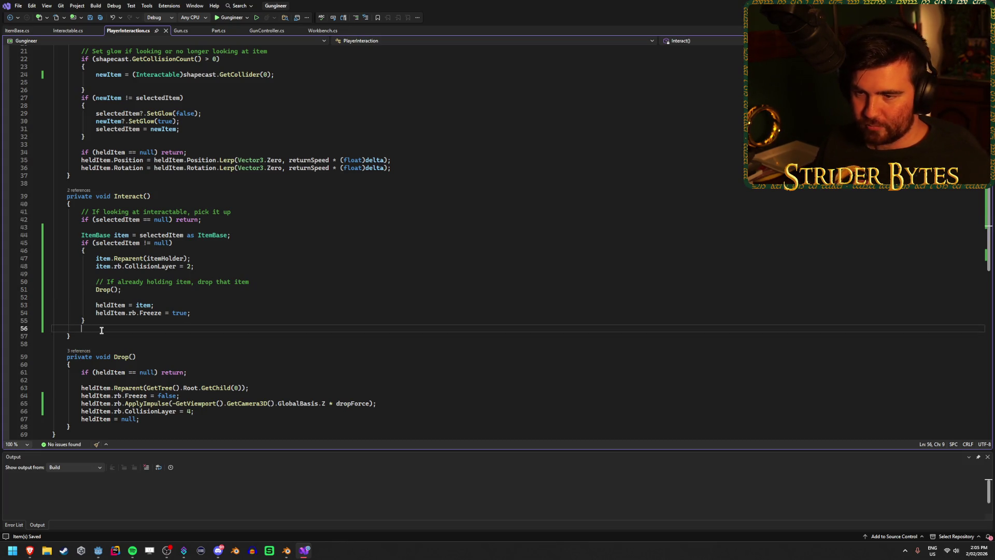
pyautogui.press('BackSpace')
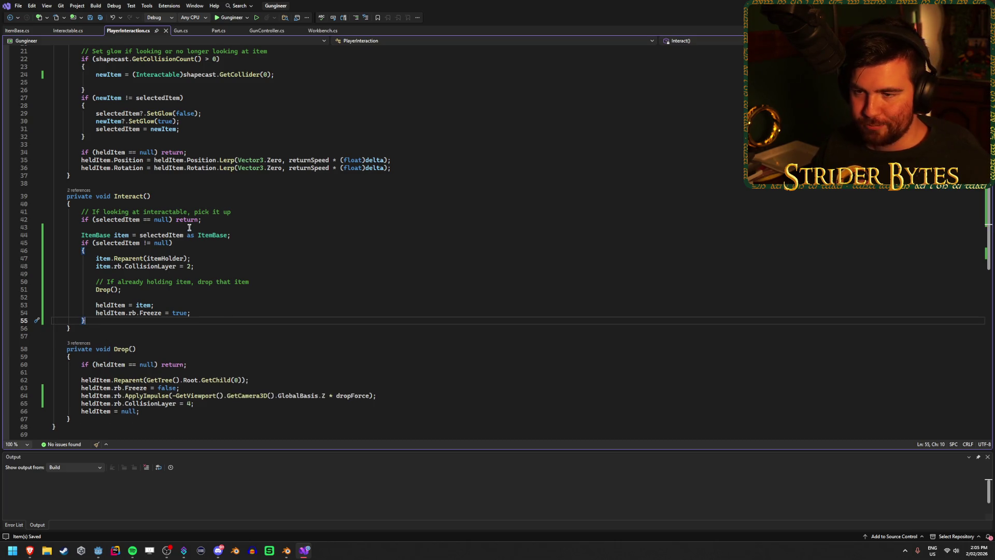
# Check the early return, the Freeze line and the block's closing brace.
pyautogui.click(189, 227)
pyautogui.click(212, 219)
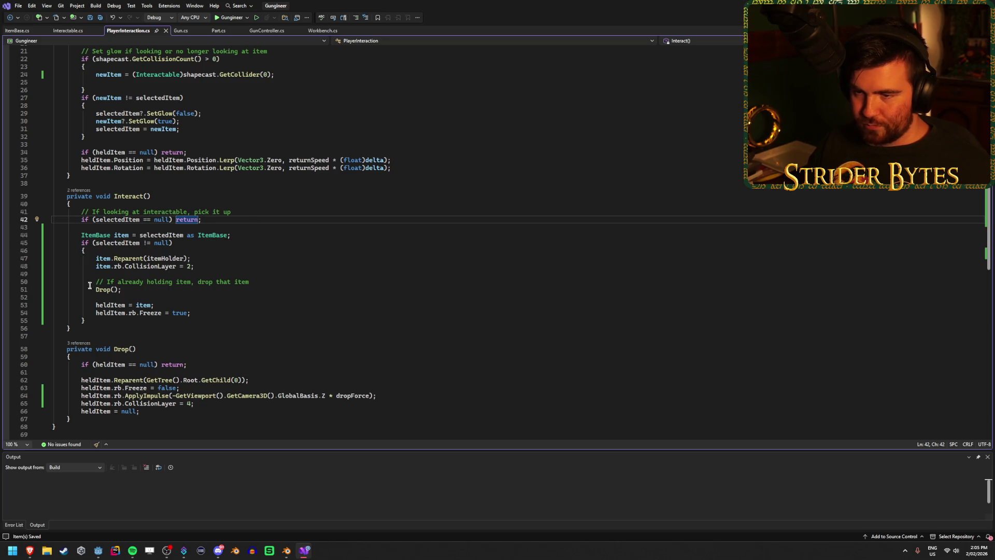
pyautogui.click(218, 314)
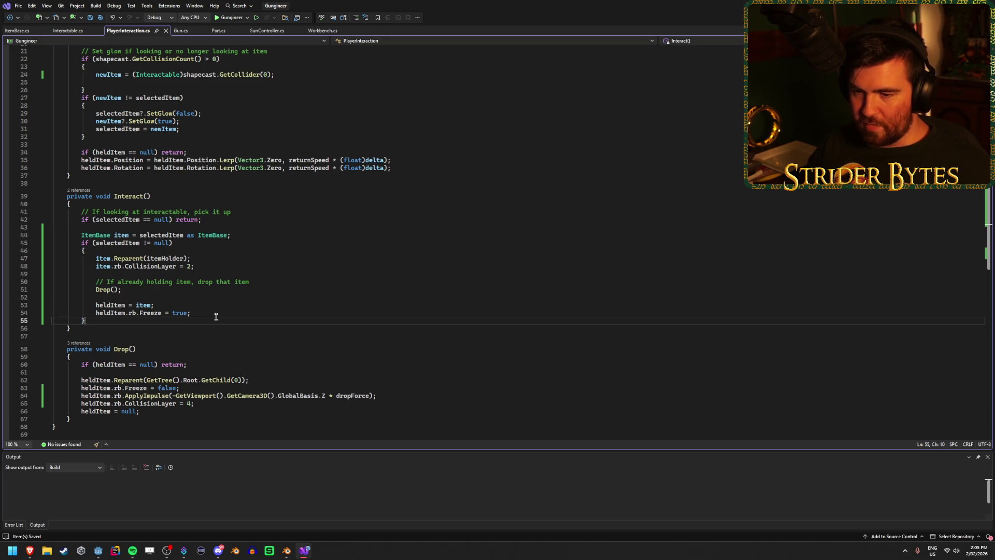
pyautogui.click(216, 321)
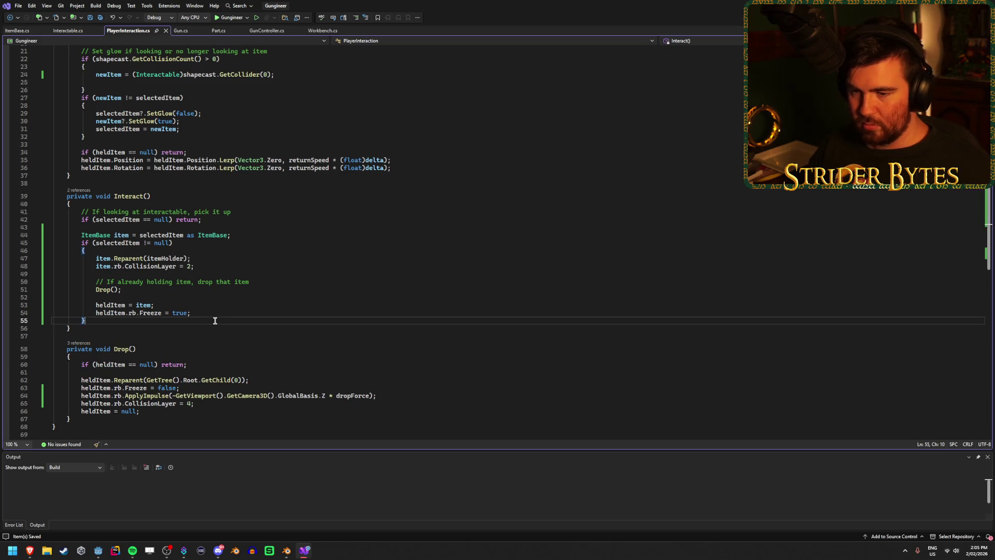
pyautogui.click(218, 314)
pyautogui.click(220, 319)
pyautogui.click(223, 315)
pyautogui.click(224, 318)
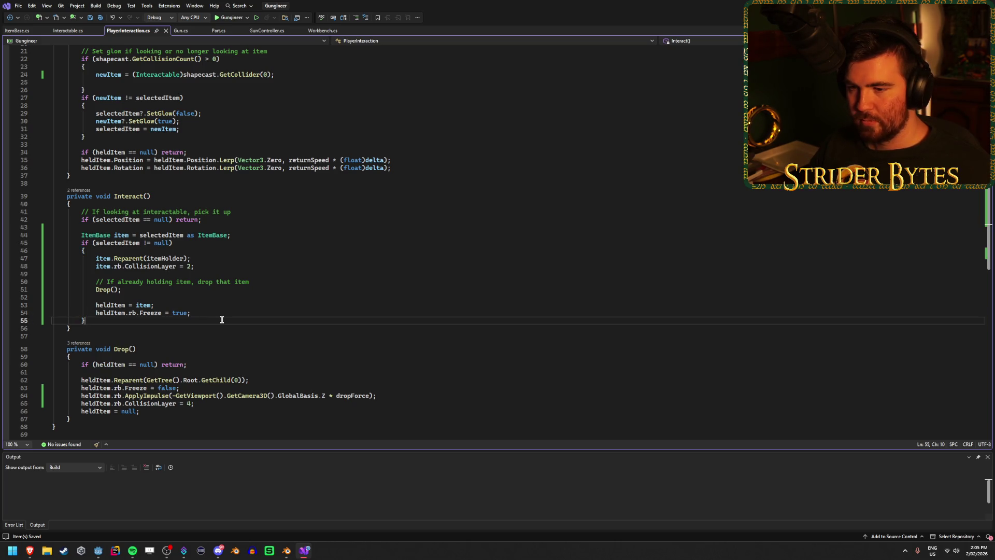
pyautogui.click(224, 315)
pyautogui.click(226, 318)
pyautogui.click(226, 315)
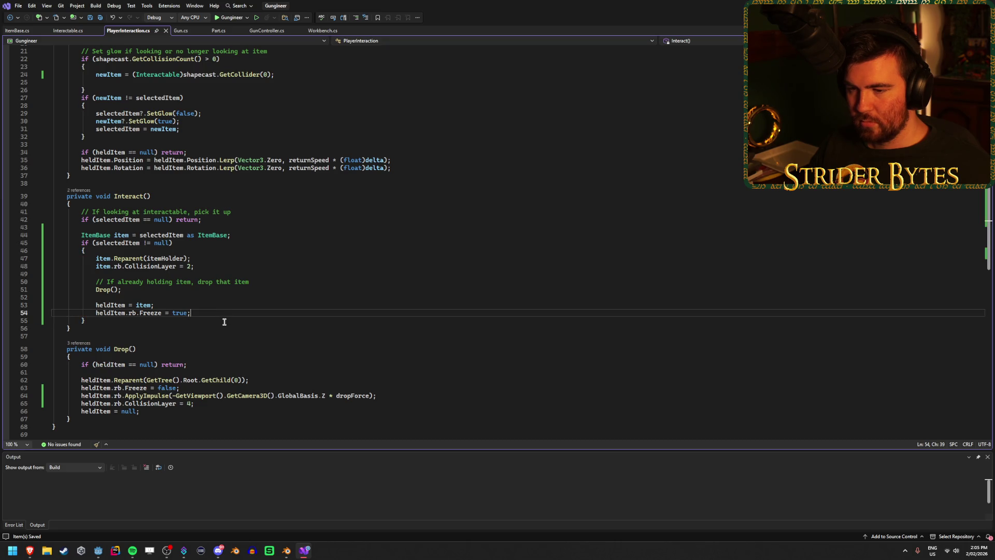
pyautogui.click(224, 320)
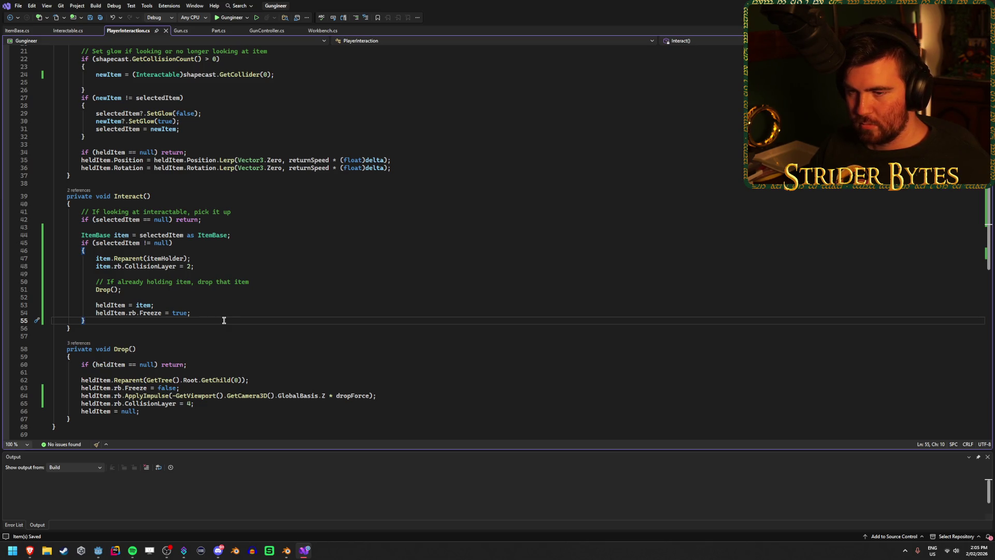
# Add 'public virtual void Interact() { }' after SetGlow in Interactable.cs and save.
pyautogui.click(74, 32)
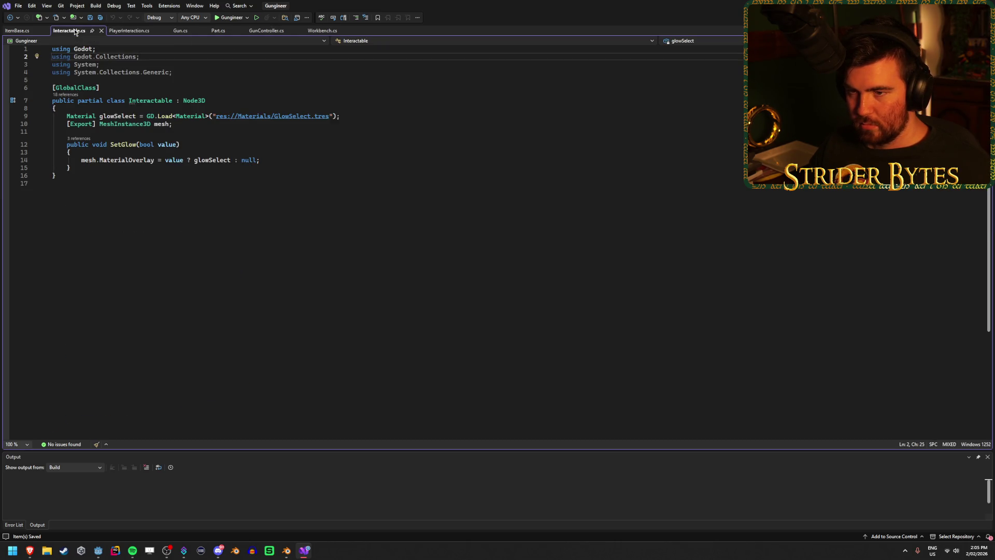
pyautogui.click(89, 169)
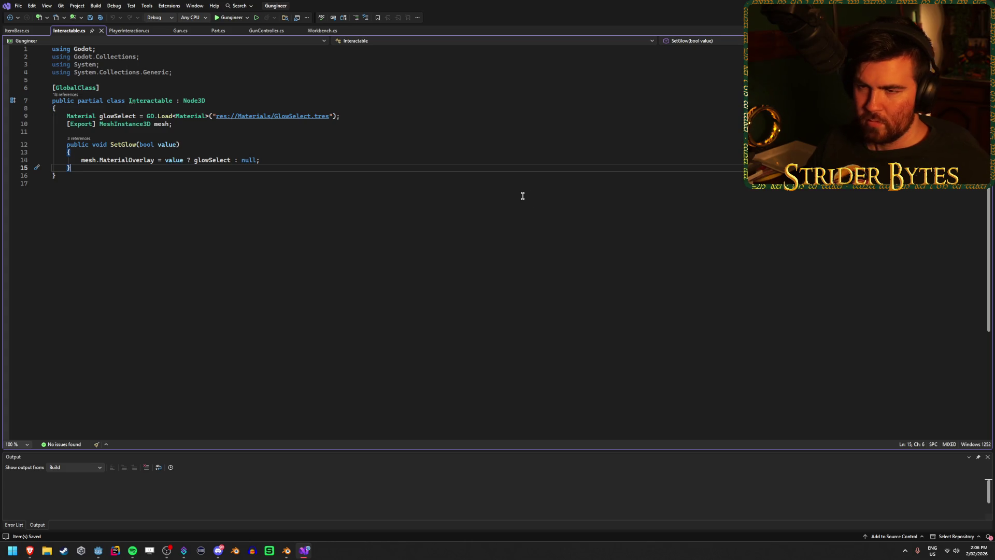
pyautogui.press('Return')
pyautogui.press('Return')
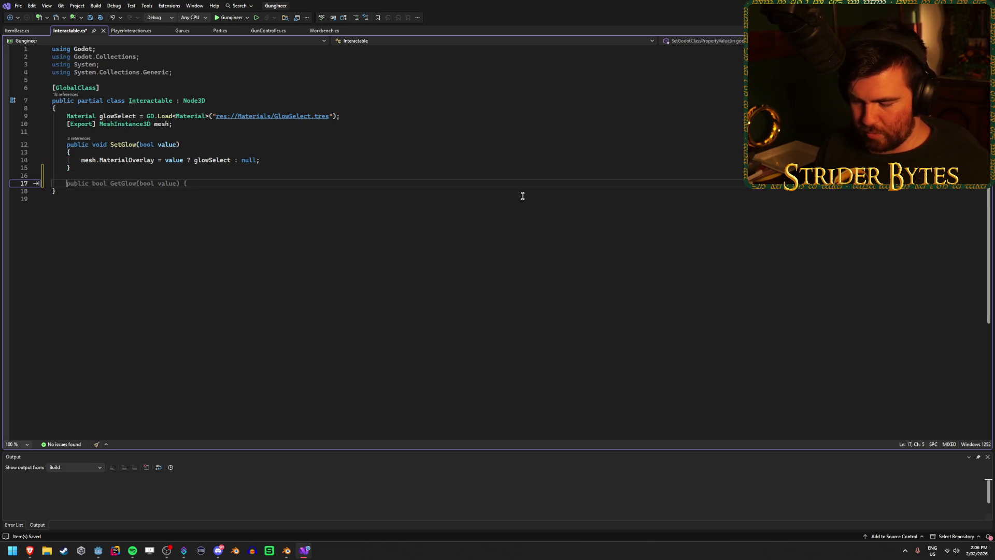
pyautogui.write('public virt')
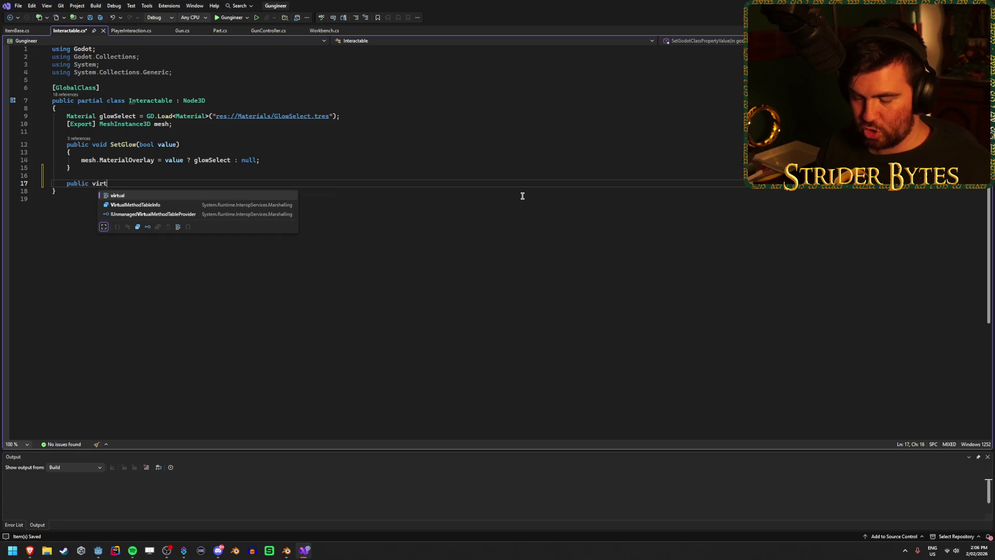
pyautogui.write('ual void ')
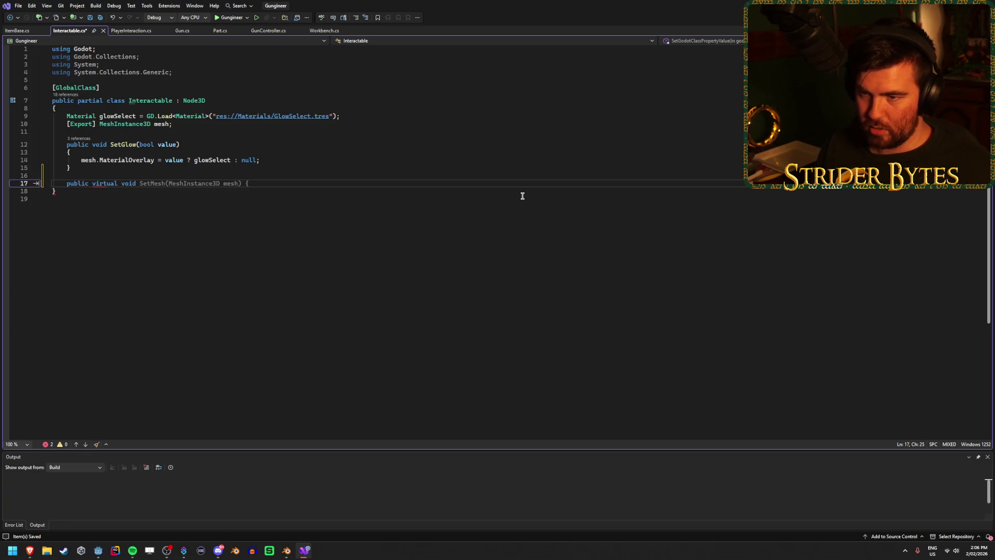
pyautogui.write('Interact')
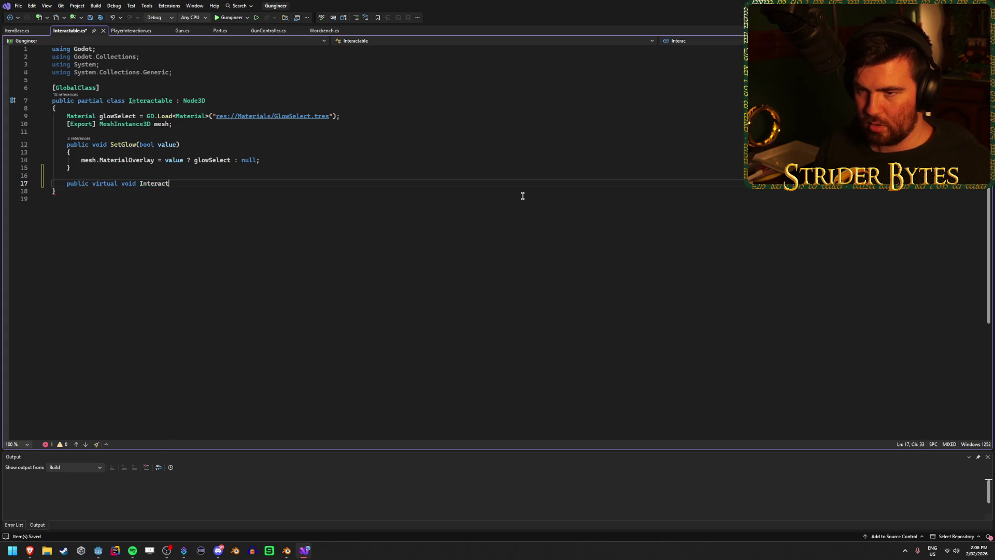
pyautogui.write('(){')
pyautogui.press('Return')
pyautogui.hotkey('ctrl', 's')
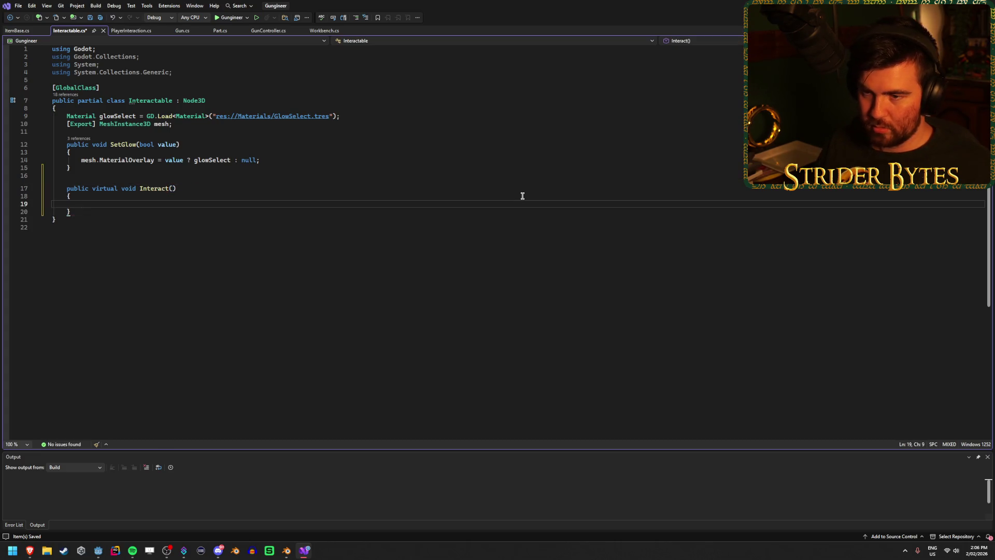
pyautogui.click(243, 233)
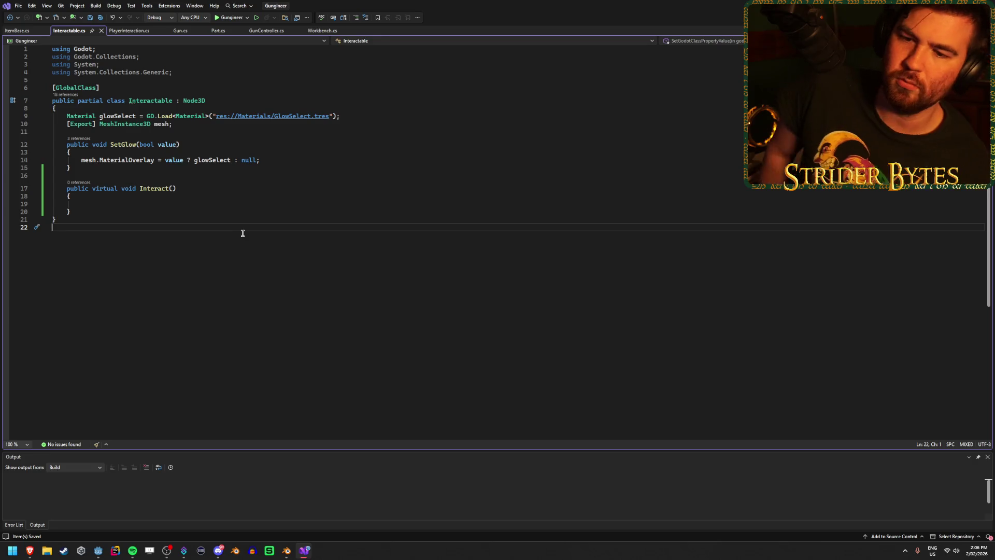
pyautogui.click(195, 205)
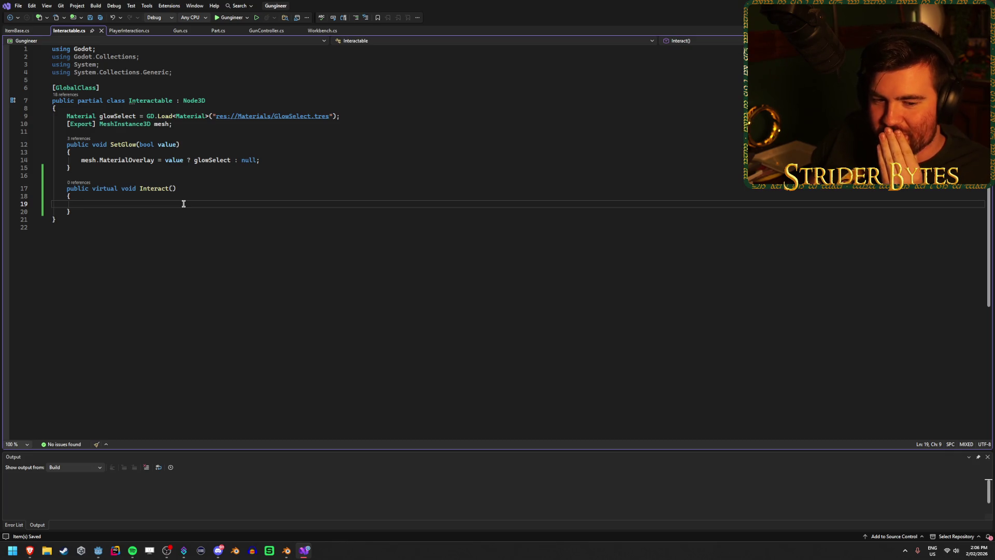
pyautogui.click(130, 32)
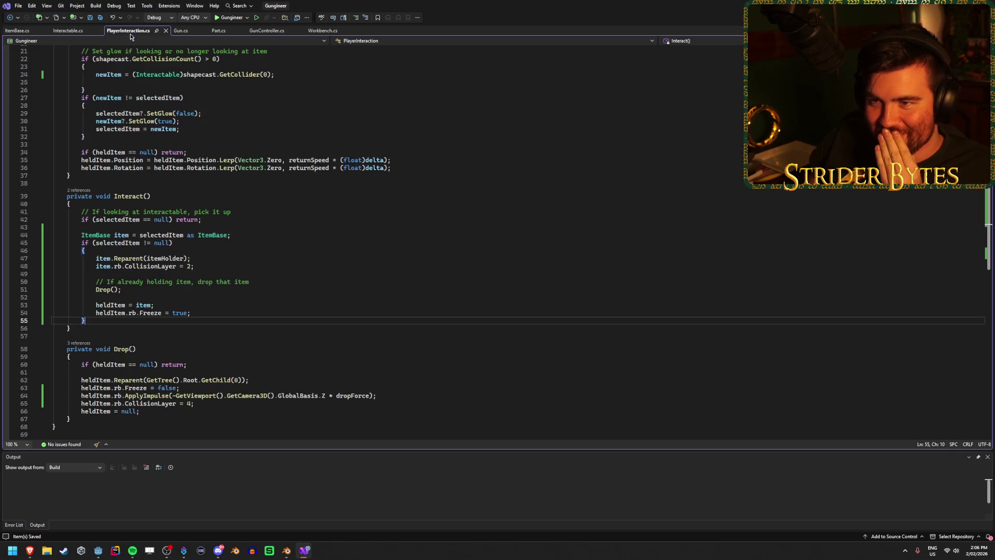
# In PlayerInteraction.cs, add blank lines after the 'return;' on line 42 of Interact().
pyautogui.click(69, 32)
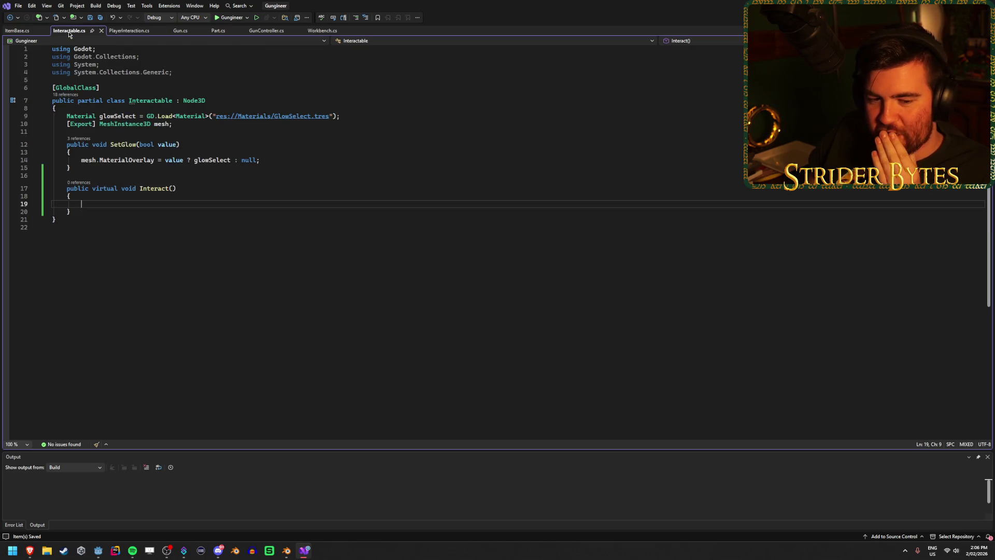
pyautogui.click(132, 30)
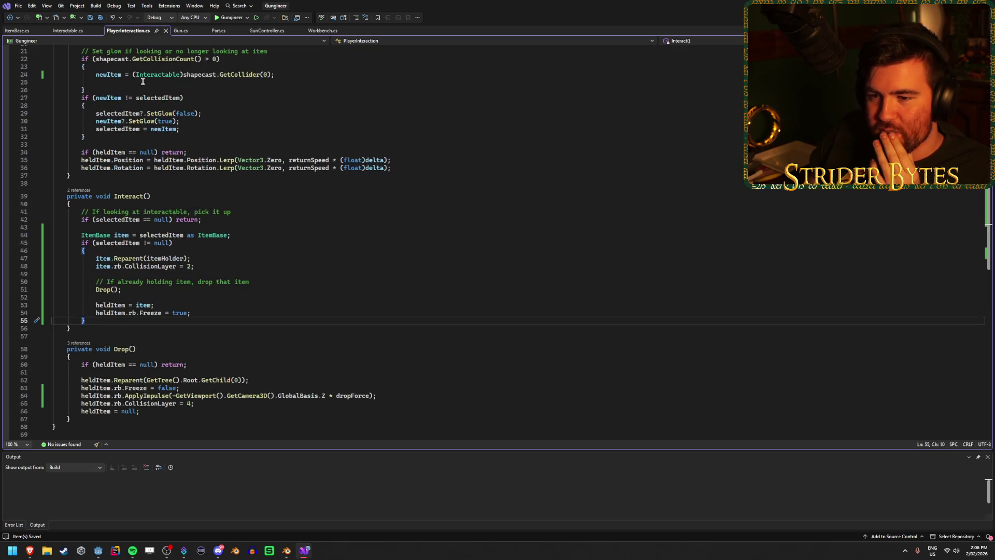
pyautogui.click(154, 227)
pyautogui.click(234, 218)
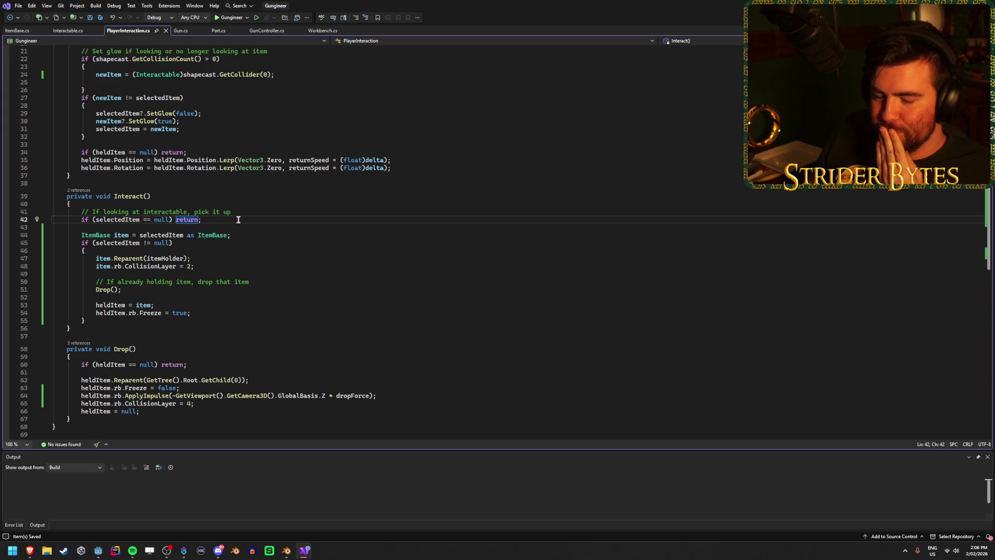
pyautogui.scroll(6, 239, 219)
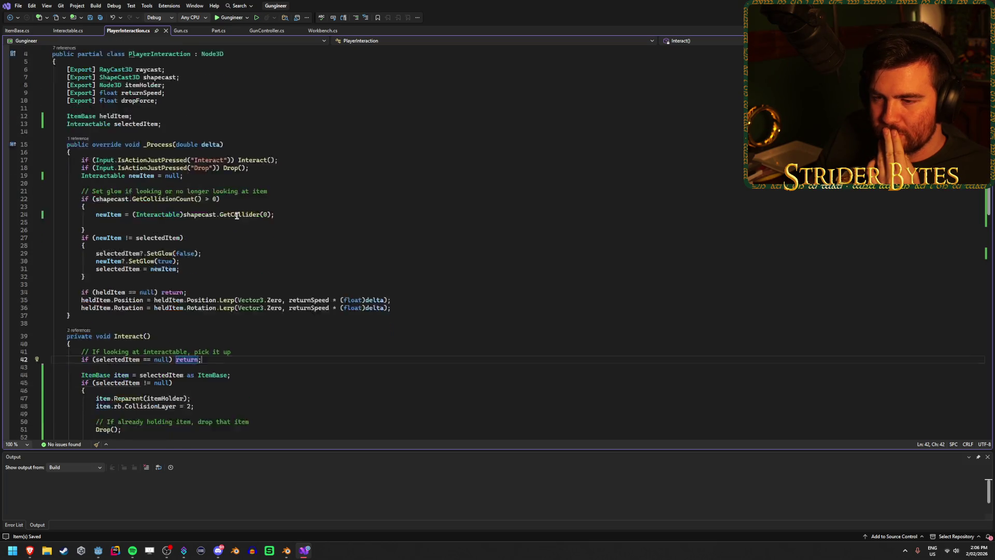
pyautogui.scroll(-7, 237, 216)
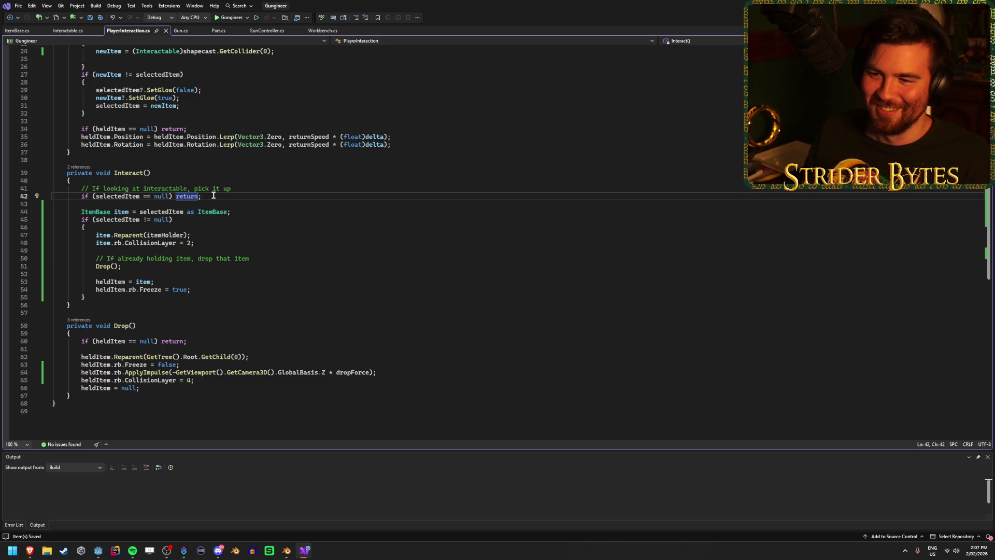
pyautogui.press('Down')
pyautogui.press('Up')
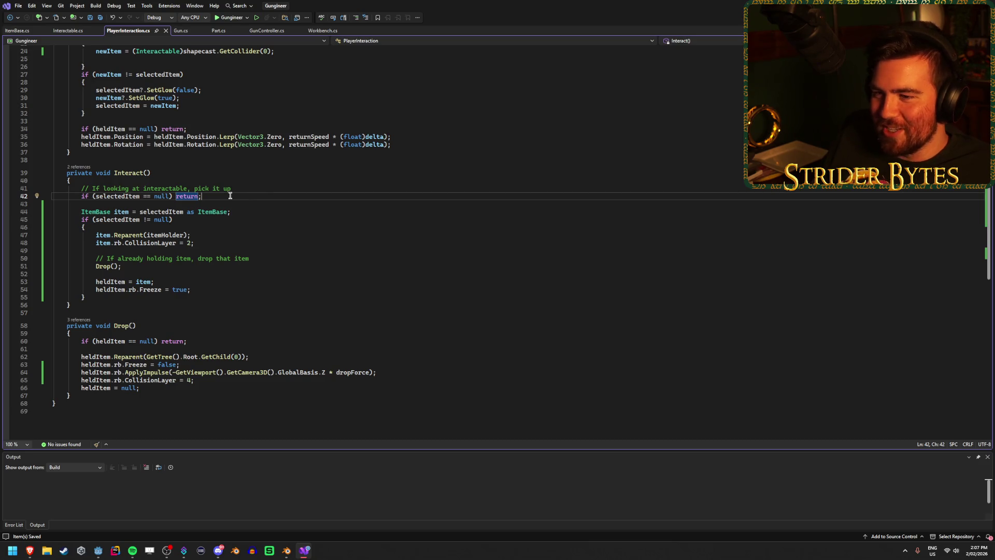
pyautogui.press('Return')
pyautogui.press('Return')
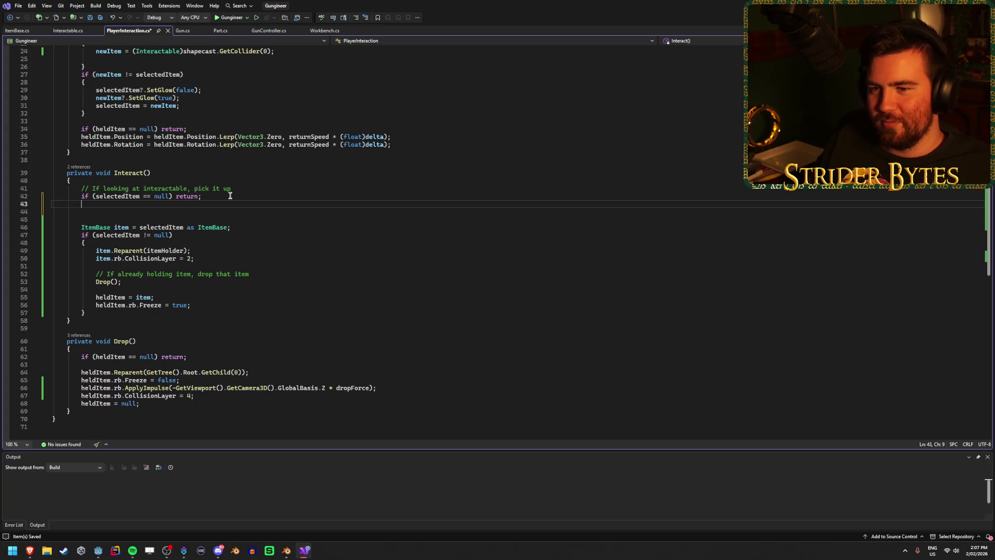
# Dismiss the IntelliCode suggestion and save PlayerInteraction.cs with blank line 44 in place.
pyautogui.click(223, 204)
pyautogui.click(219, 213)
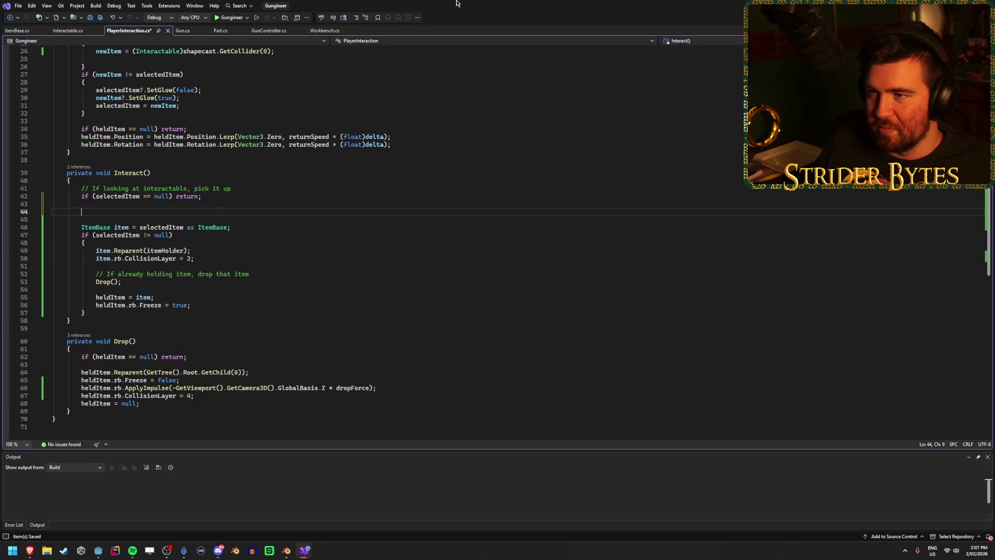
pyautogui.hotkey('ctrl', 's')
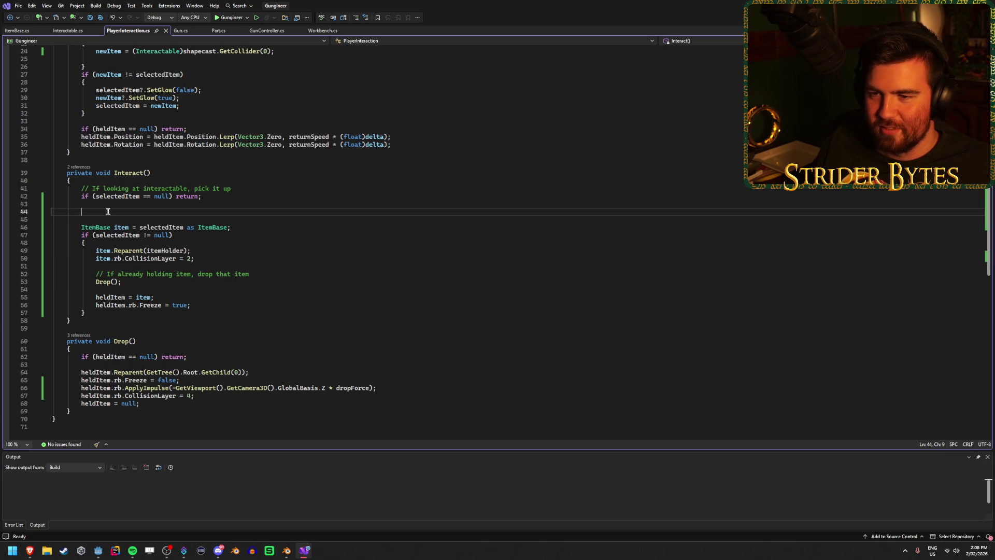
pyautogui.press('Home')
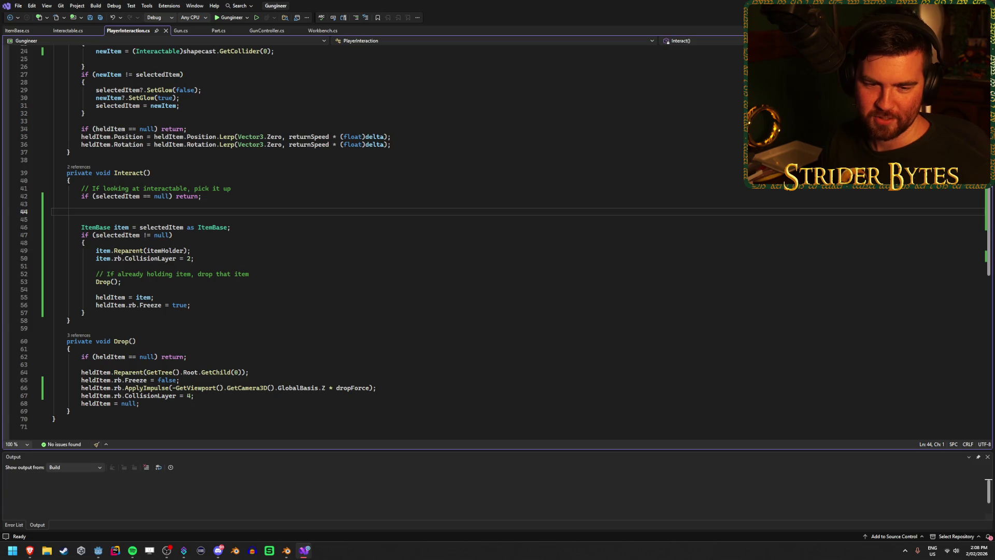
pyautogui.click(280, 228)
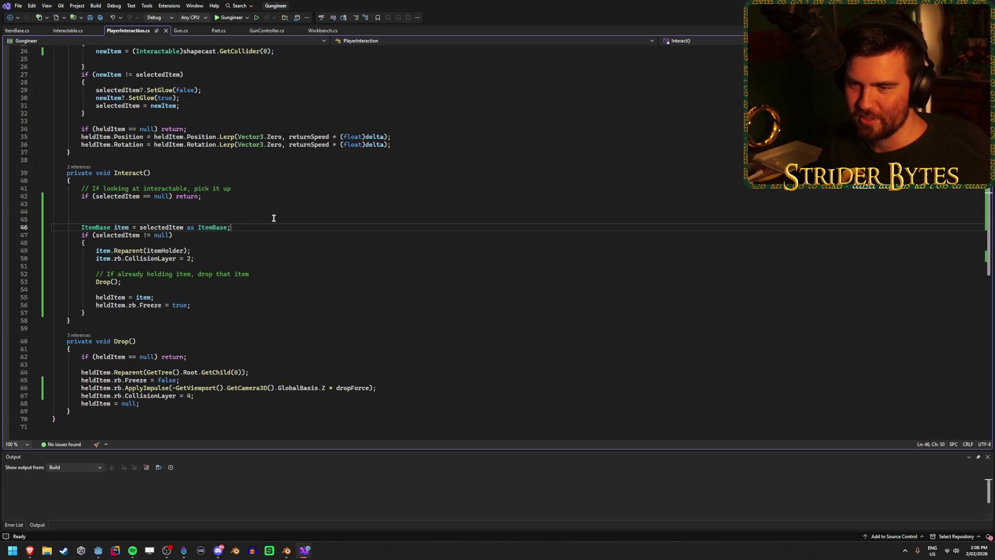
pyautogui.click(275, 213)
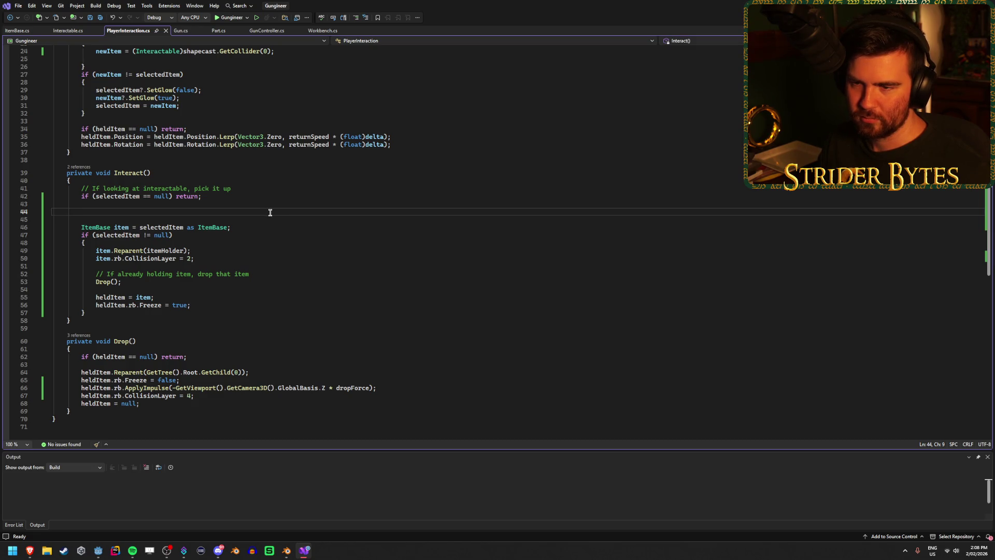
pyautogui.scroll(2, 236, 336)
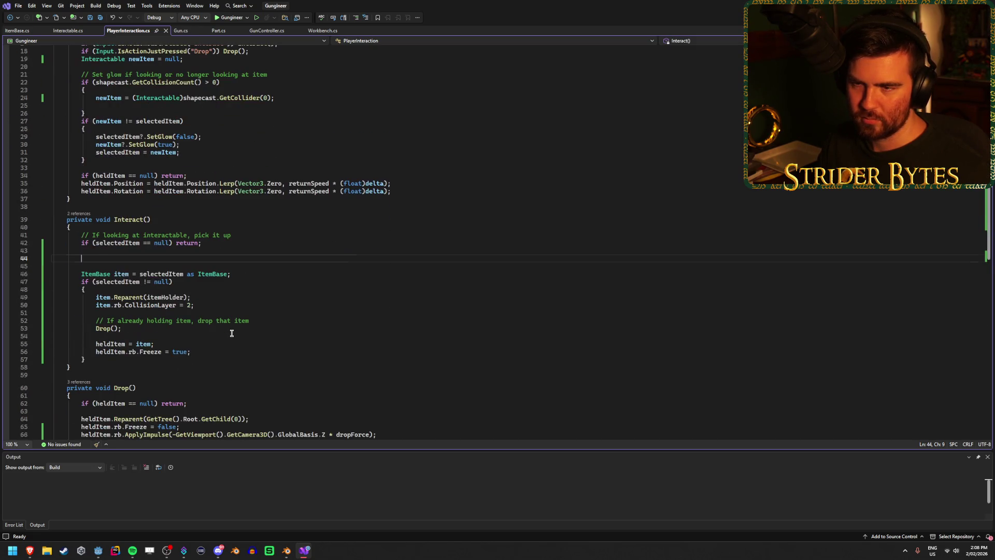
# Add 'selectedItem.Interact();' on line 44 after the null check and save.
pyautogui.write('selectedItem.,')
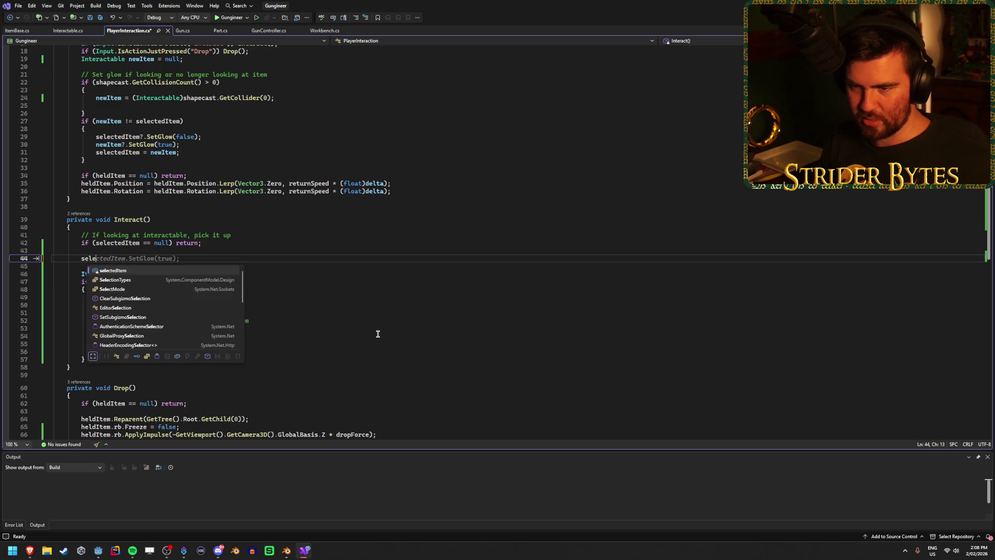
pyautogui.press('BackSpace')
pyautogui.write('In')
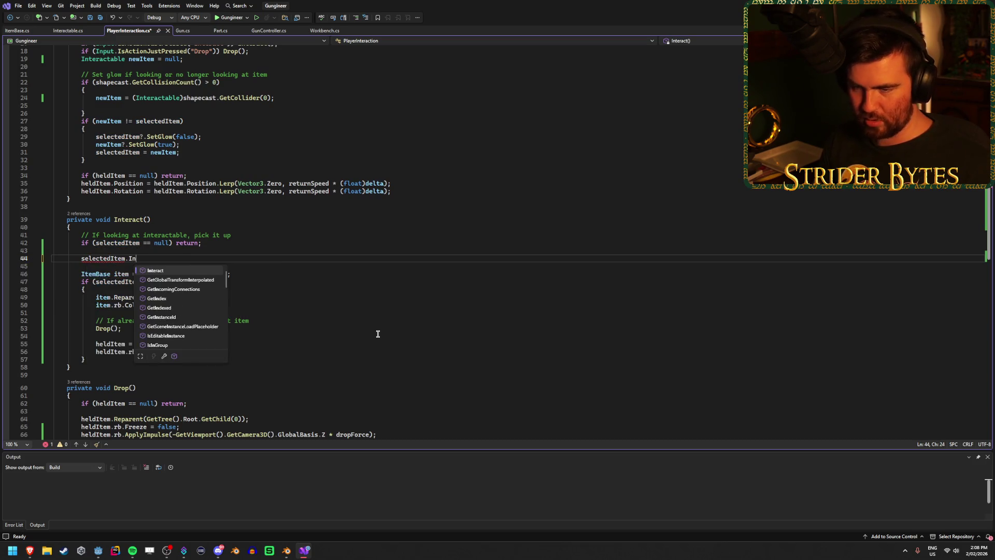
pyautogui.press('Tab')
pyautogui.write('();')
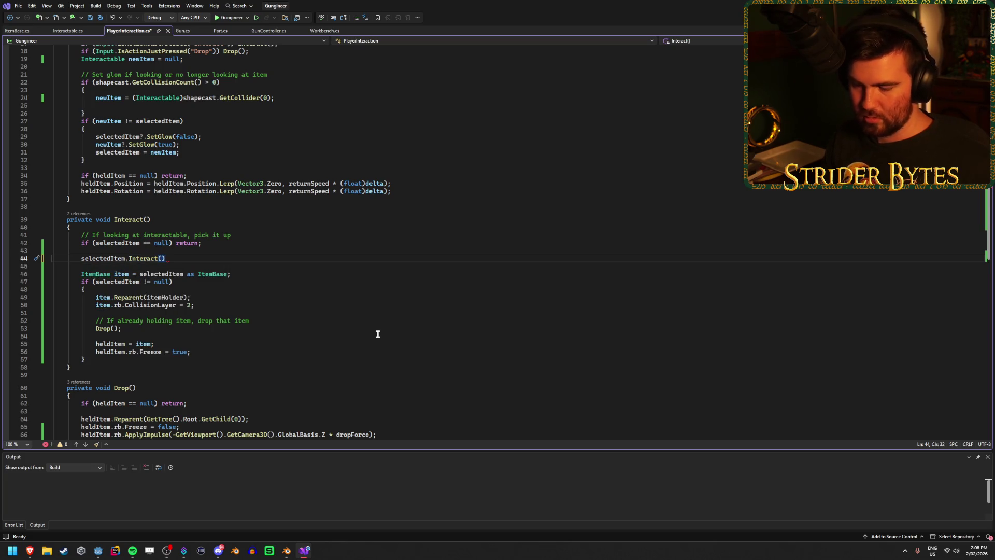
pyautogui.hotkey('ctrl', 's')
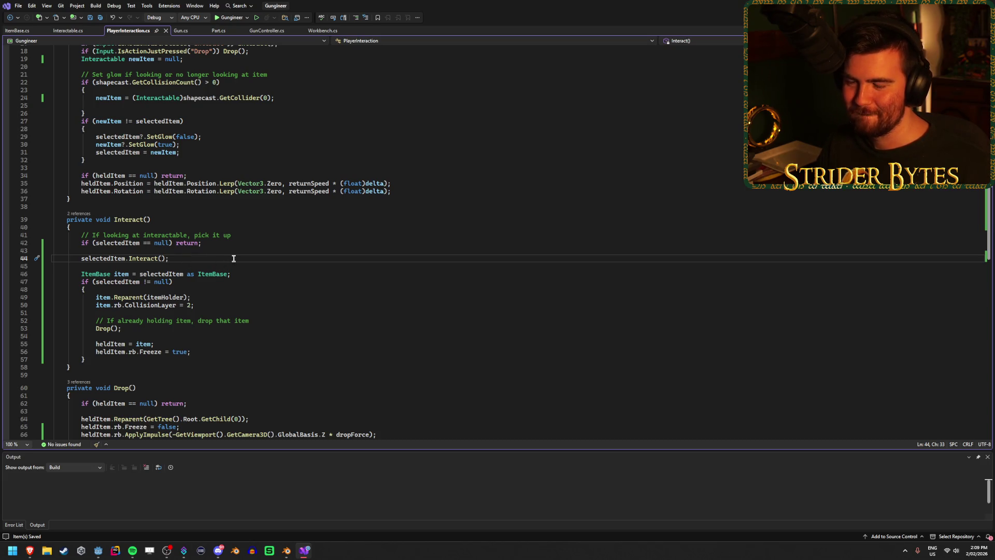
# Scroll through PlayerInteraction.cs to review the edits, then return to the Godot editor.
pyautogui.scroll(-1, 236, 262)
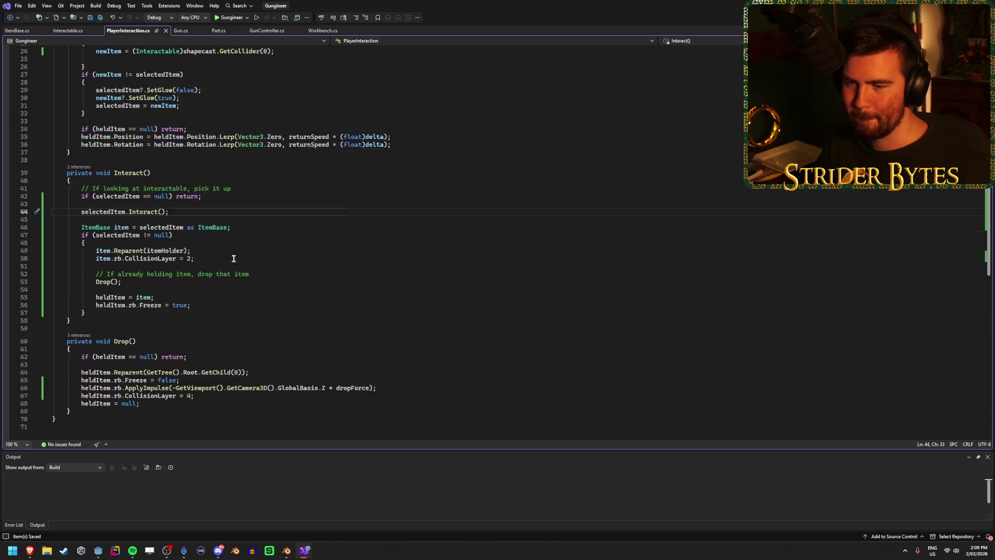
pyautogui.scroll(-1, 241, 289)
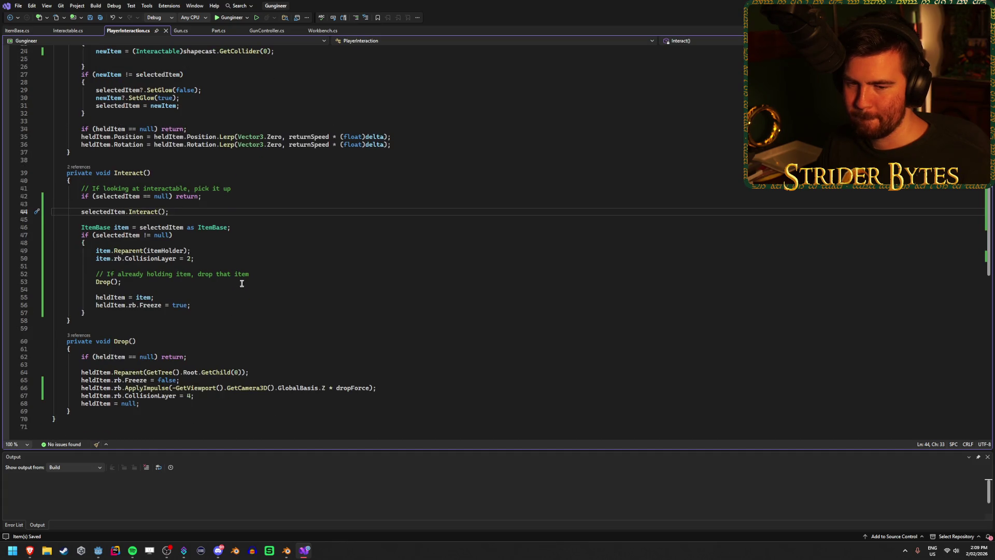
pyautogui.scroll(1, 241, 284)
pyautogui.scroll(-1, 241, 283)
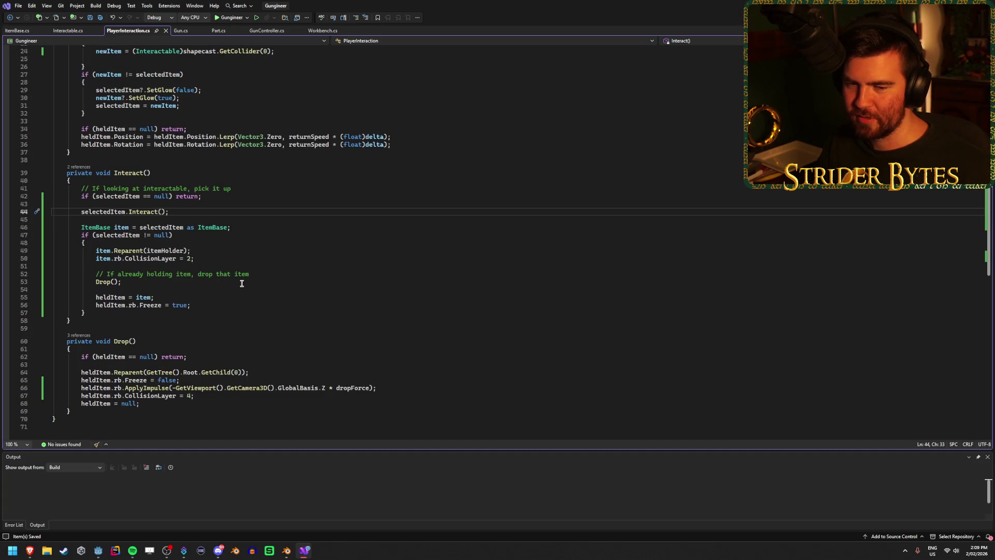
pyautogui.scroll(1, 242, 284)
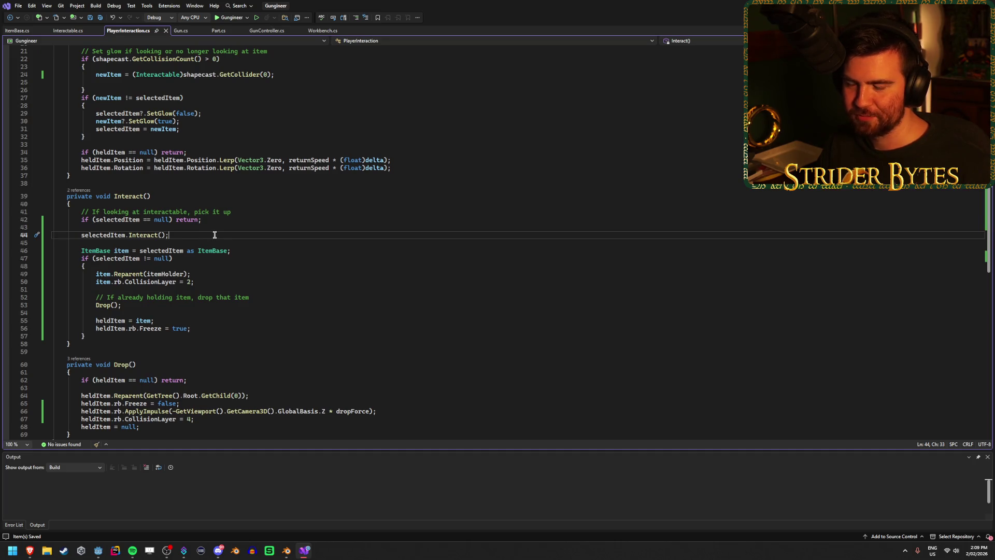
pyautogui.scroll(5, 249, 237)
pyautogui.scroll(-5, 311, 247)
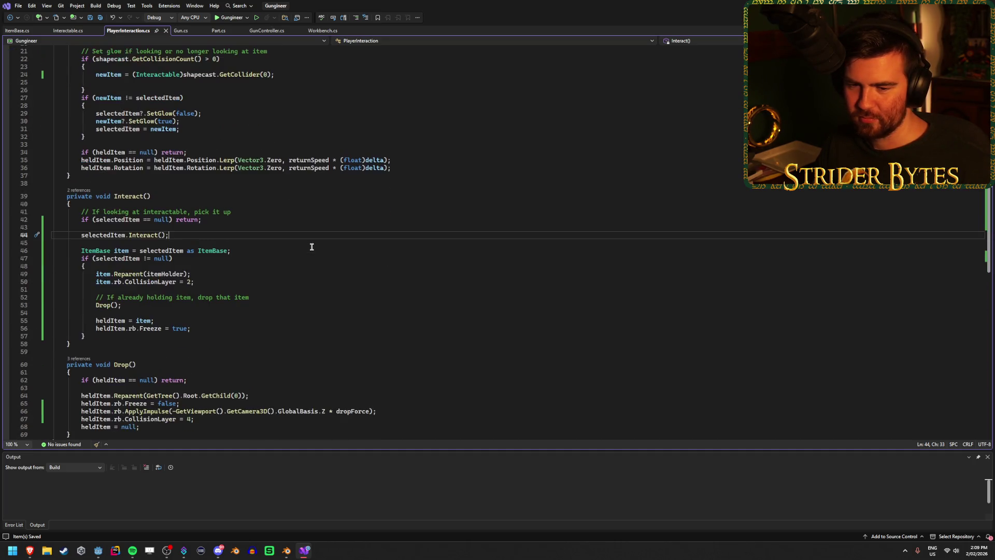
pyautogui.scroll(3, 312, 246)
pyautogui.scroll(2, 311, 247)
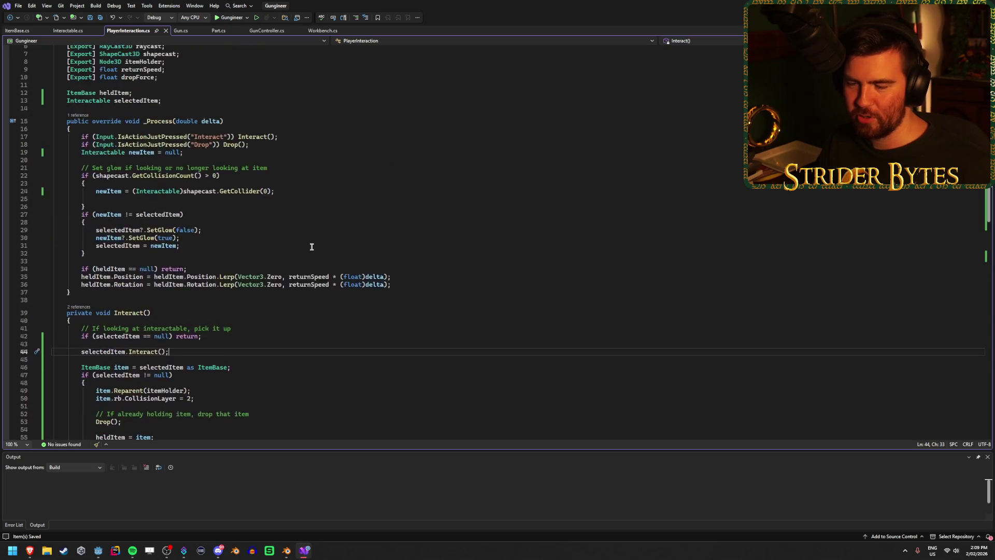
pyautogui.scroll(-2, 312, 247)
pyautogui.scroll(1, 311, 246)
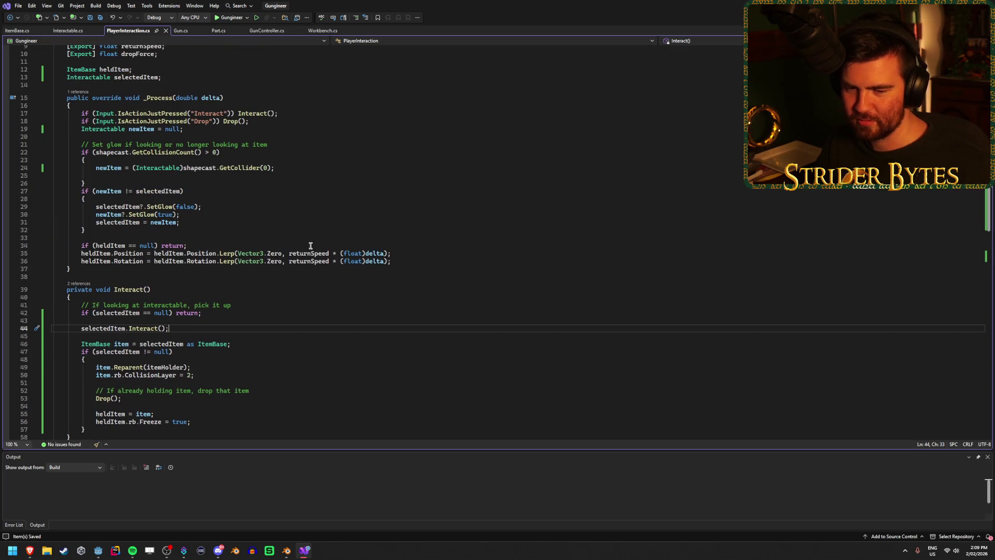
pyautogui.scroll(-5, 305, 233)
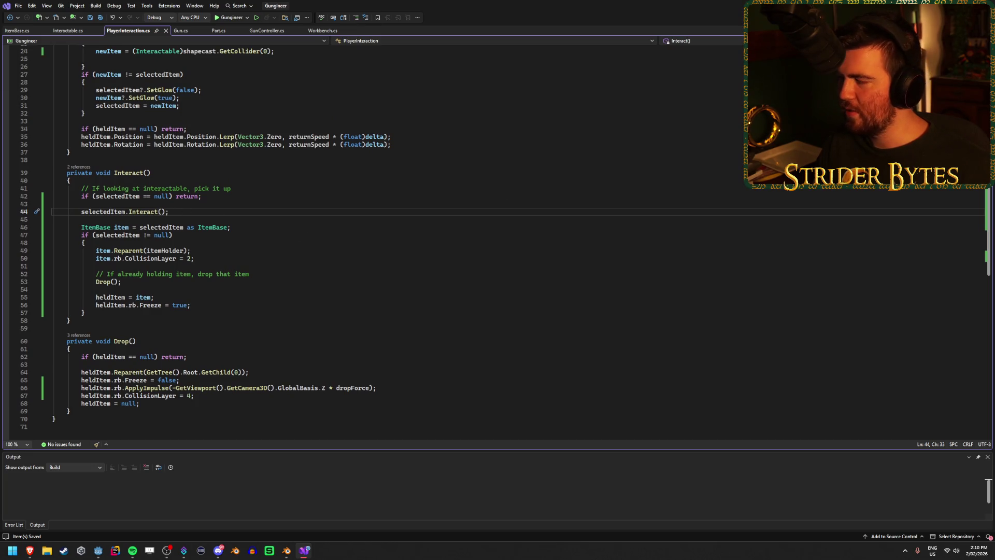
pyautogui.hotkey('alt', 'Tab')
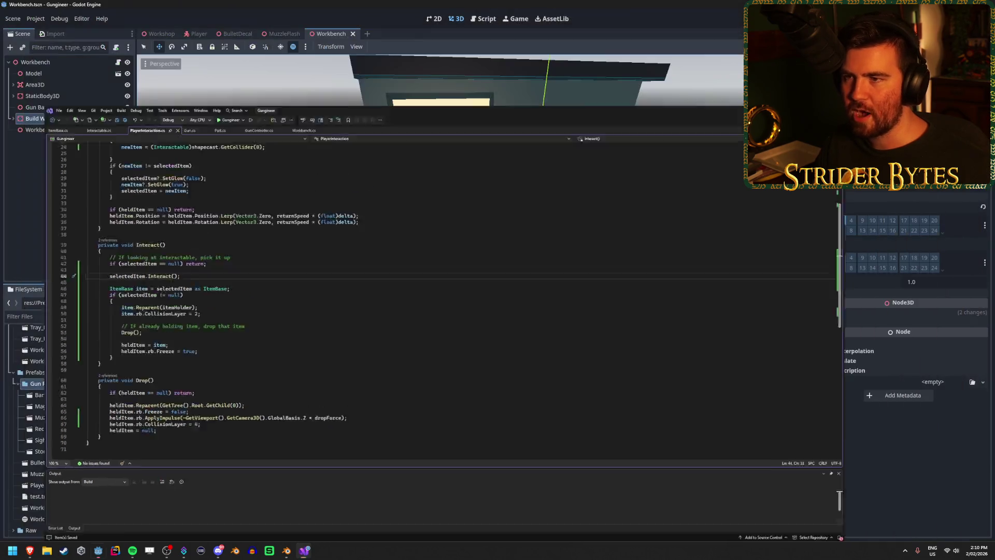
# Start a new script from the Scripts folder's menu, then cancel that first dialog.
pyautogui.click(78, 372)
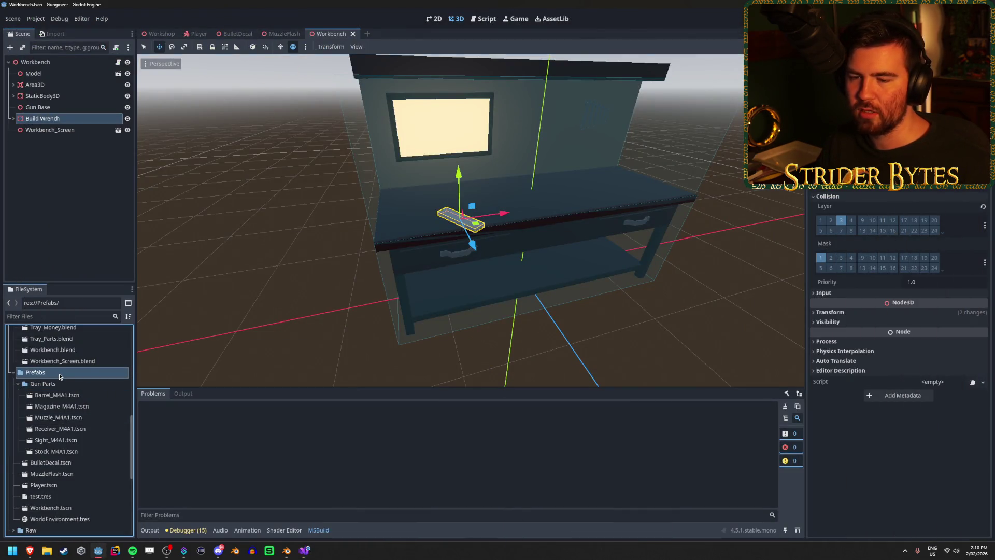
pyautogui.scroll(-3, 69, 401)
pyautogui.scroll(-3, 69, 401)
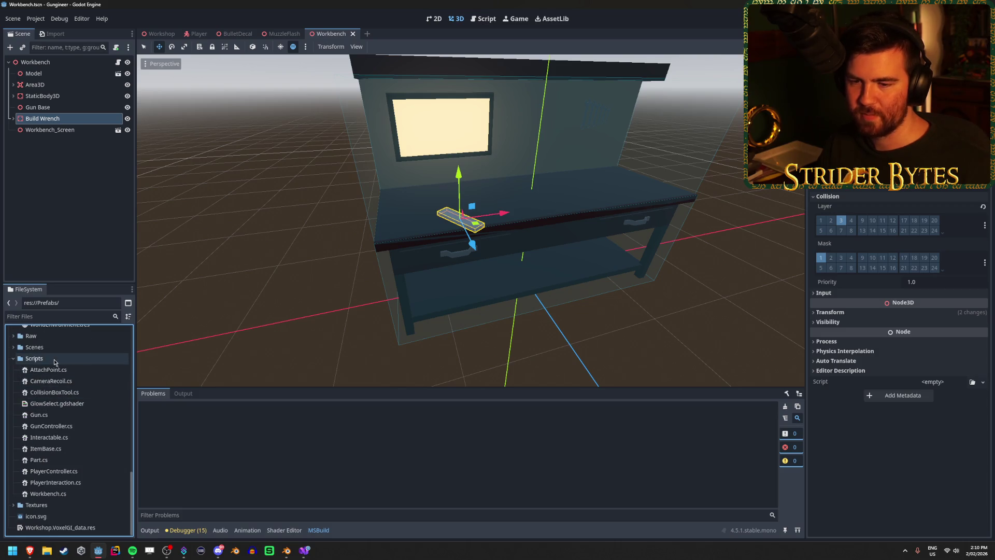
pyautogui.rightClick(53, 359)
pyautogui.moveTo(103, 364)
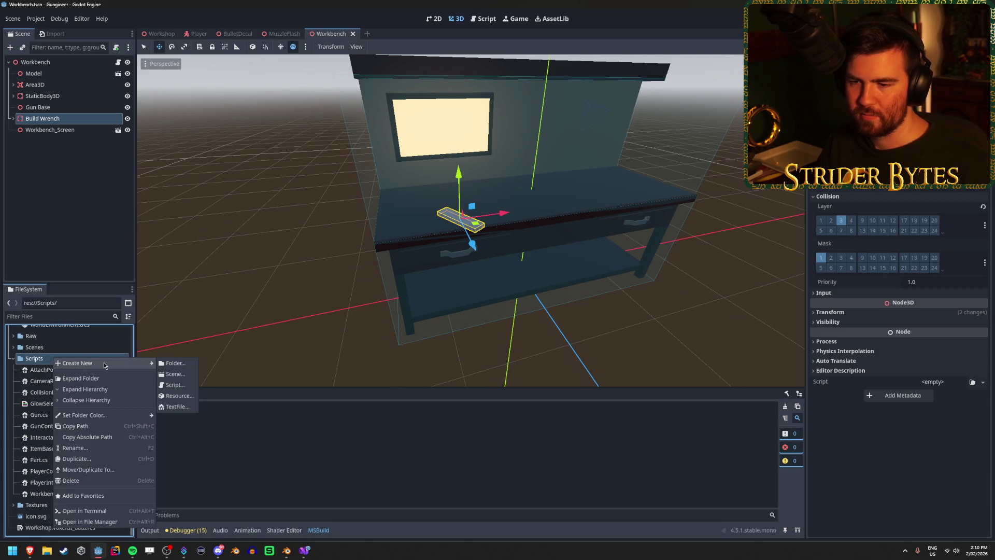
pyautogui.click(179, 386)
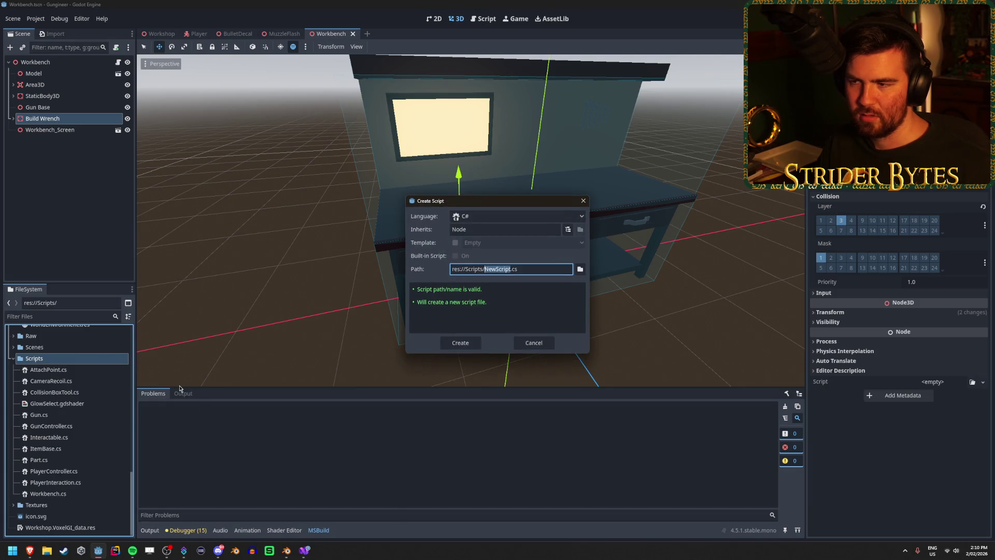
pyautogui.click(539, 228)
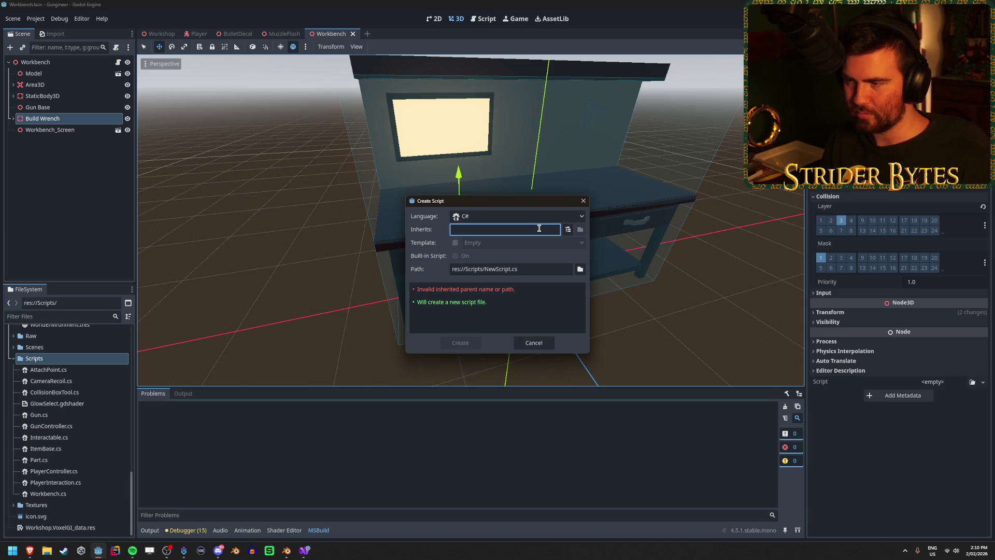
pyautogui.write('Node')
pyautogui.press('Escape')
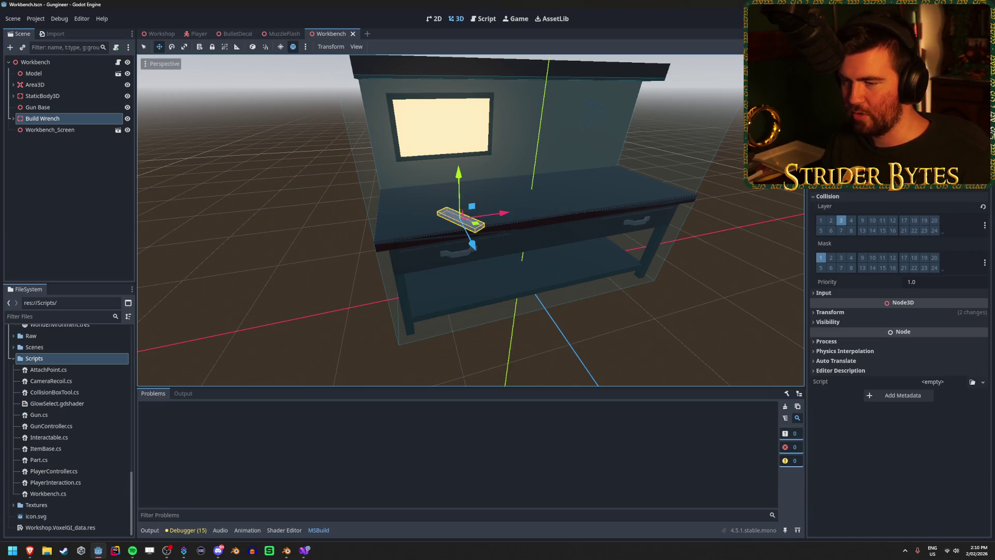
# Create BuildWrench.cs in the Scripts folder and open it in Visual Studio.
pyautogui.rightClick(72, 359)
pyautogui.moveTo(103, 366)
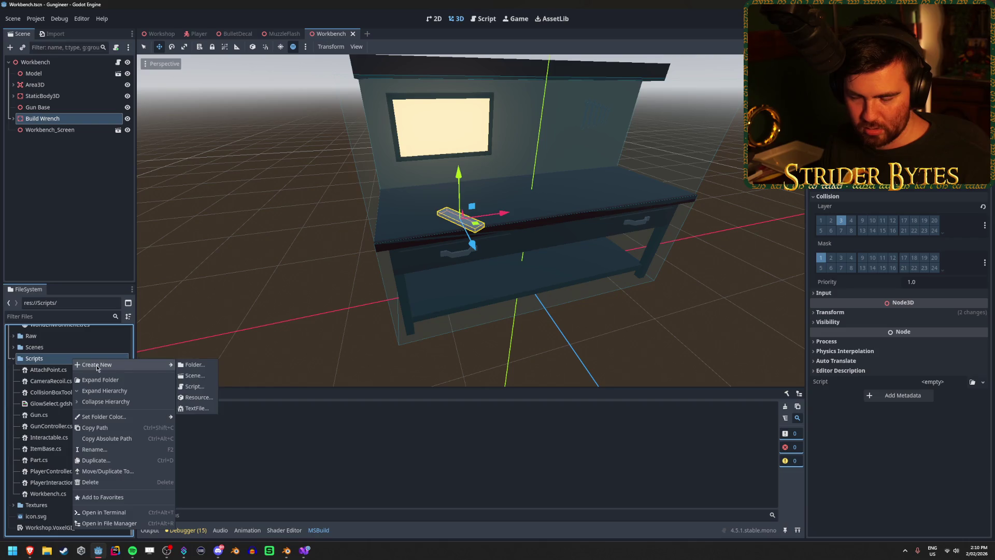
pyautogui.click(194, 388)
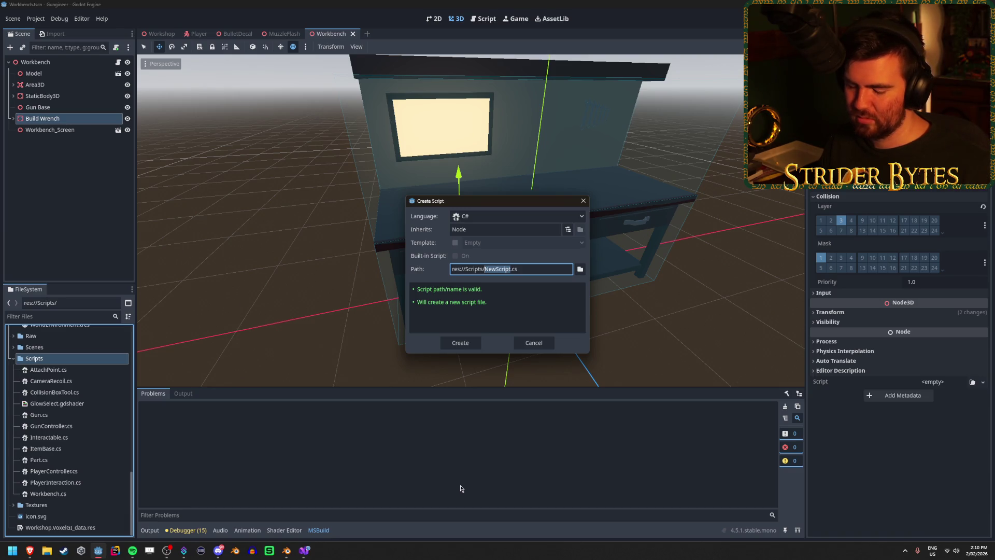
pyautogui.write('BuildWrench')
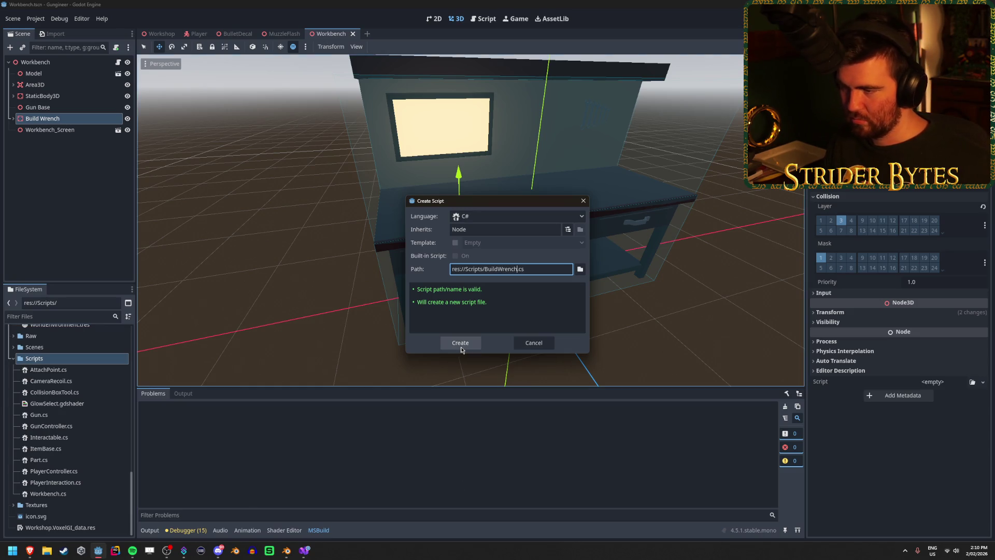
pyautogui.click(461, 342)
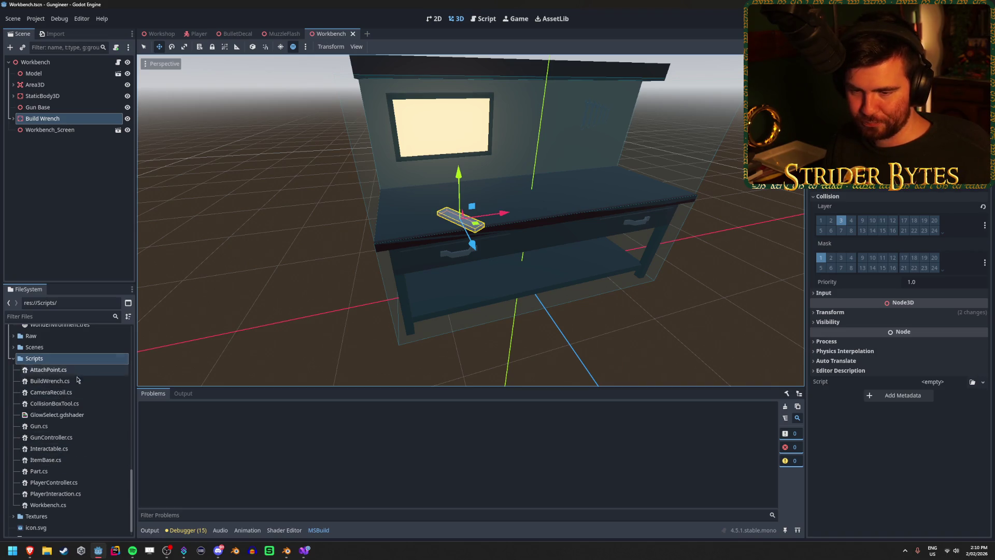
pyautogui.doubleClick(52, 381)
pyautogui.doubleClick(186, 77)
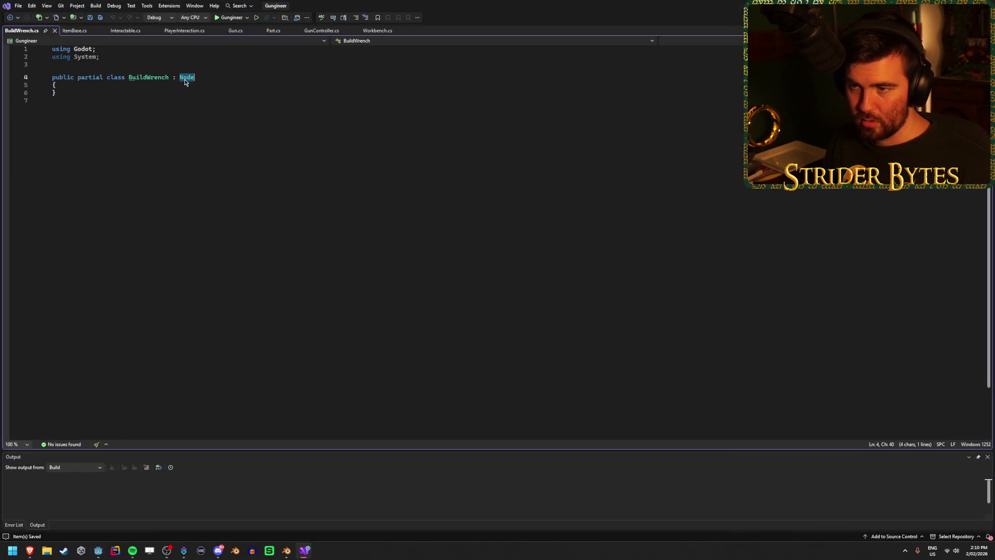
# Change BuildWrench's base class from Node to Interactable and add an empty 'public override void Interact()'.
pyautogui.write('Interac')
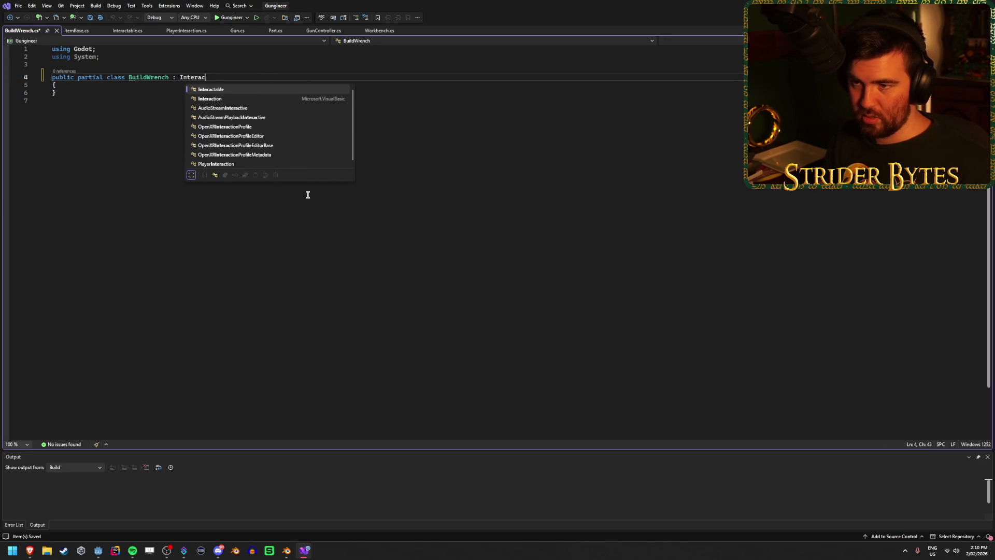
pyautogui.press('Tab')
pyautogui.click(96, 87)
pyautogui.press('Return')
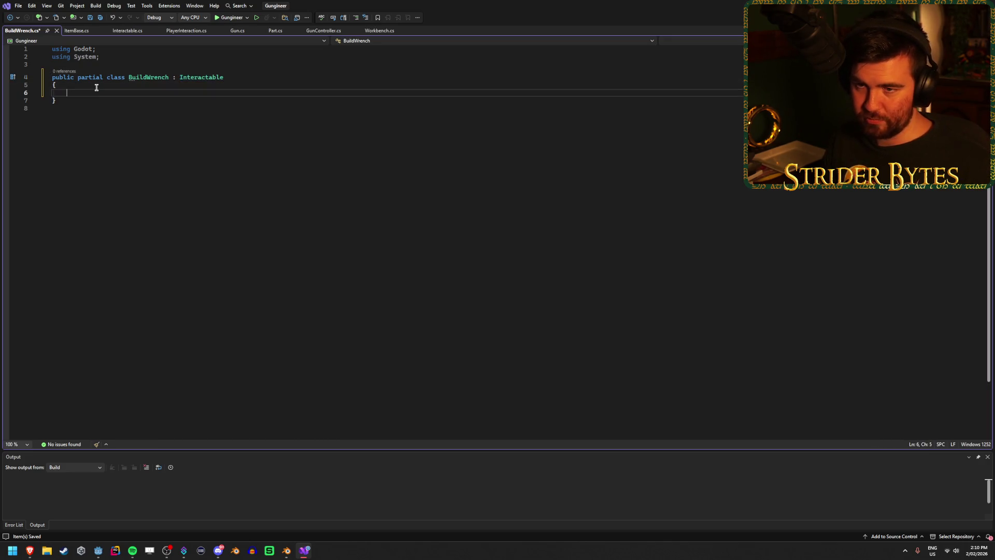
pyautogui.write('public override')
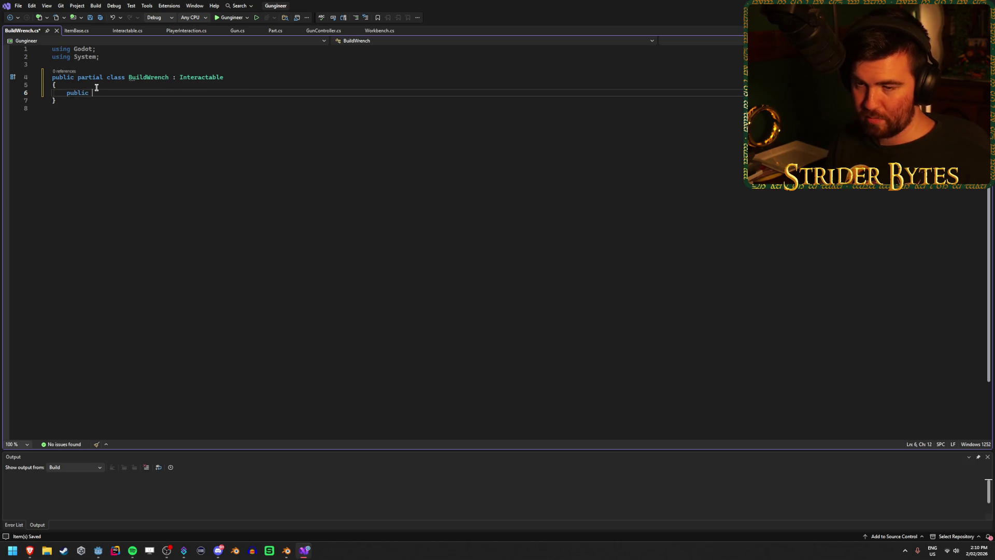
pyautogui.write(' void Inter')
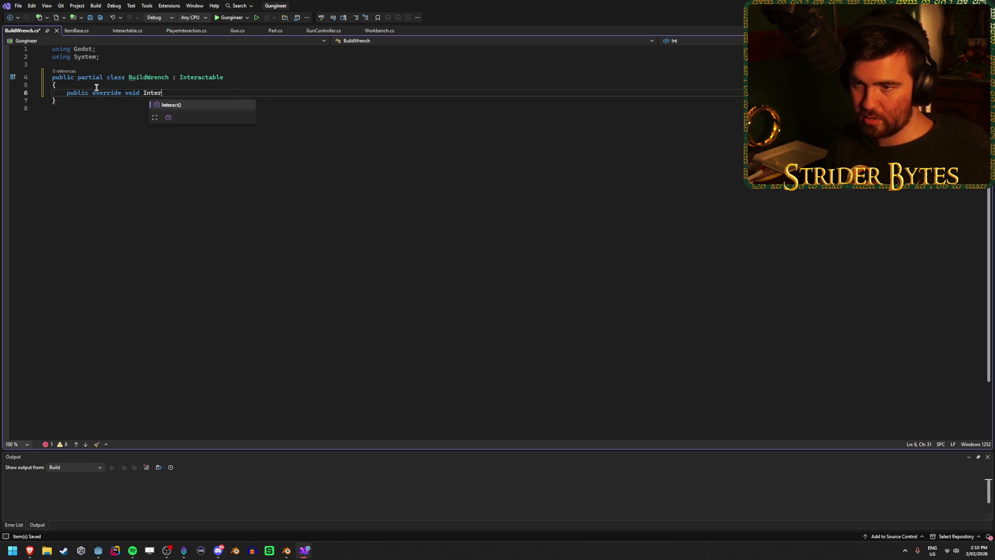
pyautogui.press('Tab')
pyautogui.press('BackSpace')
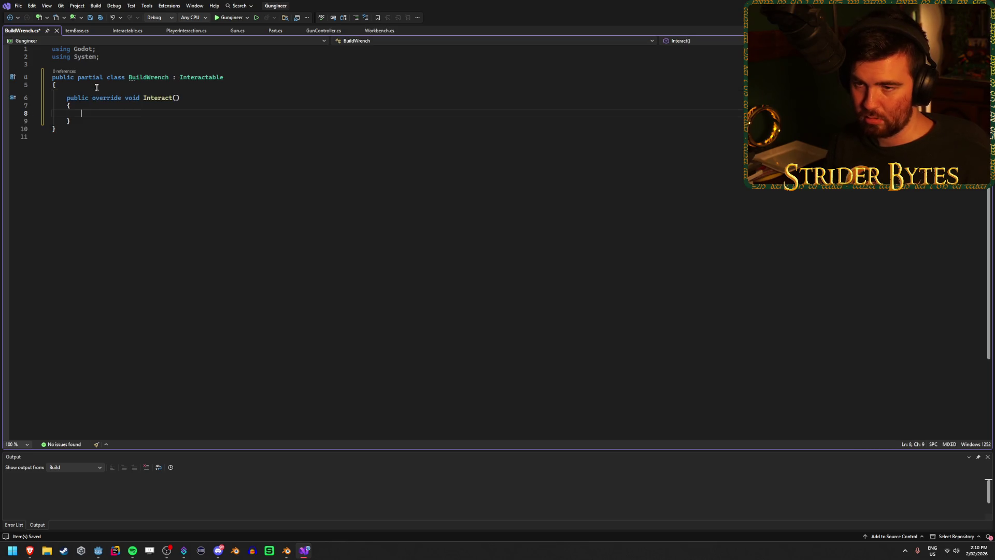
pyautogui.click(144, 171)
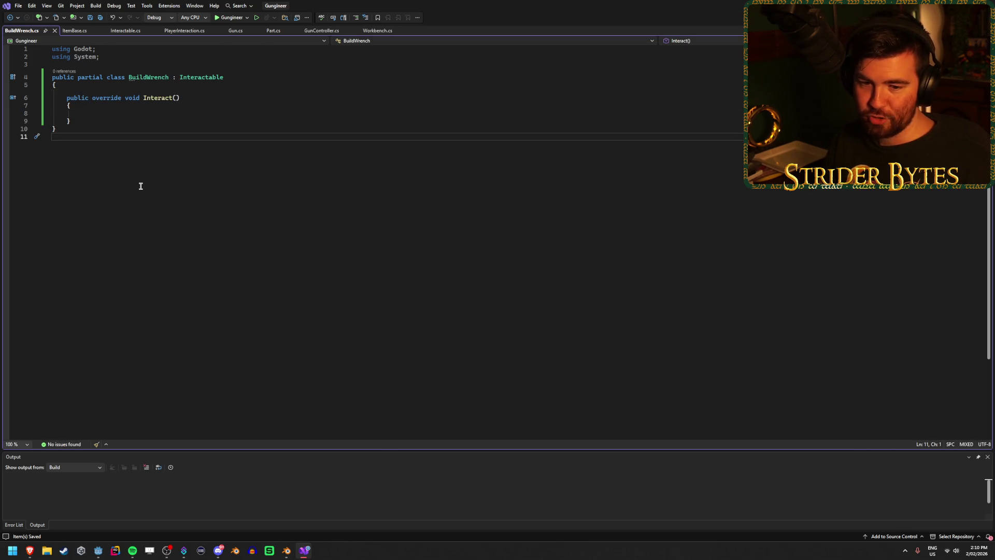
pyautogui.click(101, 114)
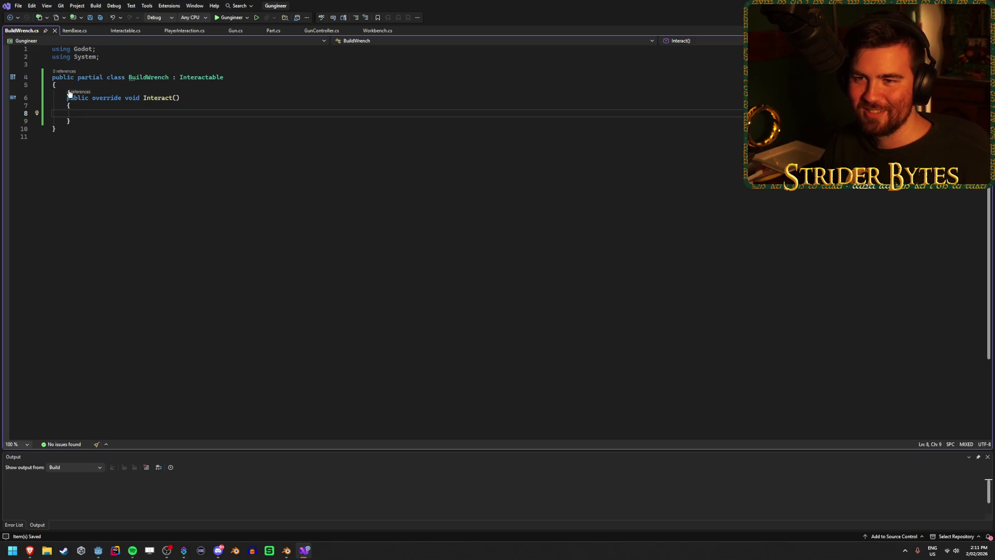
# Declare '[Export] Workbench workbench;' just inside the BuildWrench class brace and save.
pyautogui.click(87, 86)
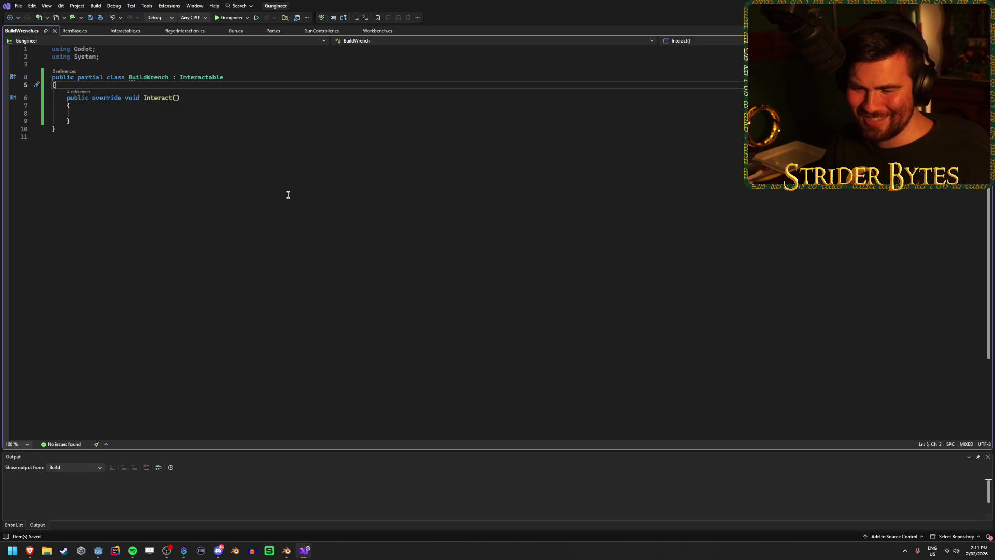
pyautogui.press('Return')
pyautogui.press('Return')
pyautogui.press('Up')
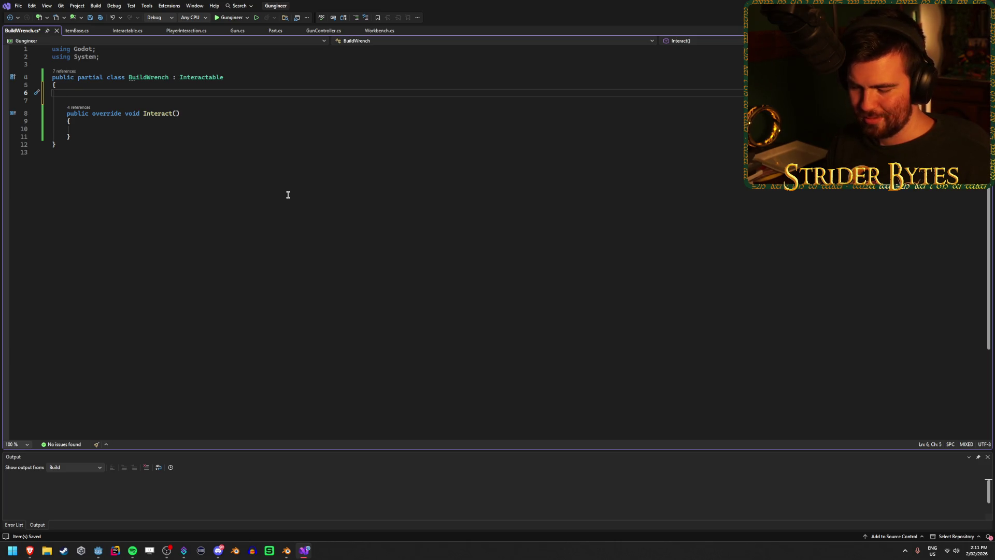
pyautogui.write('or')
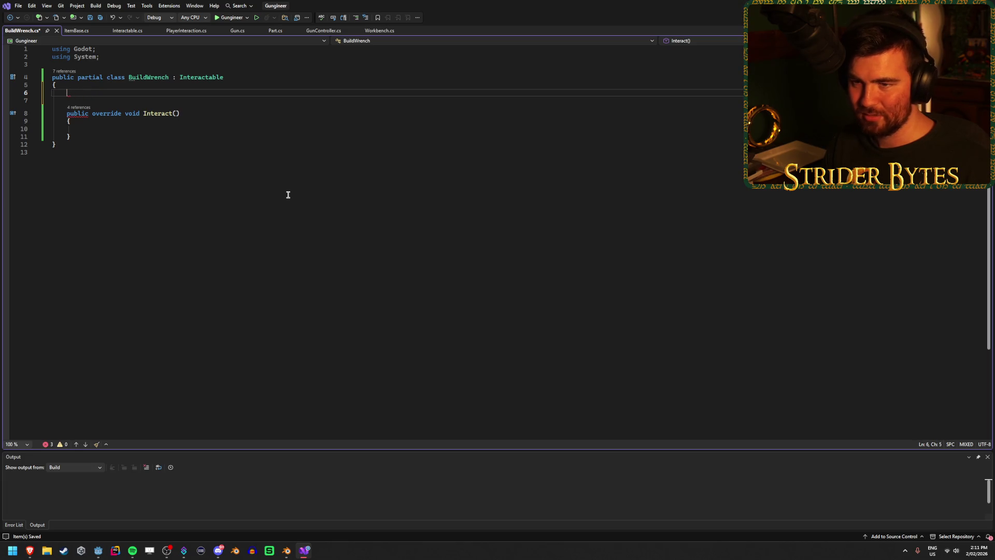
pyautogui.write('[exp')
pyautogui.press('Tab')
pyautogui.write(']')
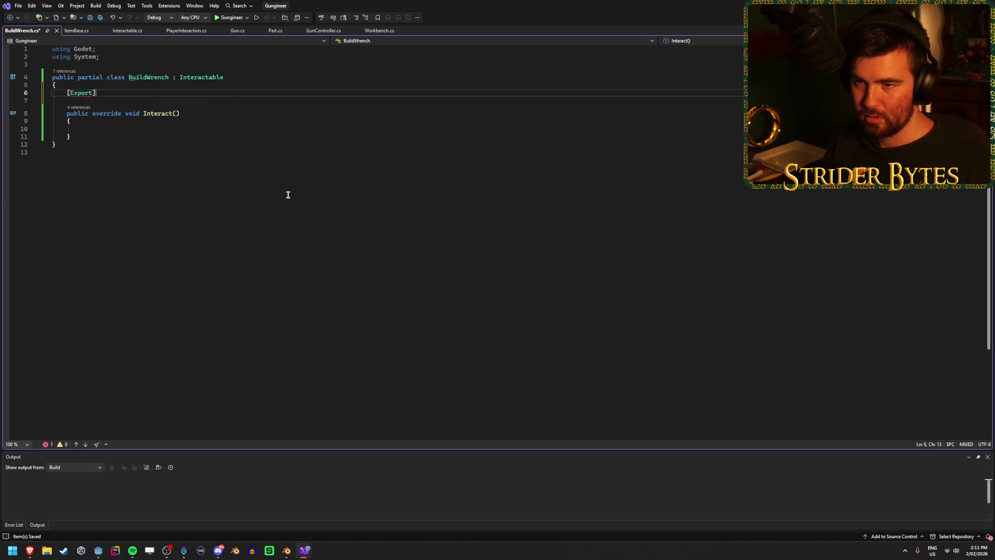
pyautogui.write(' Workbe')
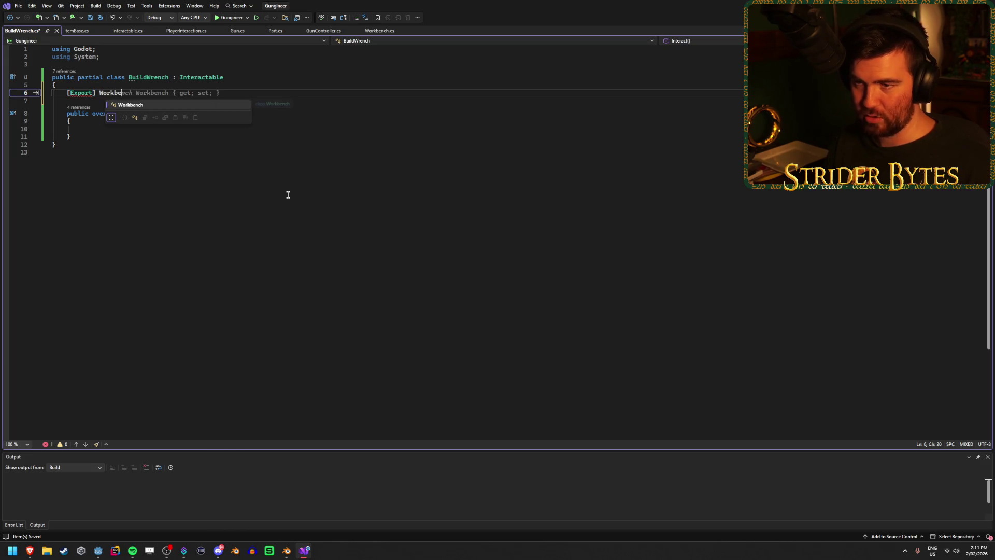
pyautogui.press('Tab')
pyautogui.write('workb')
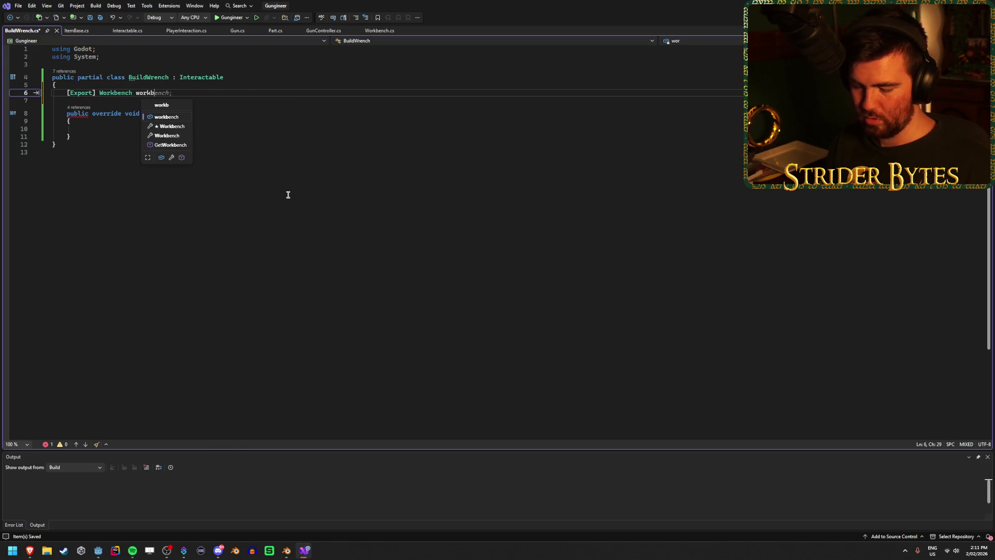
pyautogui.write('ench;')
pyautogui.hotkey('ctrl', 's')
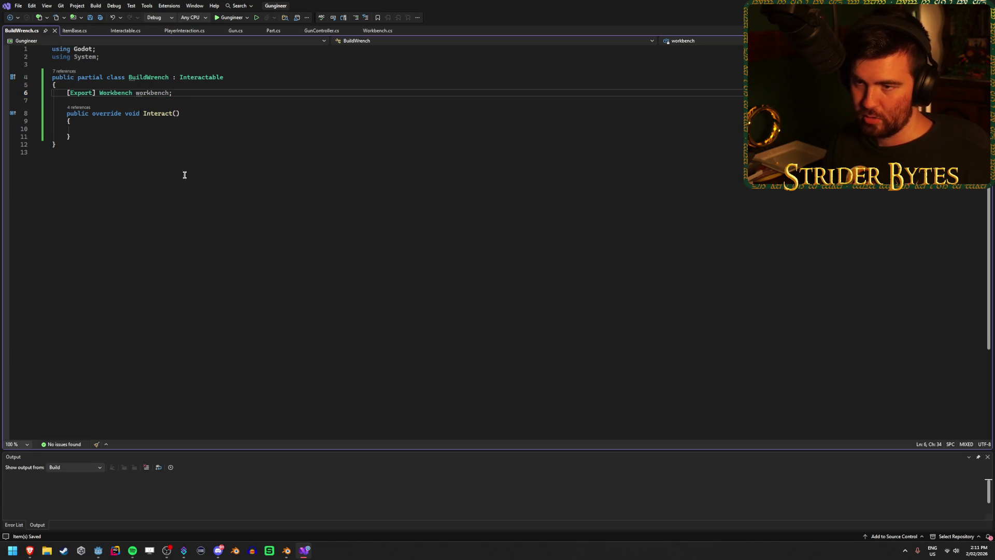
# Write 'workbench.BuildGun();' inside Interact() and save BuildWrench.cs.
pyautogui.click(104, 126)
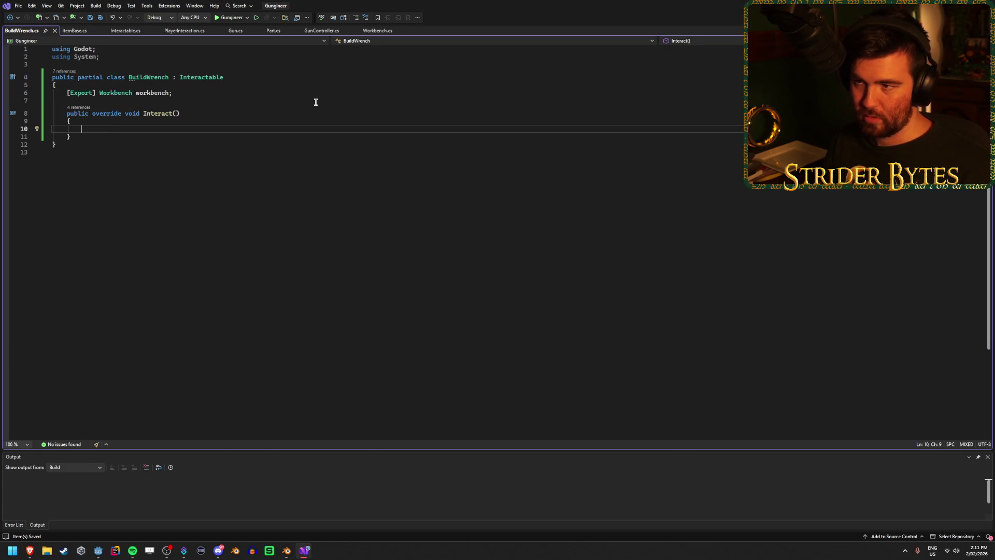
pyautogui.write('workbench')
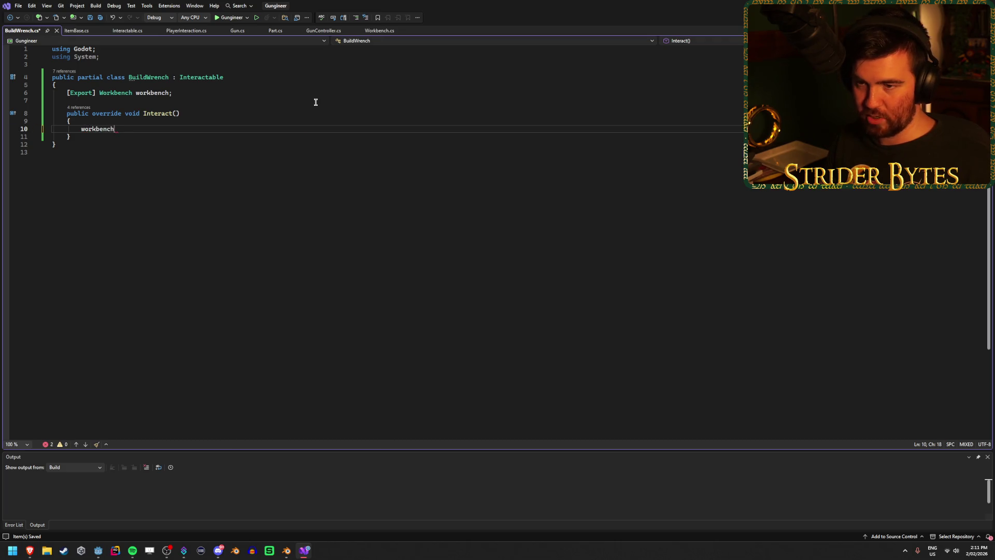
pyautogui.write('.BuildGun')
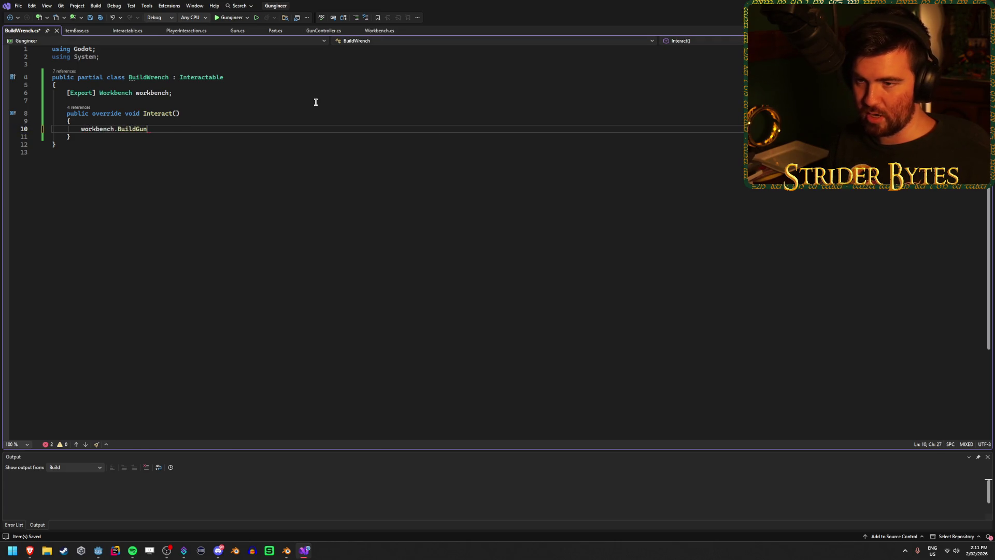
pyautogui.write('();')
pyautogui.hotkey('ctrl', 's')
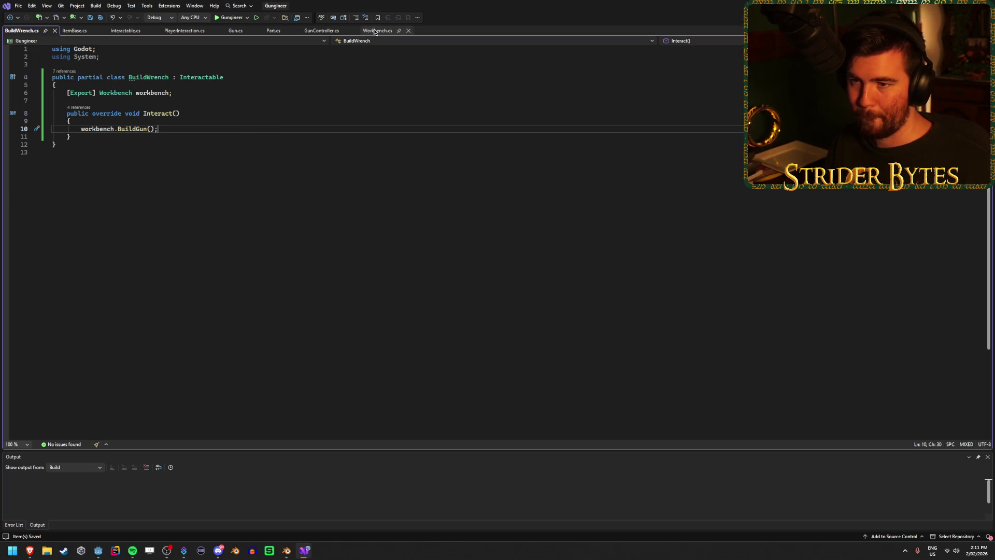
pyautogui.click(125, 137)
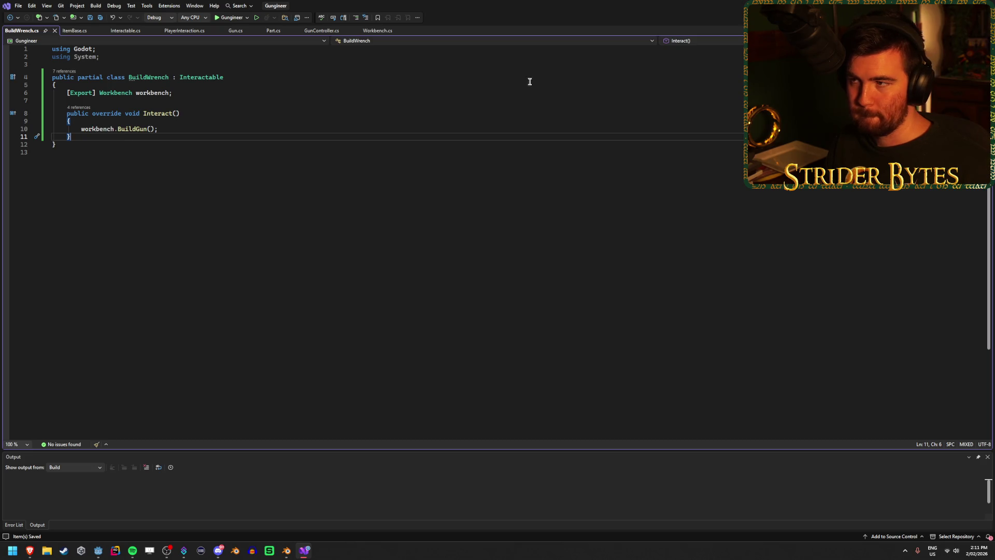
pyautogui.hotkey('alt', 'Tab')
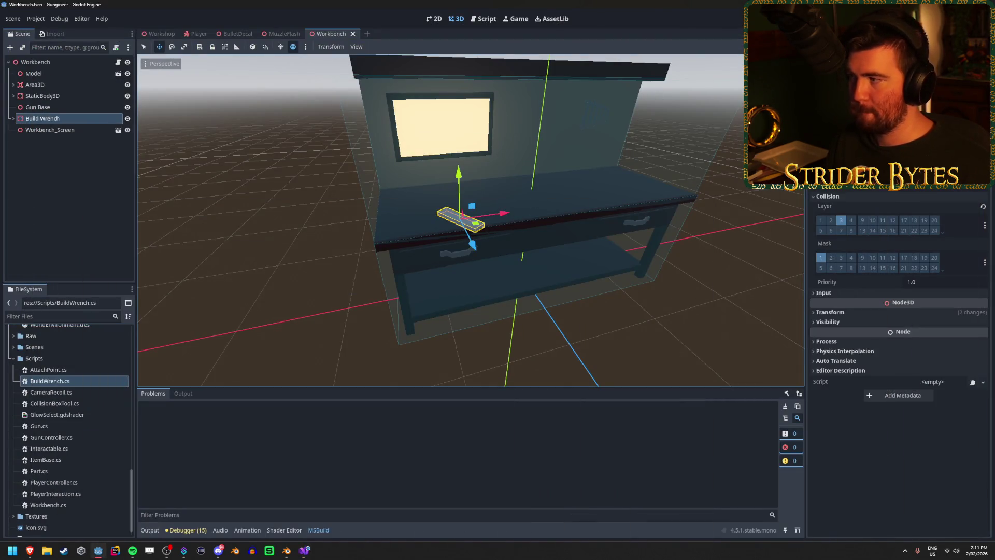
# Quick Load BuildWrench.cs onto Build Wrench, save the Workbench scene, then build and run the game.
pyautogui.click(49, 130)
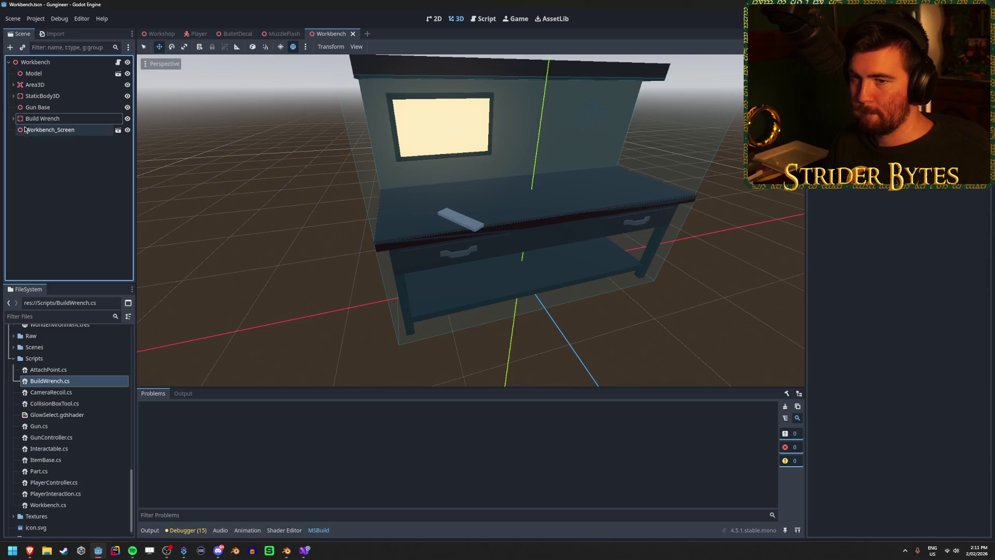
pyautogui.click(45, 120)
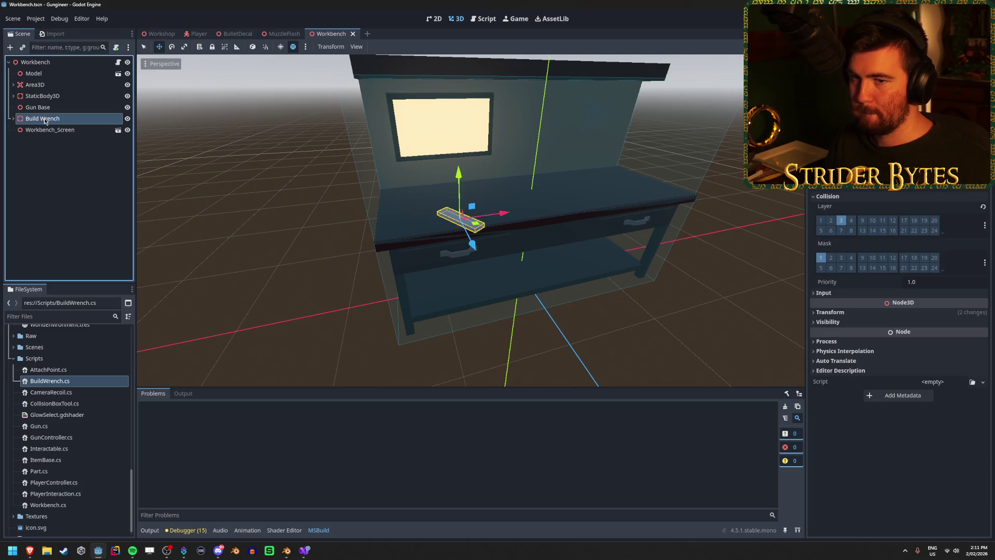
pyautogui.click(984, 384)
pyautogui.click(965, 409)
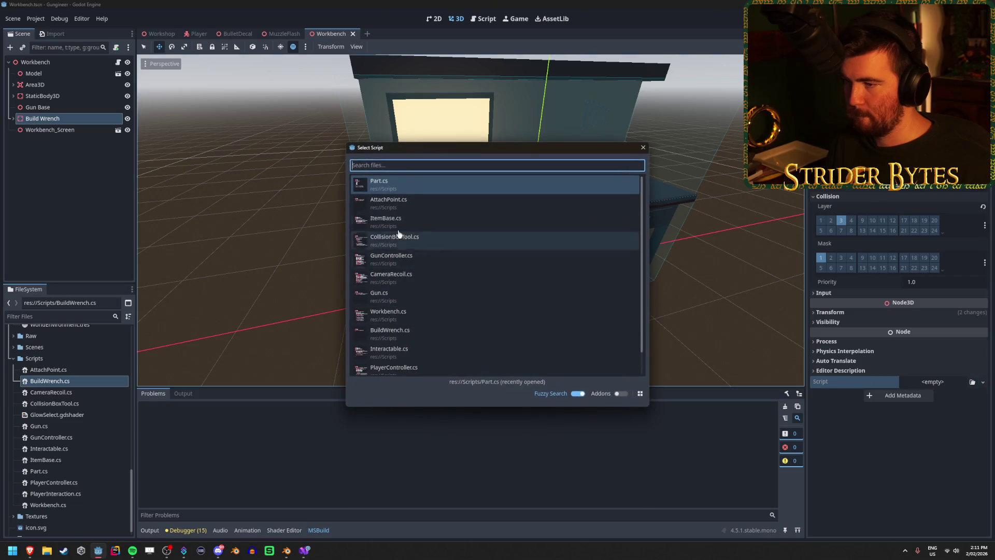
pyautogui.click(433, 334)
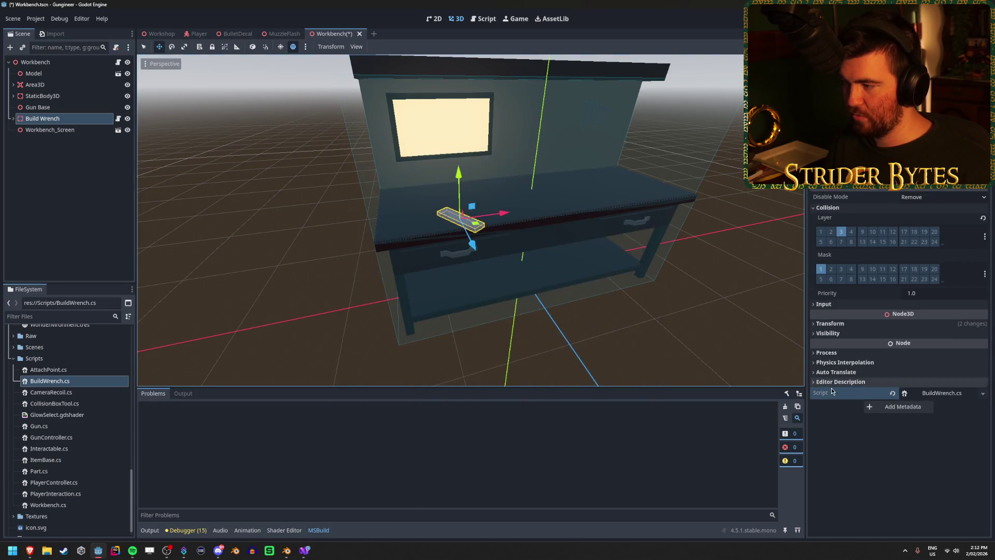
pyautogui.hotkey('ctrl', 's')
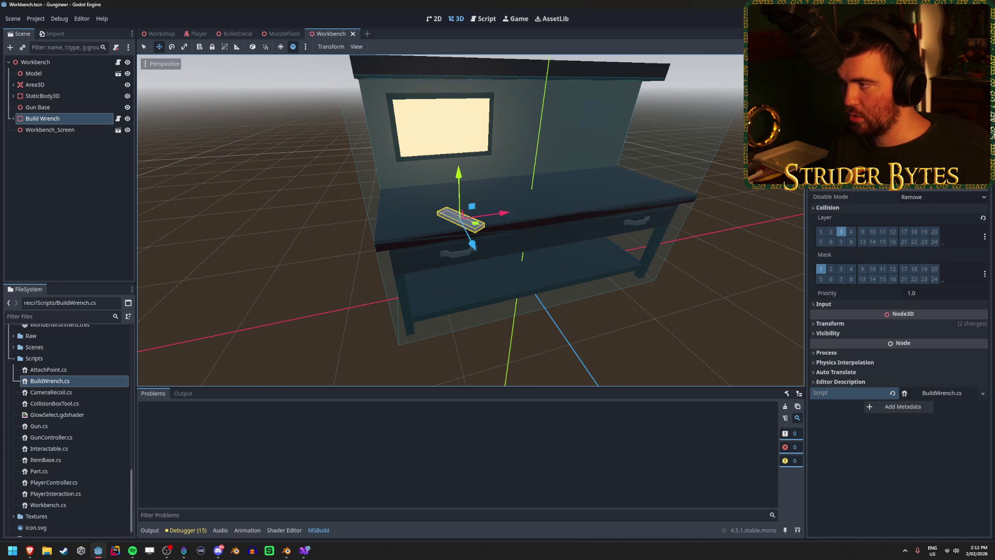
pyautogui.press('F5')
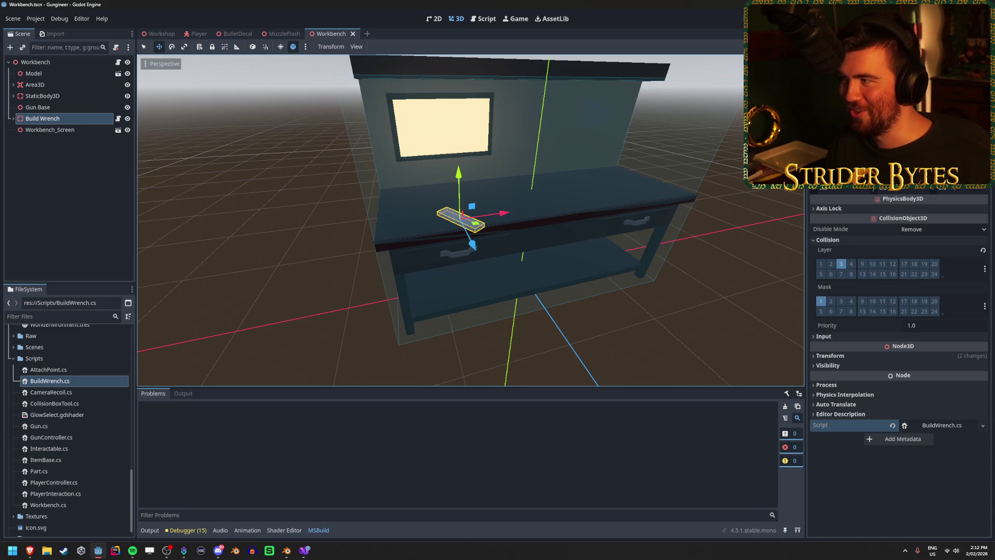
pyautogui.press('F5')
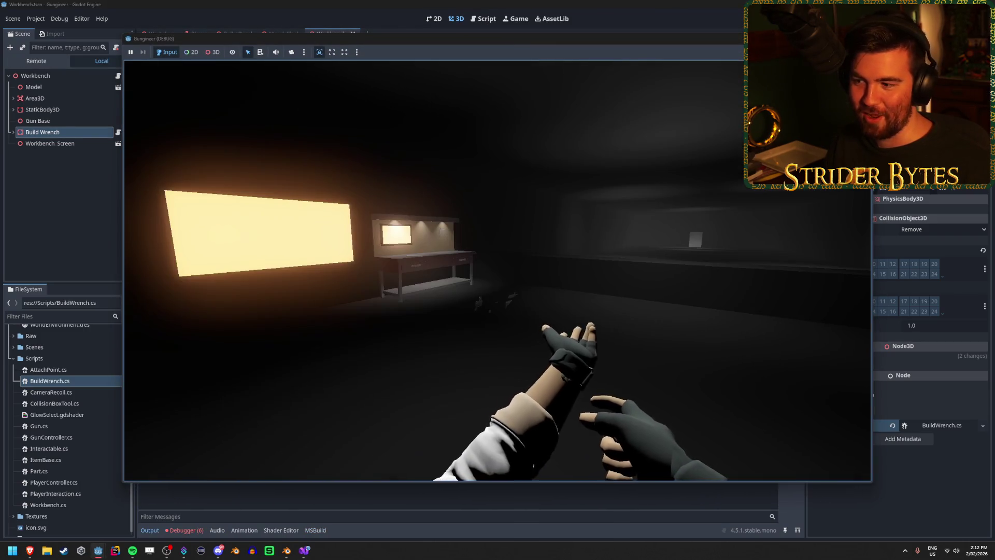
# Walk the player to the workbench and back, then stop the running game.
pyautogui.press('w')
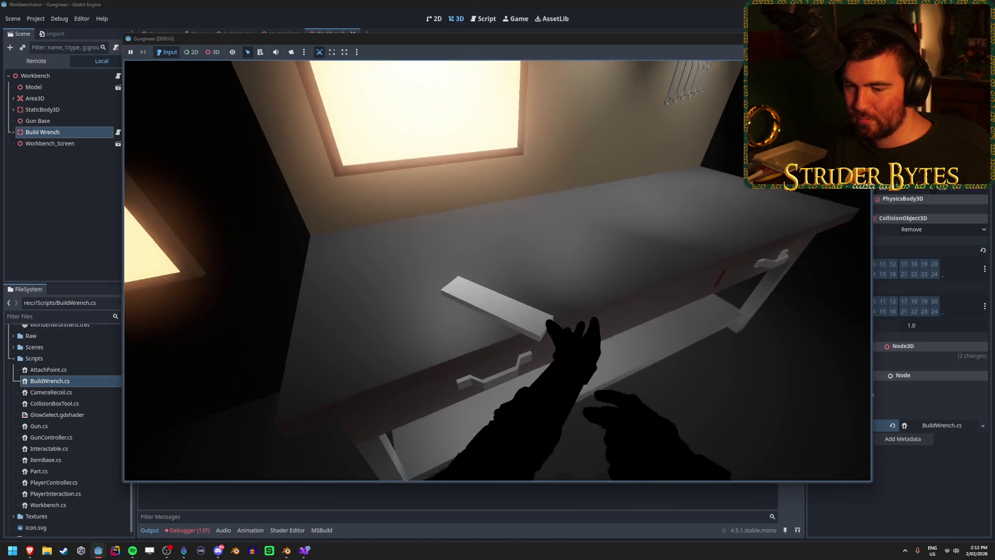
pyautogui.press('s')
pyautogui.press('F8')
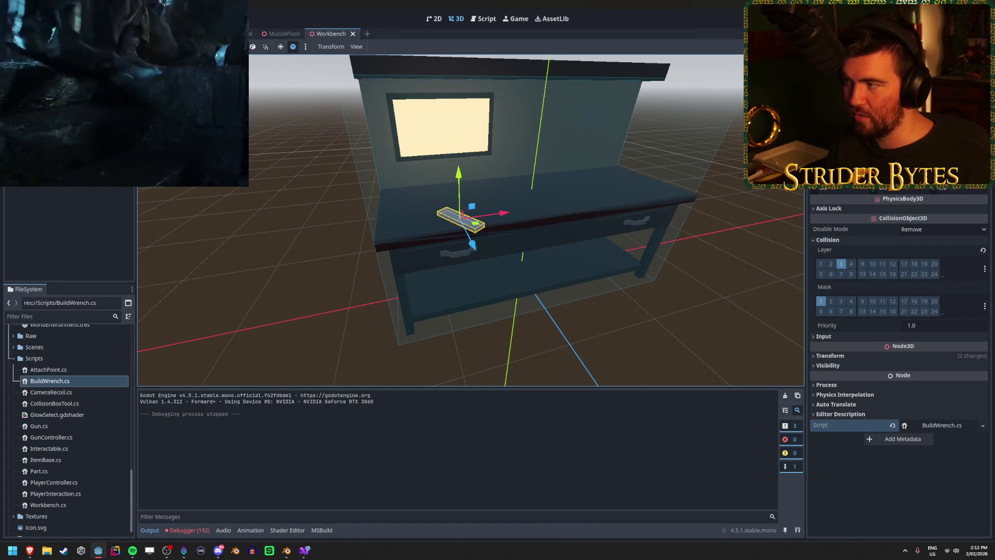
# Assign the Workbench root node to Build Wrench's exported workbench property in the Inspector.
pyautogui.click(943, 129)
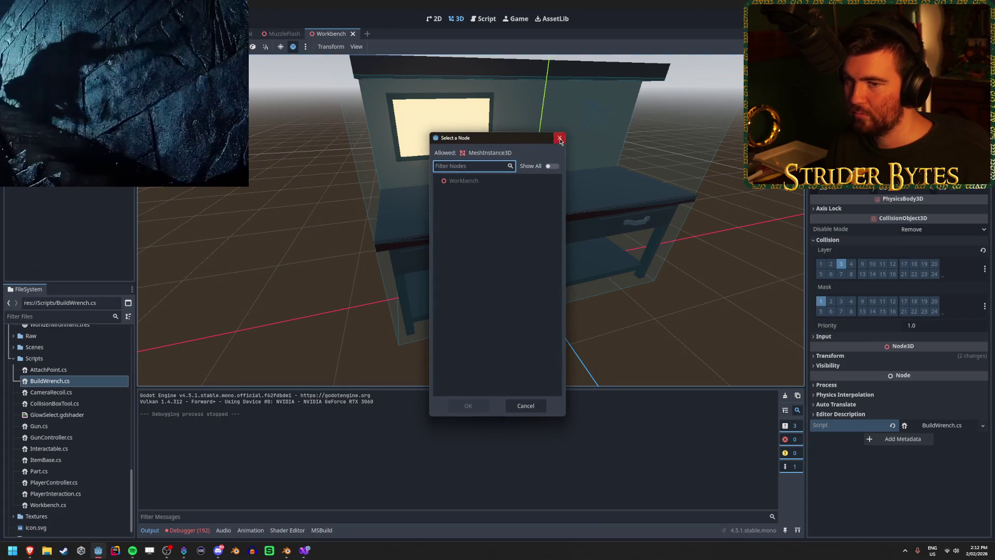
pyautogui.click(560, 139)
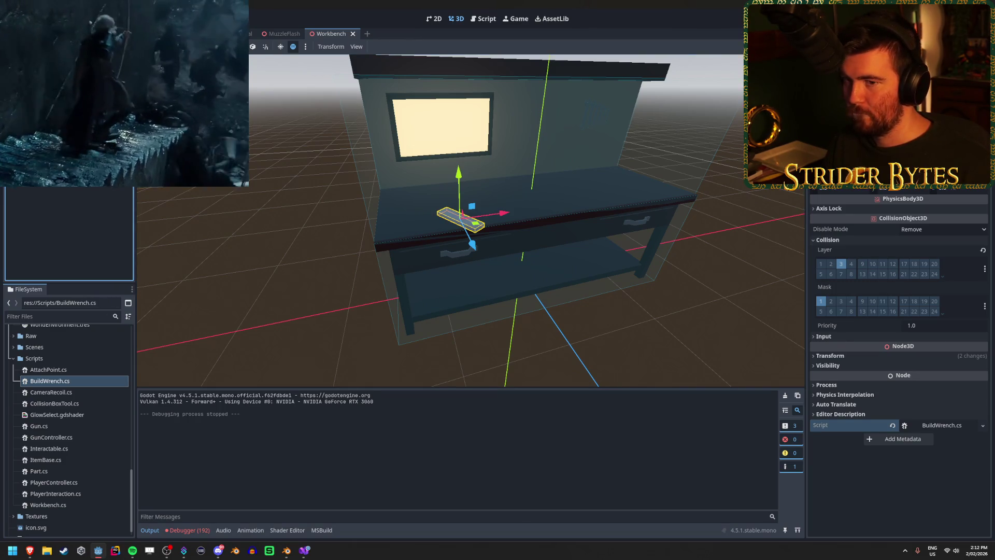
pyautogui.press('Down')
pyautogui.press('Up')
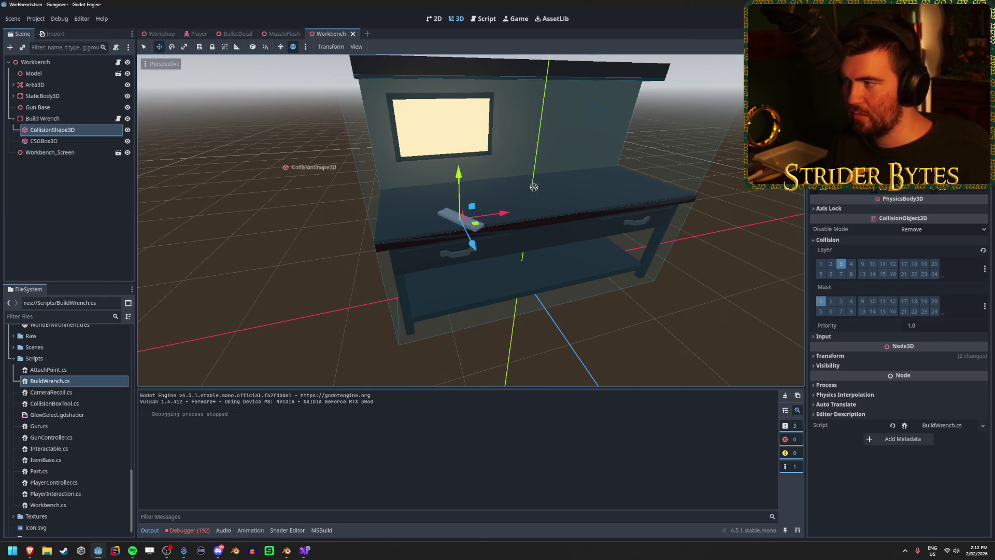
pyautogui.hotkey('ctrl', 'shift', 'a')
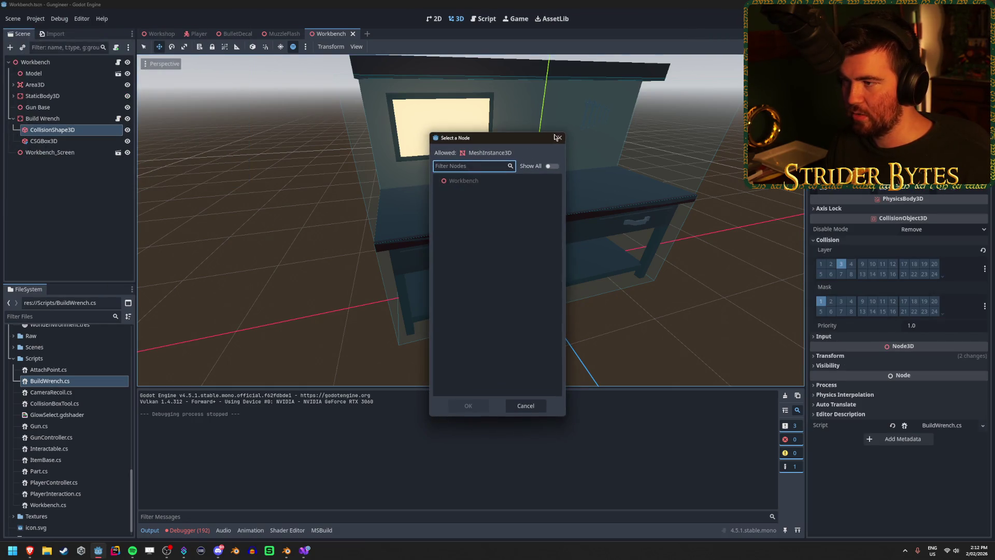
pyautogui.press('Escape')
pyautogui.click(99, 171)
pyautogui.click(67, 121)
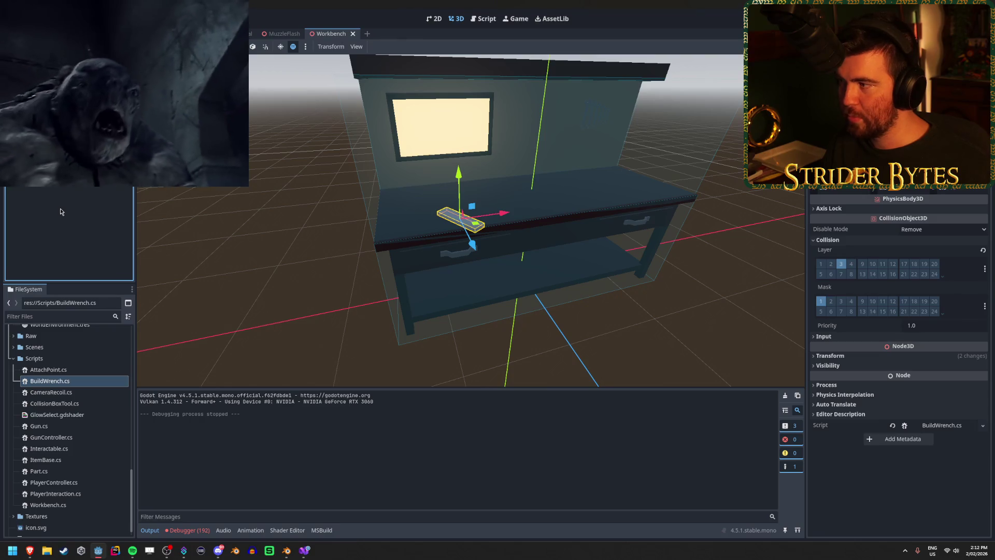
pyautogui.click(36, 61)
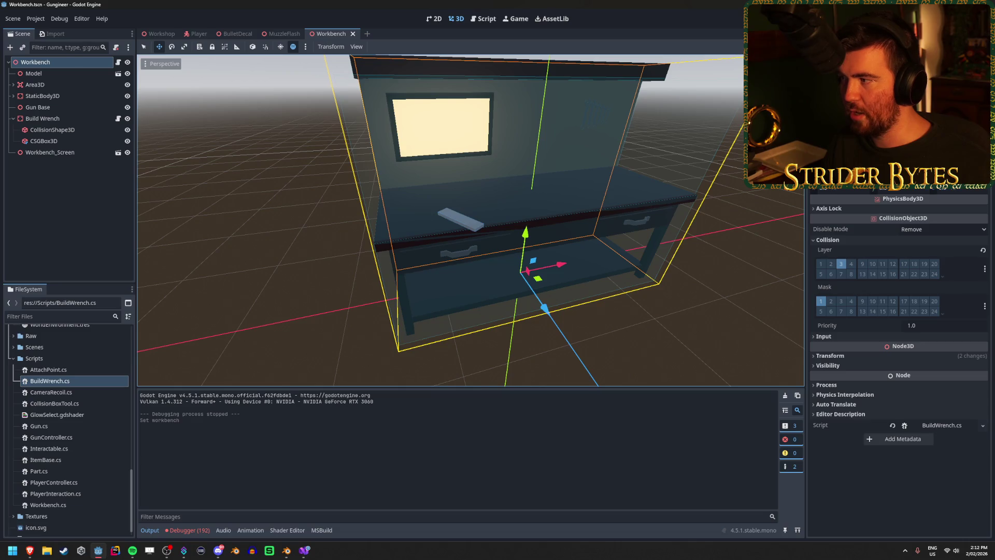
pyautogui.press('Escape')
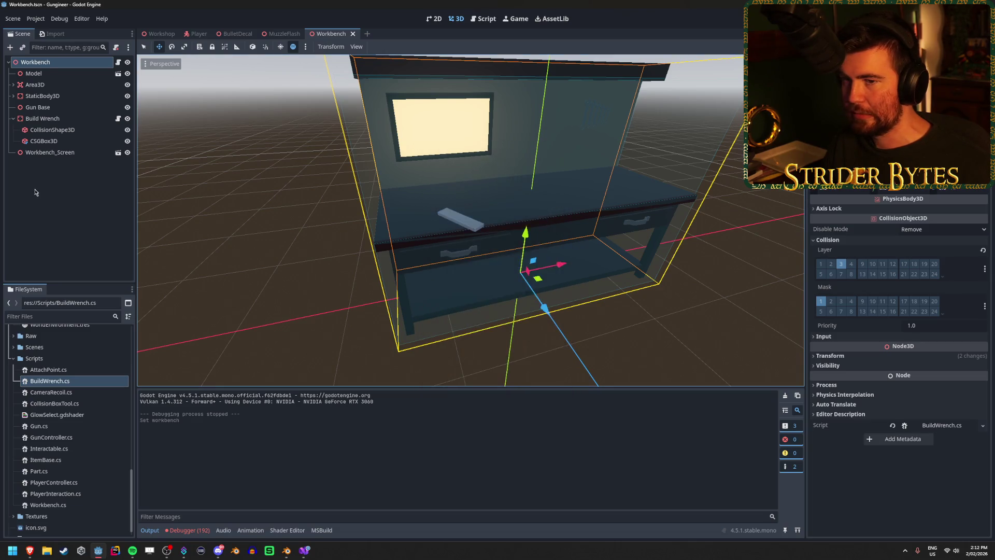
# Add a MeshInstance3D child node to the Build Wrench node.
pyautogui.click(64, 135)
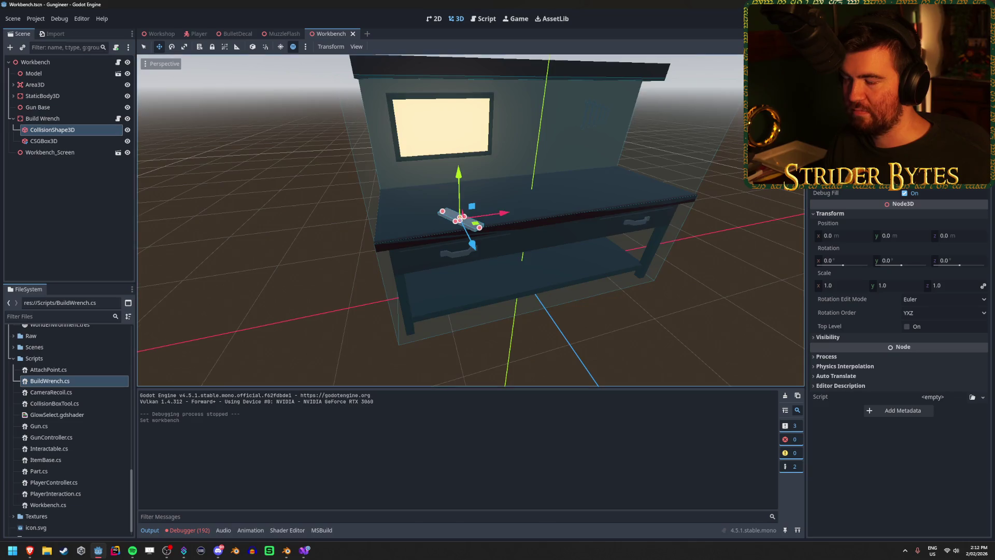
pyautogui.press('f')
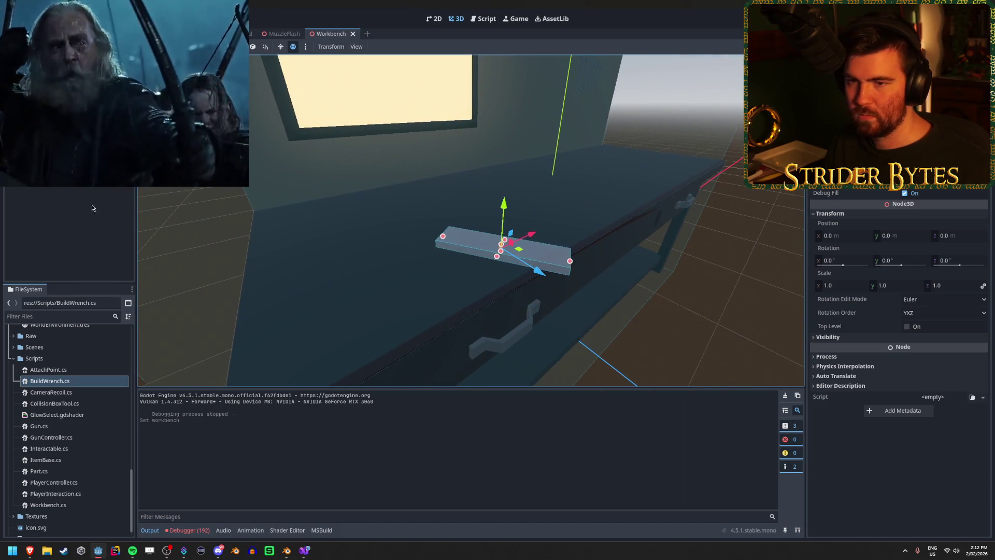
pyautogui.rightClick(73, 130)
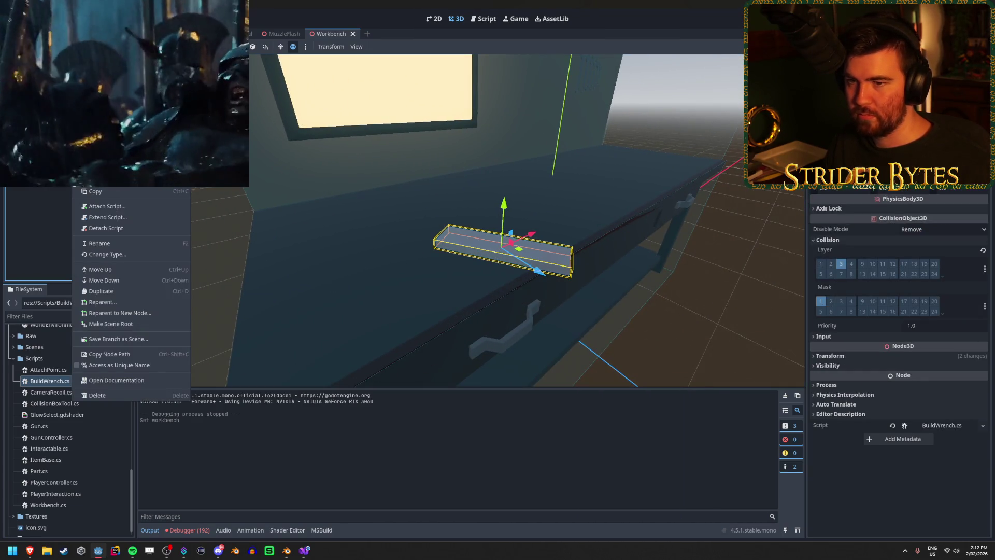
pyautogui.click(93, 136)
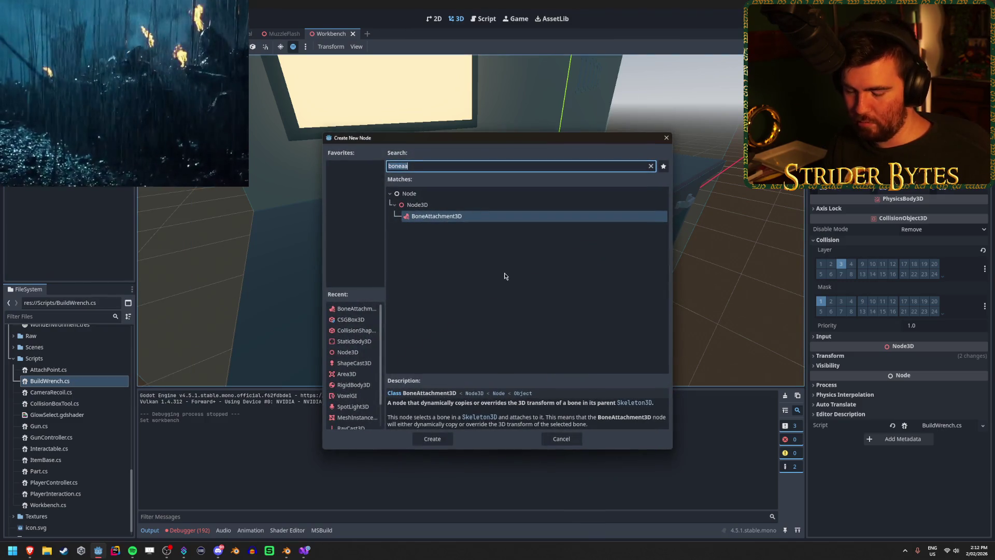
pyautogui.write('meshinst')
pyautogui.press('Return')
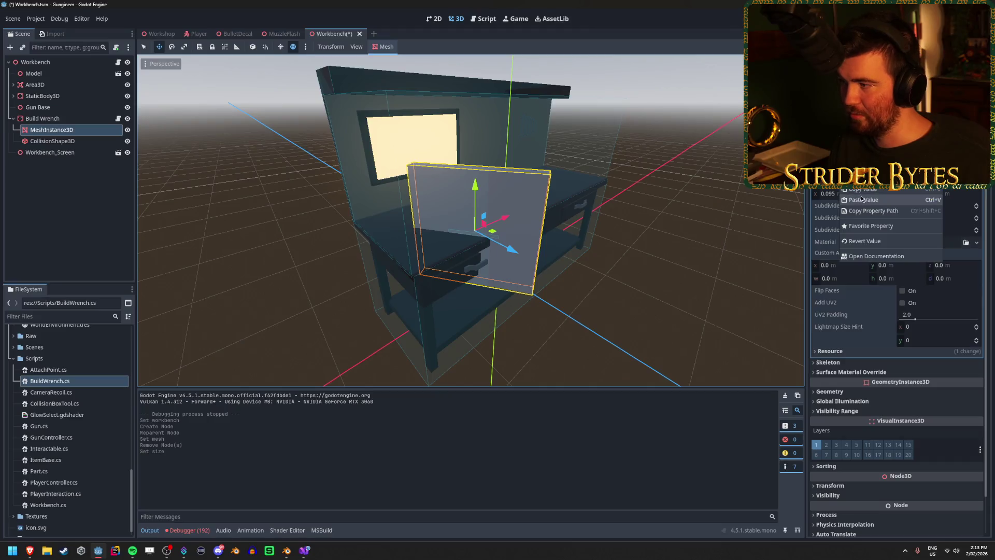
# Give the new MeshInstance3D its box mesh, save the Workbench scene, and launch the game.
pyautogui.scroll(6, 620, 218)
pyautogui.click(633, 216)
pyautogui.hotkey('ctrl', 's')
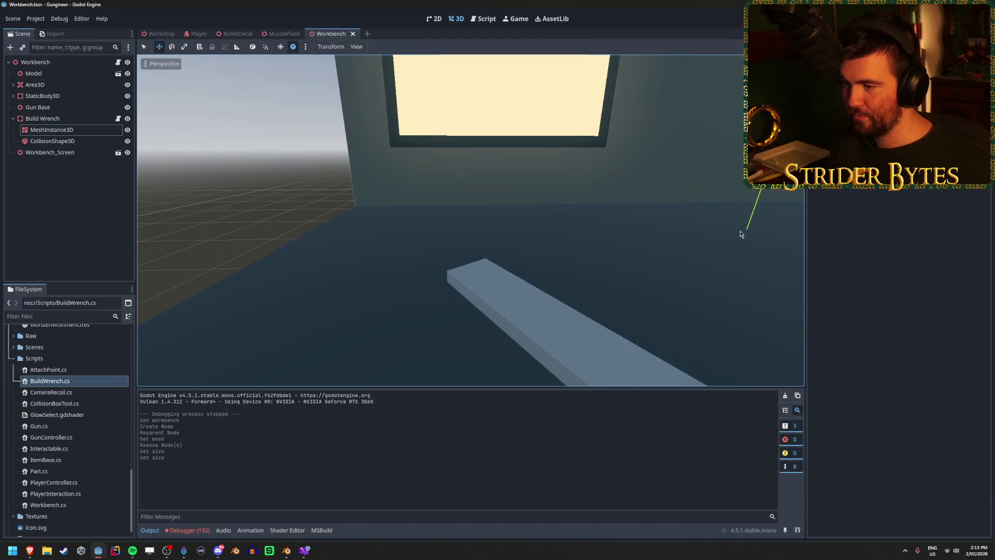
pyautogui.click(42, 118)
pyautogui.moveTo(52, 129); pyautogui.dragTo(882, 130)
pyautogui.press('F5')
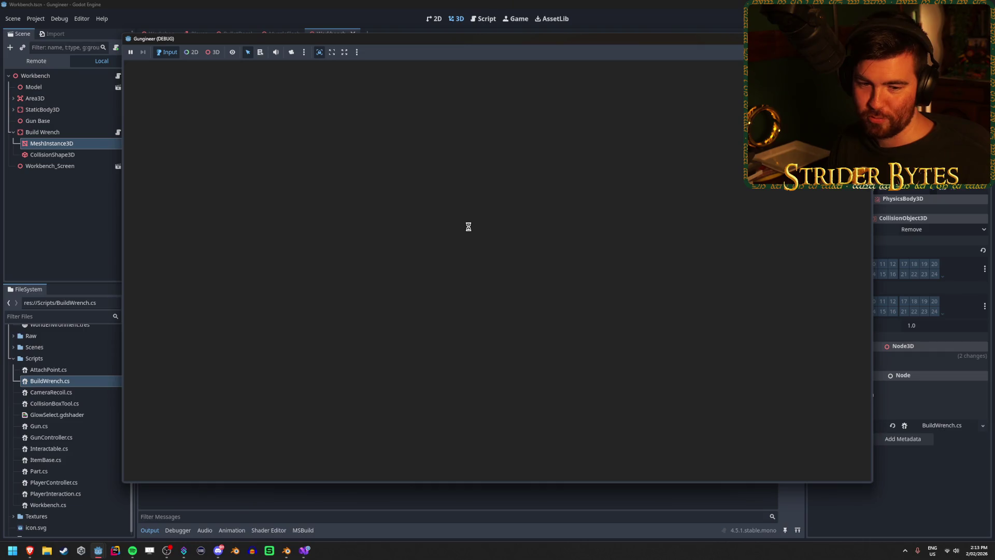
# Walk up to the workbench in-game to try the Build Wrench, then stop the game.
pyautogui.press('w')
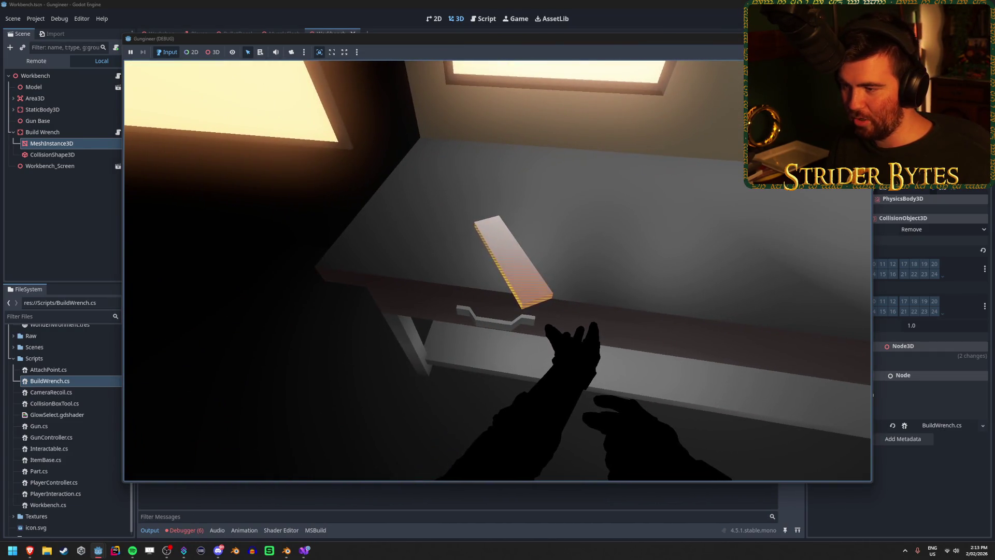
pyautogui.moveTo(498, 270)
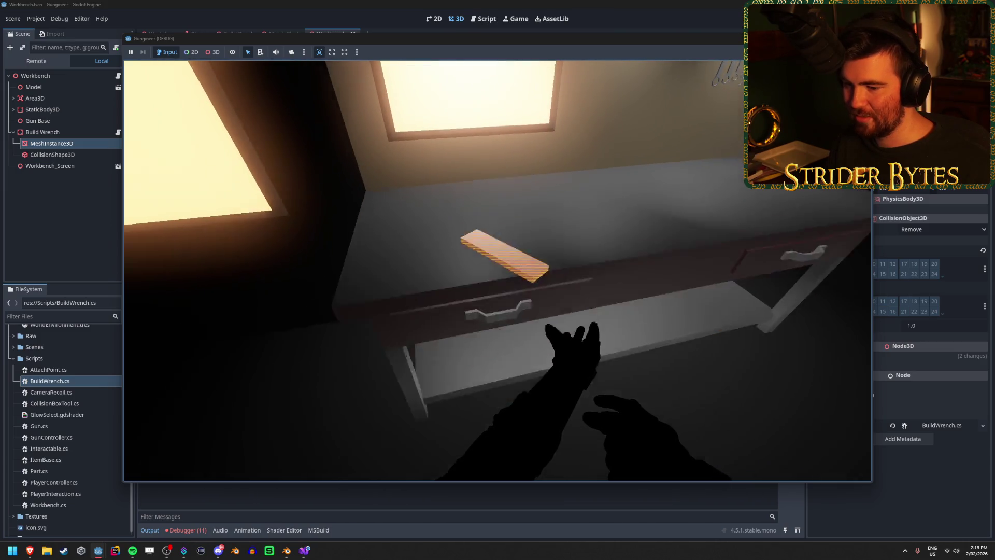
pyautogui.moveTo(537, 246)
pyautogui.press('Escape')
pyautogui.press('F8')
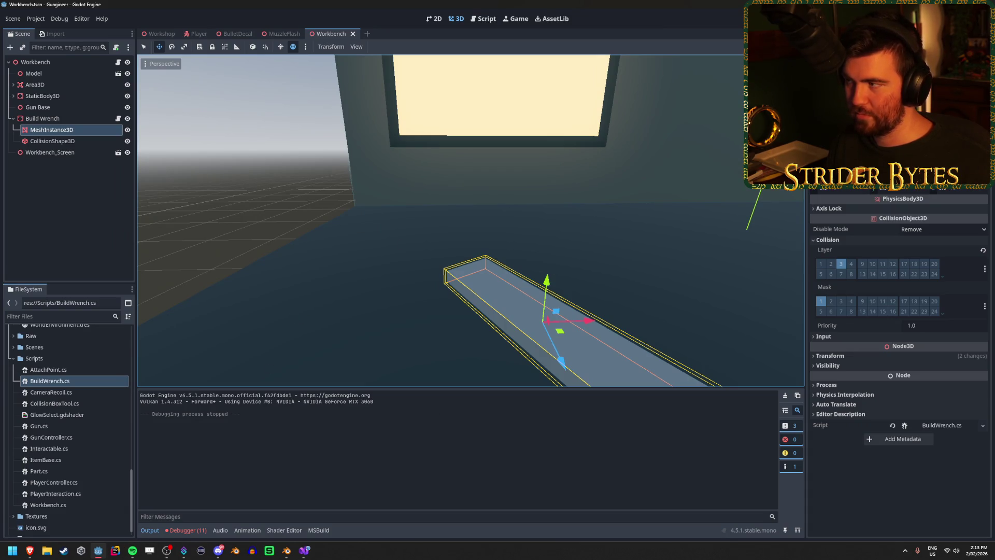
# Rerun the game, use the Build Wrench on the workbench again, then stop it.
pyautogui.press('F5')
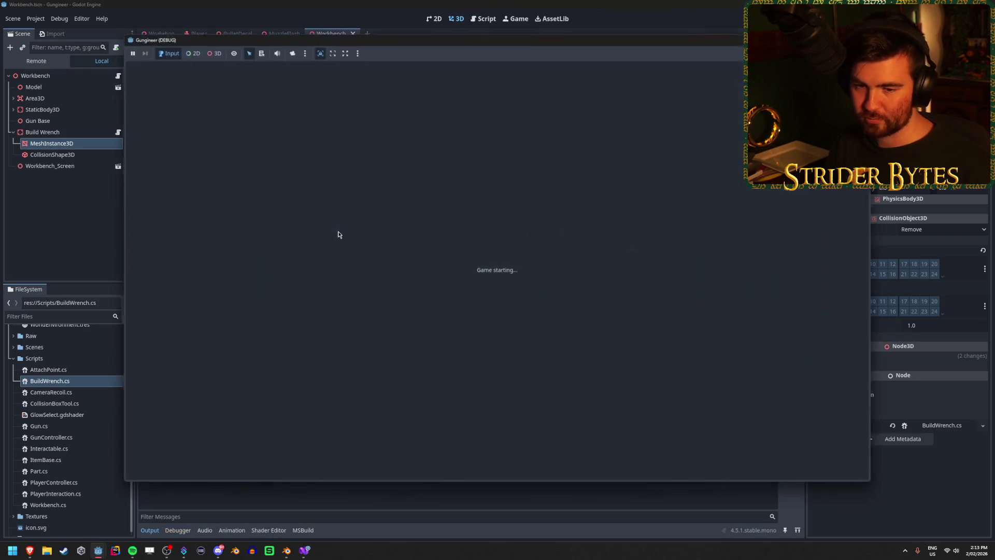
pyautogui.press('w')
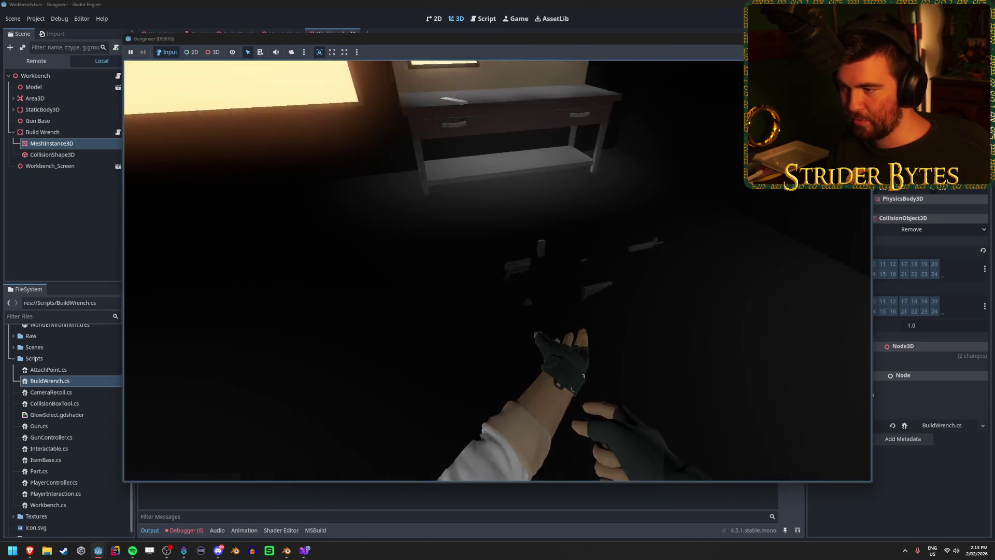
pyautogui.press('s')
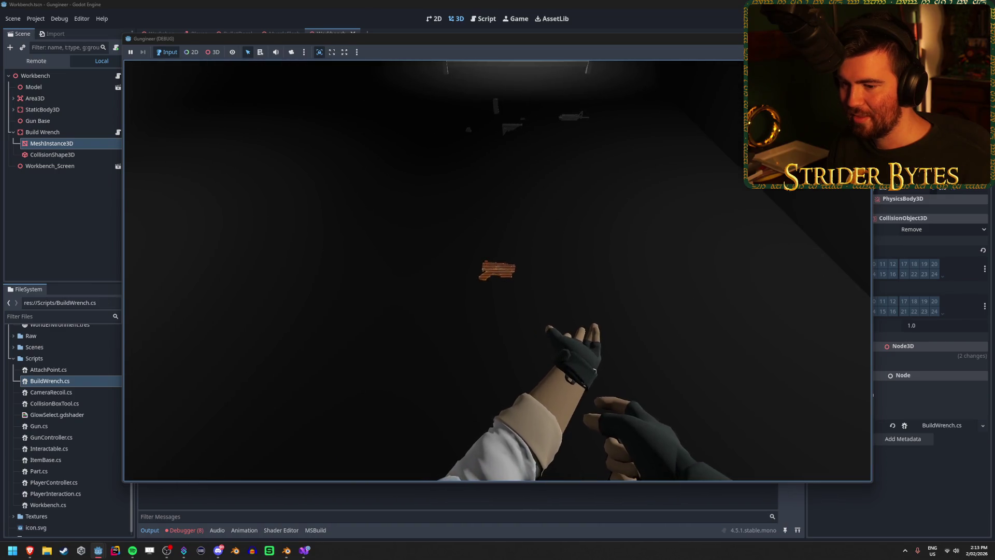
pyautogui.moveTo(498, 270)
pyautogui.press('F8')
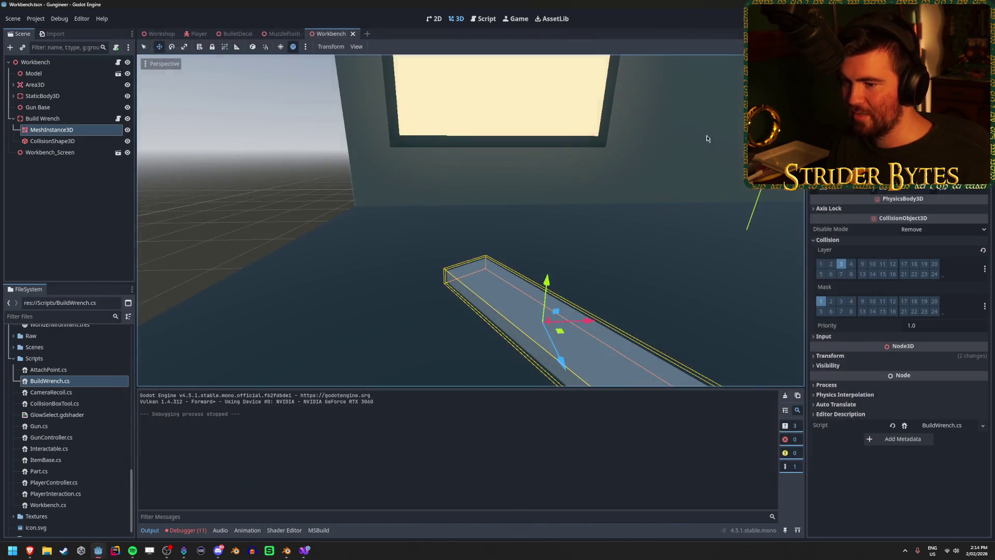
# Show the Debugger's Errors list and read through the InvalidCastException and NullReferenceException entries.
pyautogui.click(188, 530)
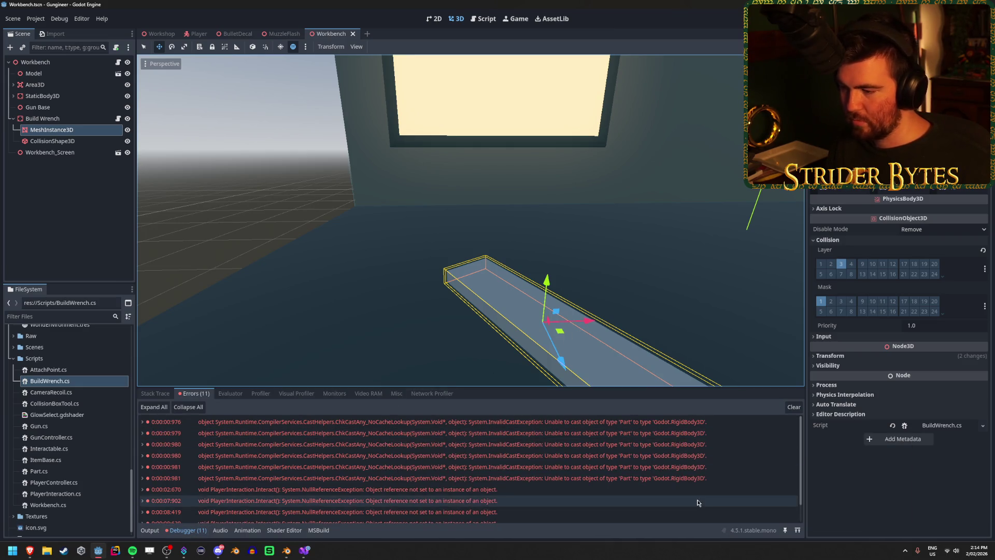
pyautogui.scroll(-2, 734, 481)
pyautogui.scroll(2, 735, 481)
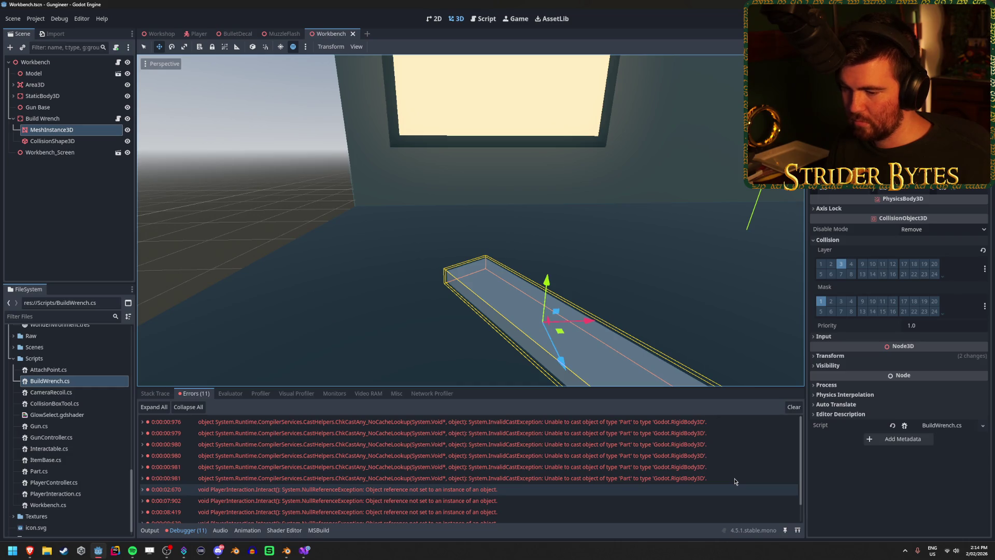
pyautogui.scroll(-2, 735, 481)
pyautogui.scroll(2, 734, 481)
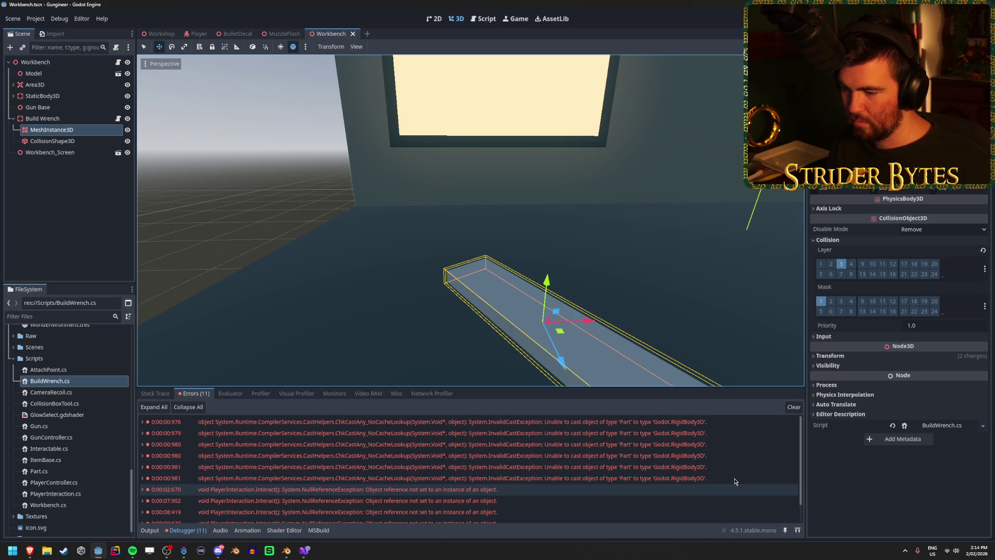
pyautogui.scroll(-2, 734, 482)
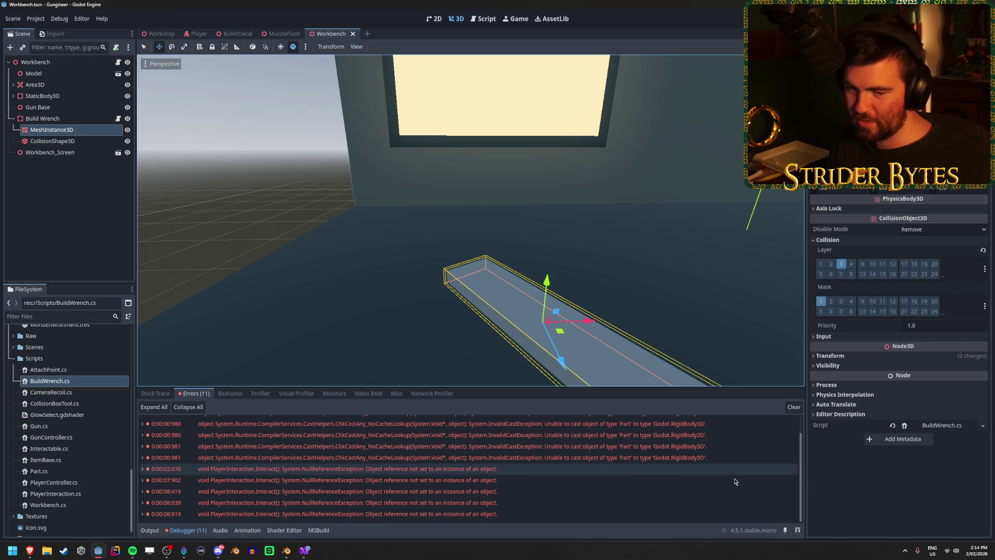
pyautogui.moveTo(573, 473)
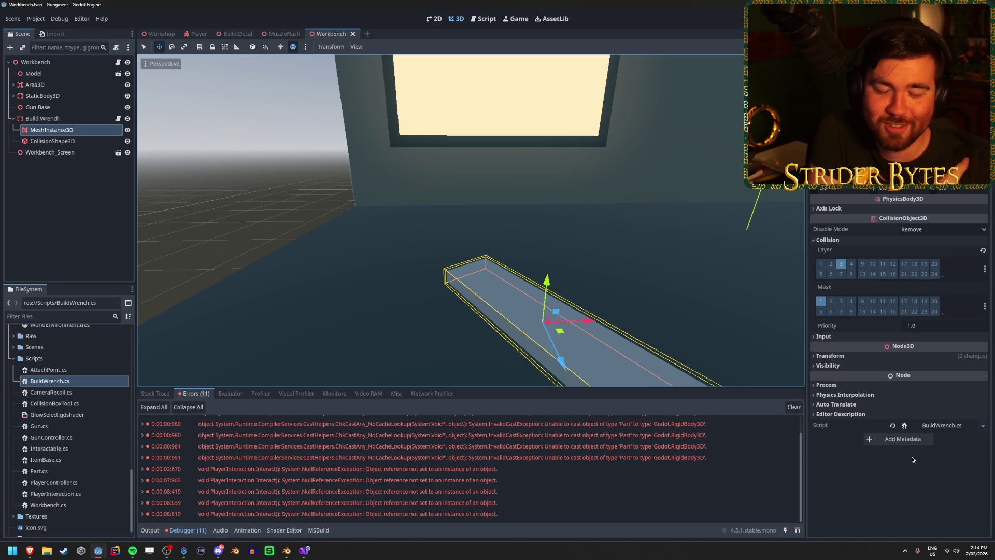
pyautogui.click(907, 474)
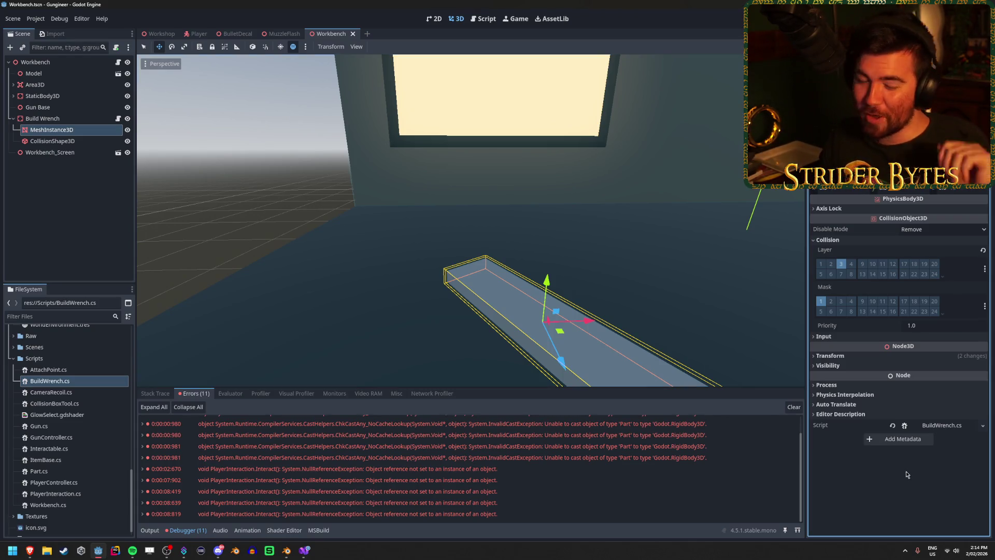
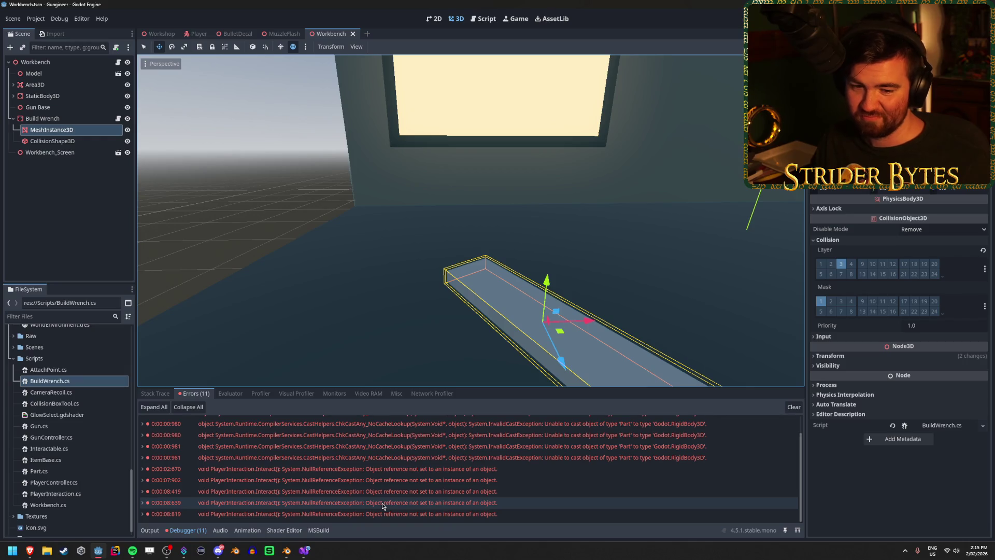
# Trace the 0:00:02:670 NullReferenceException to PlayerInteraction.cs line 50 and open that script in Visual Studio.
pyautogui.click(909, 515)
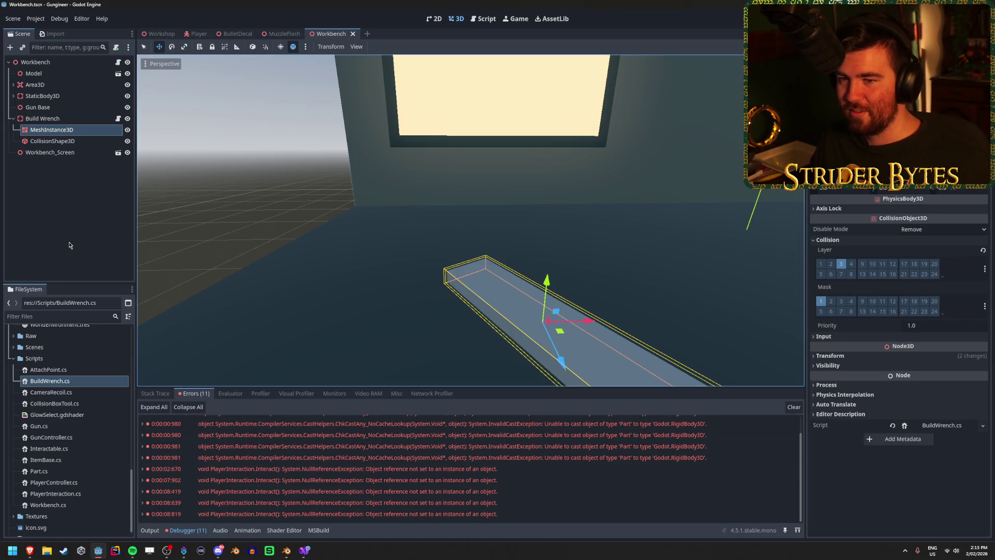
pyautogui.click(298, 471)
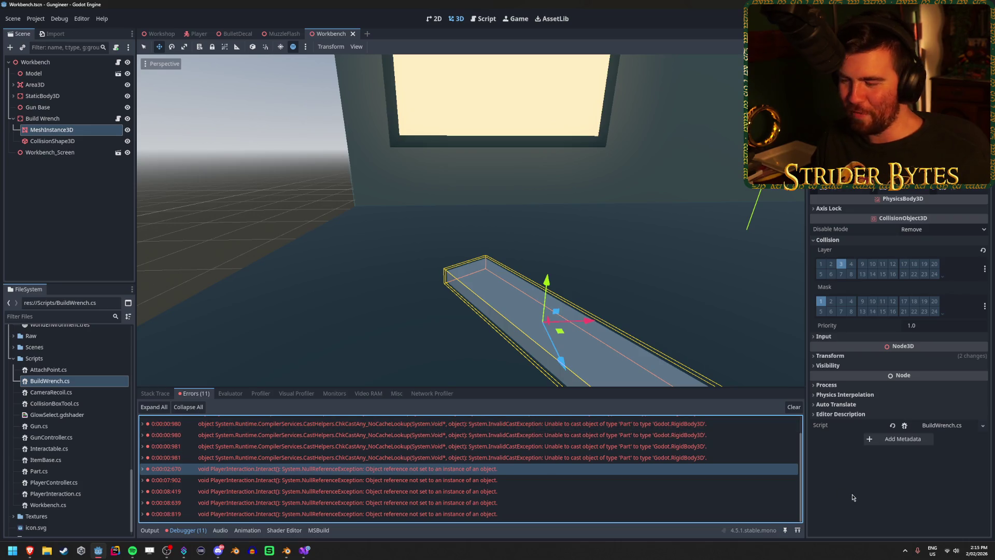
pyautogui.click(508, 476)
pyautogui.click(511, 469)
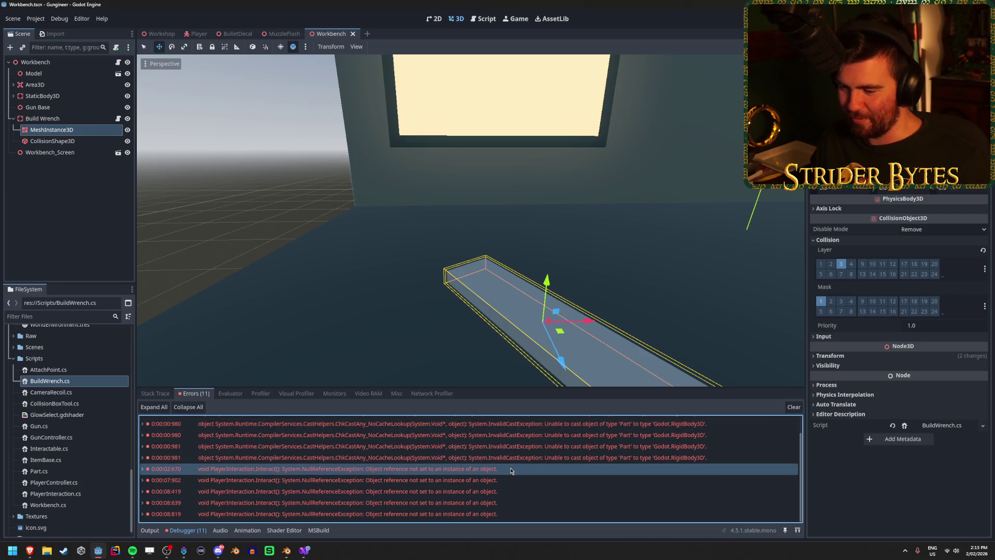
pyautogui.doubleClick(510, 469)
pyautogui.scroll(-3, 423, 475)
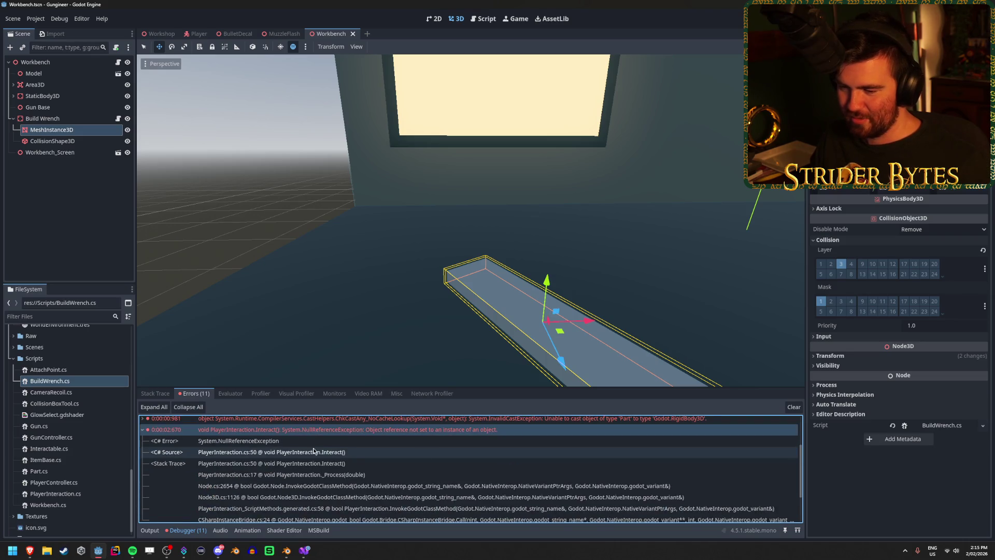
pyautogui.scroll(2, 423, 474)
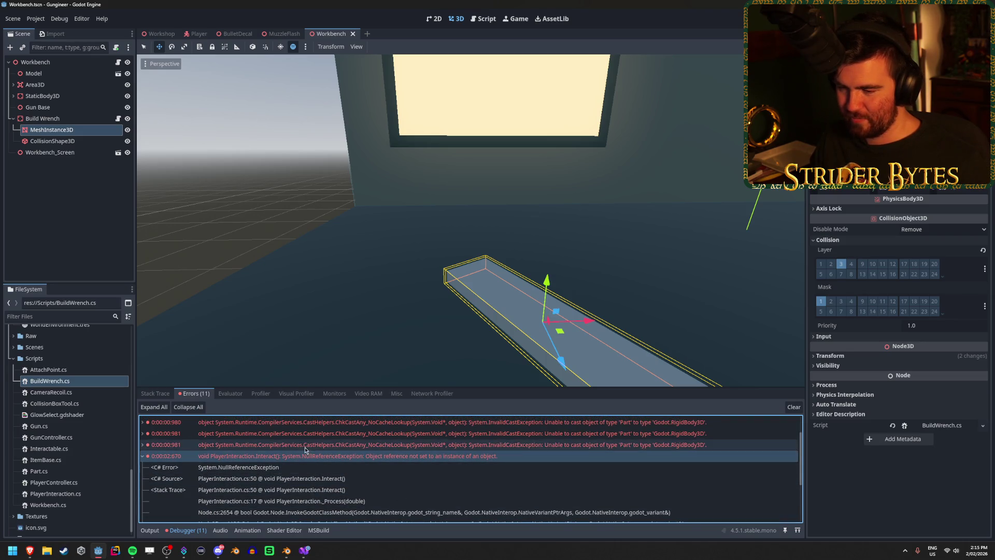
pyautogui.click(304, 551)
pyautogui.click(180, 32)
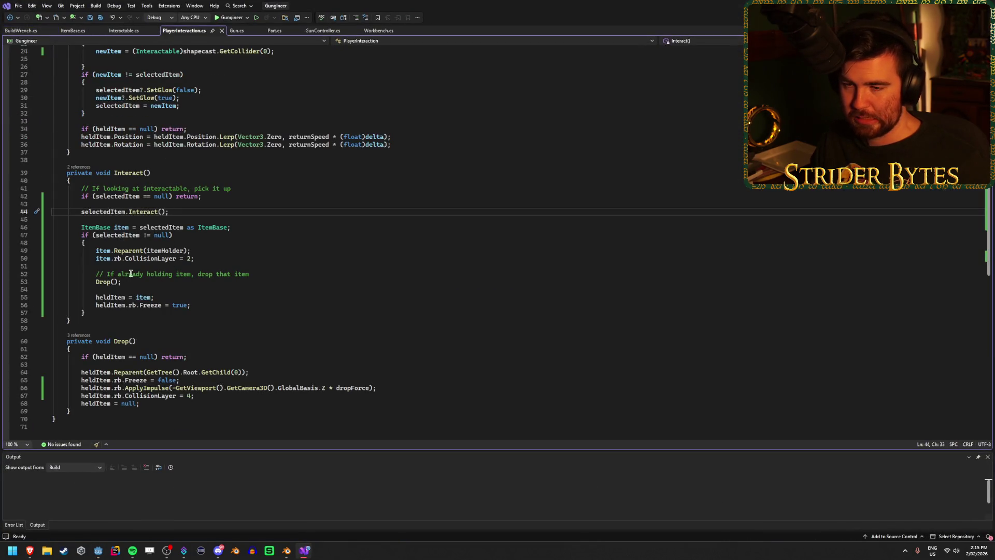
# Inspect the item.rb.CollisionLayer = 2 assignment on line 50, then return to Godot.
pyautogui.click(207, 259)
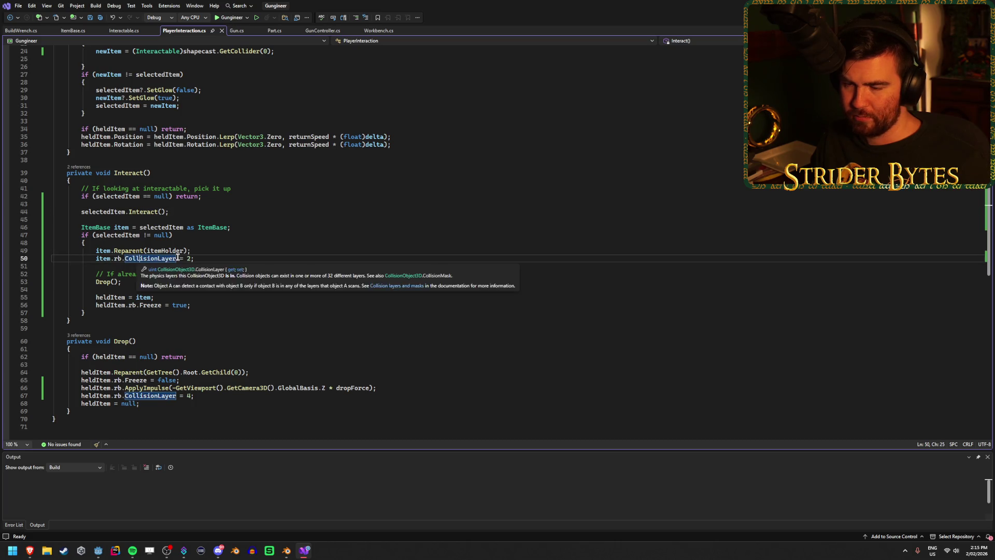
pyautogui.click(99, 258)
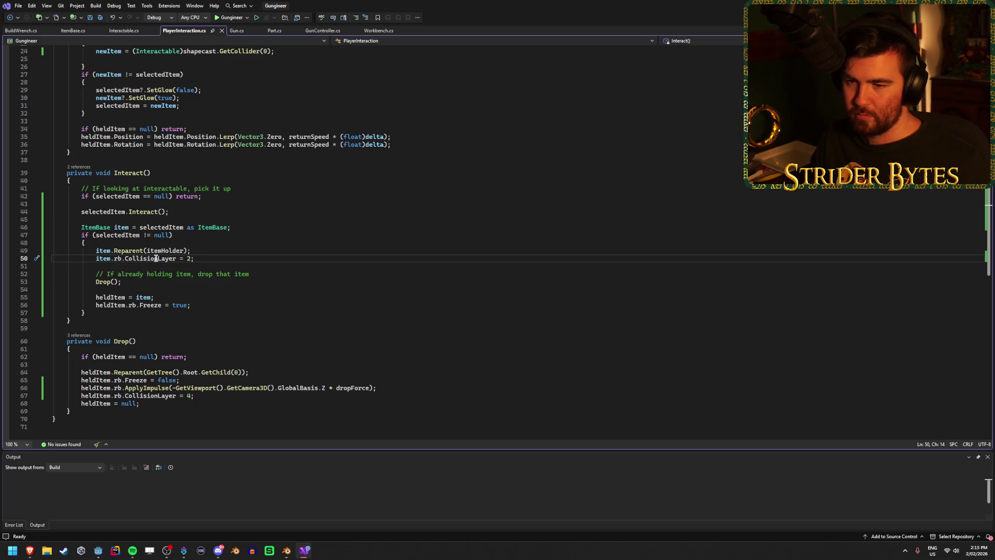
pyautogui.doubleClick(155, 258)
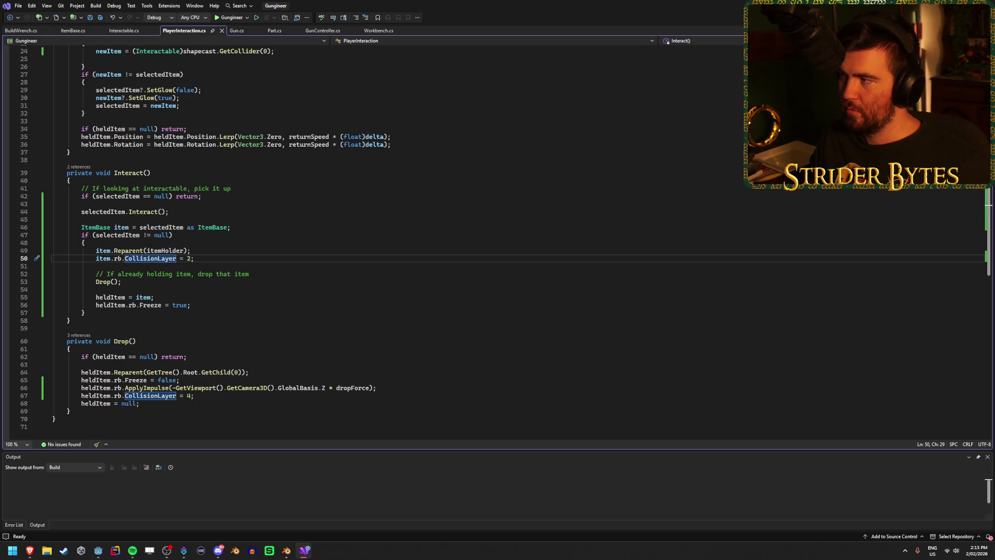
pyautogui.hotkey('alt', 'Tab')
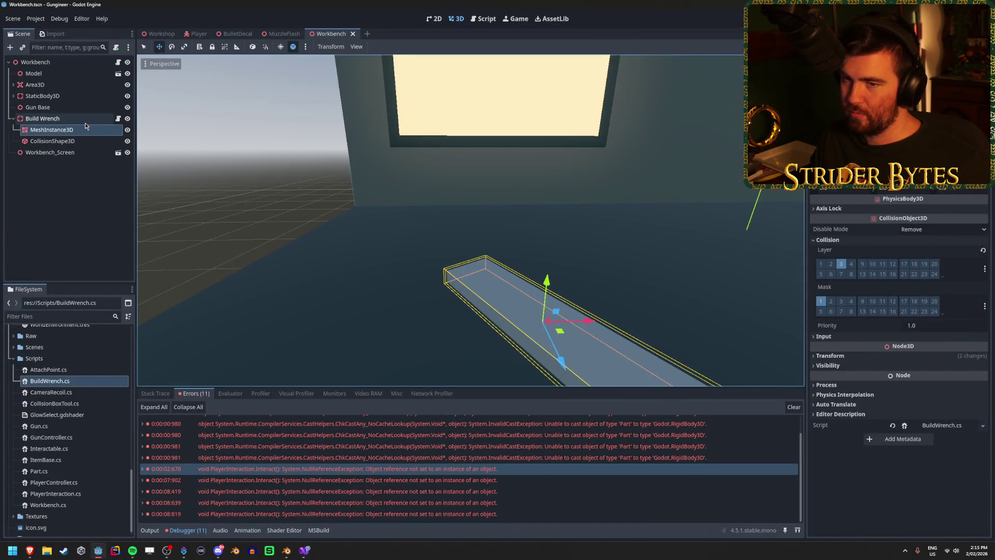
# In the Workshop scene, expand and review the 0:00:00:980 Part-to-RigidBody3D cast error.
pyautogui.click(161, 34)
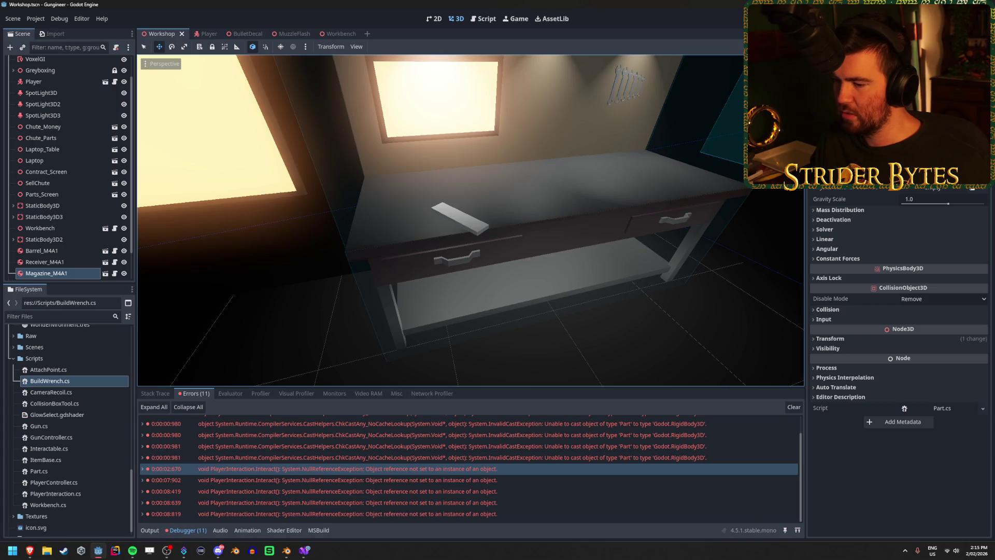
pyautogui.scroll(1, 542, 451)
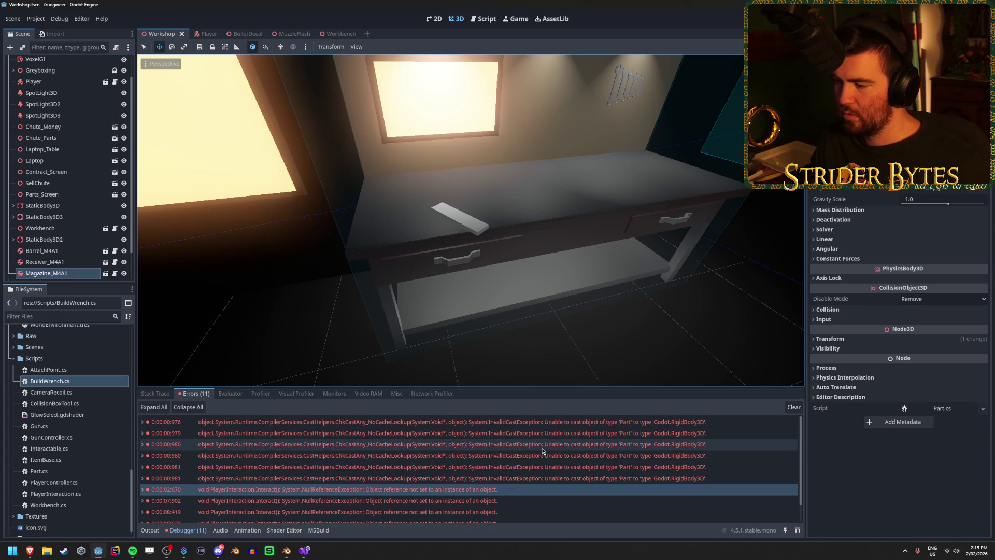
pyautogui.click(542, 448)
pyautogui.doubleClick(542, 447)
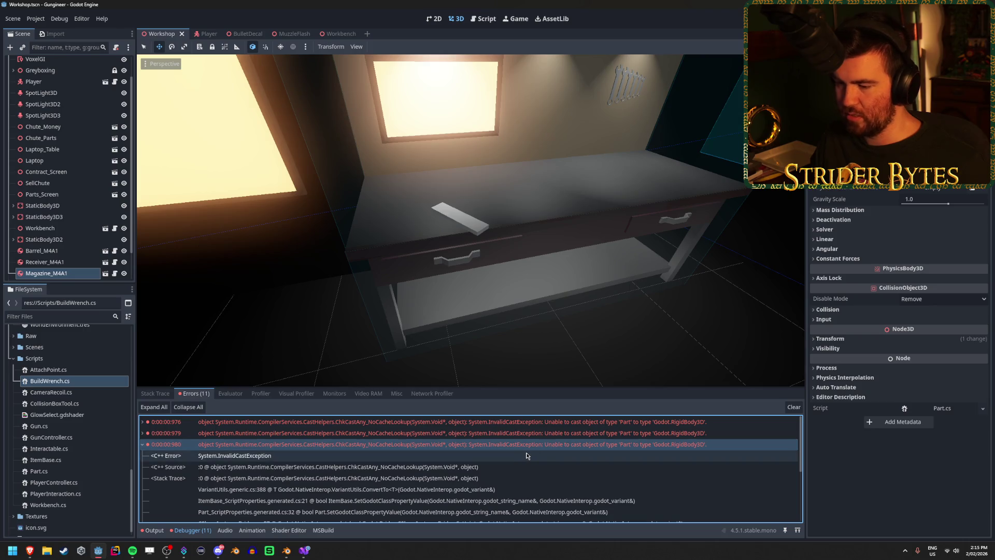
pyautogui.scroll(-2, 311, 482)
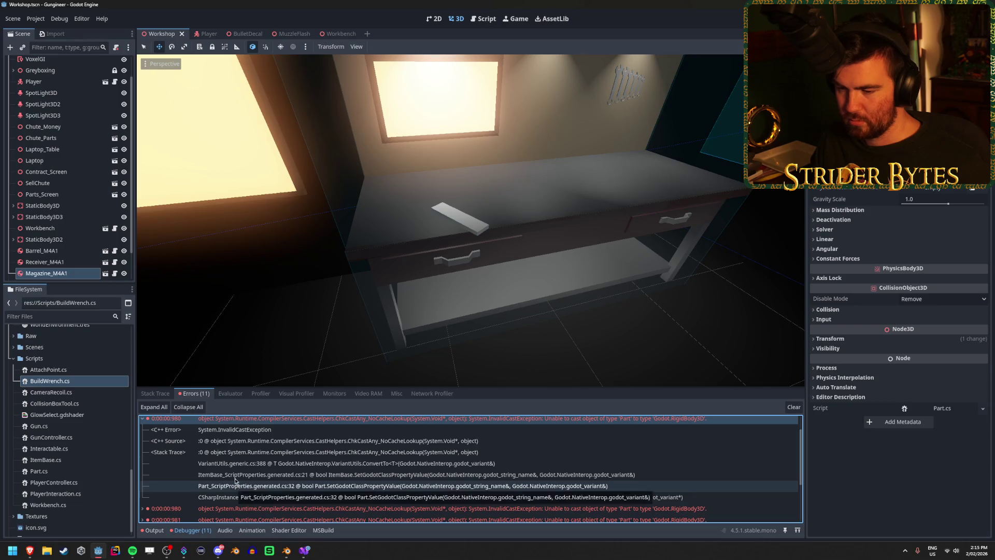
pyautogui.scroll(1, 236, 477)
pyautogui.doubleClick(232, 432)
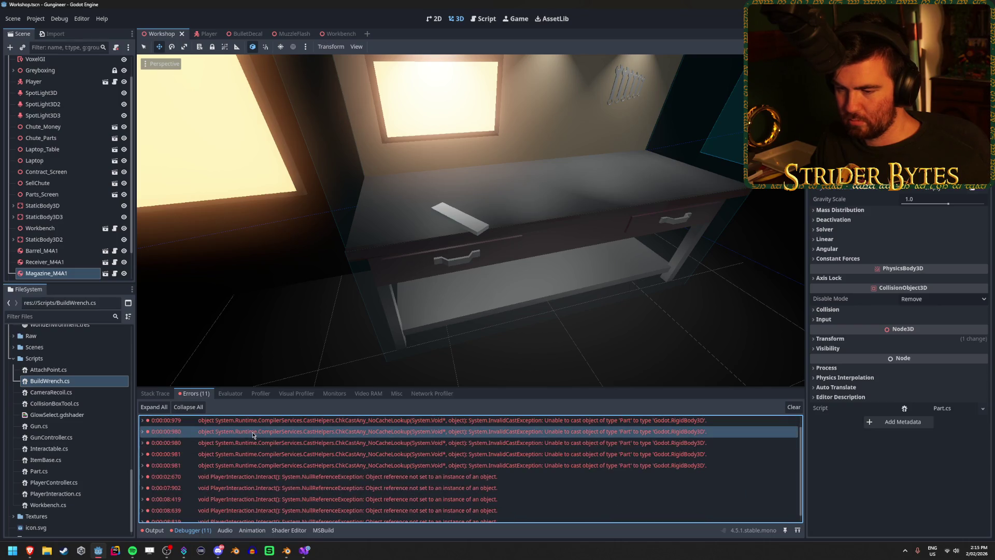
# Clear the error list, then run the game and stop it.
pyautogui.click(793, 406)
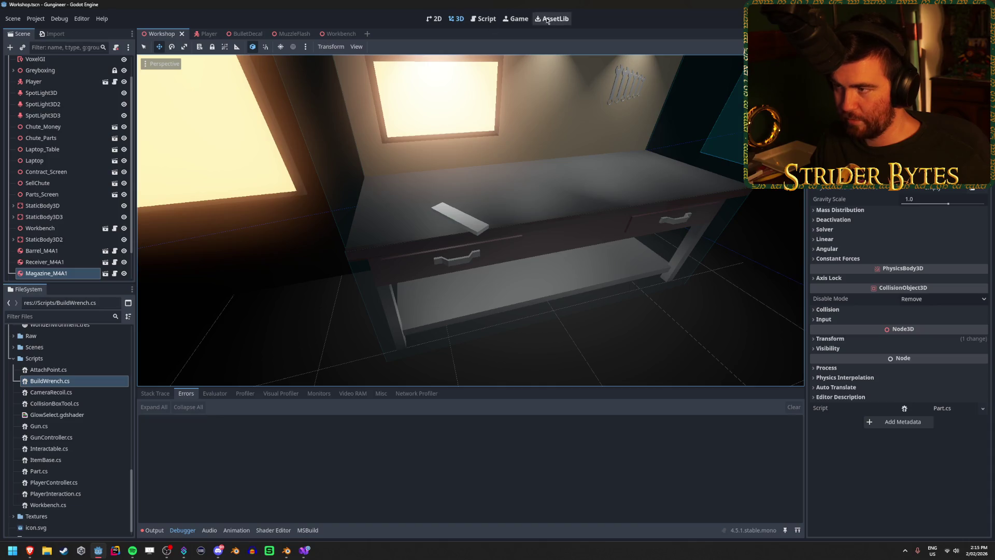
pyautogui.click(829, 18)
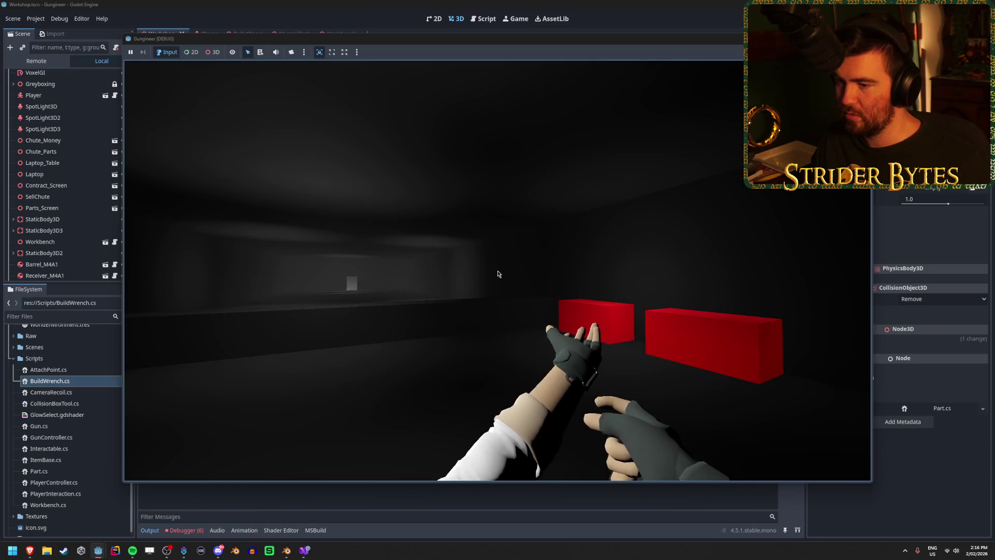
pyautogui.press('F8')
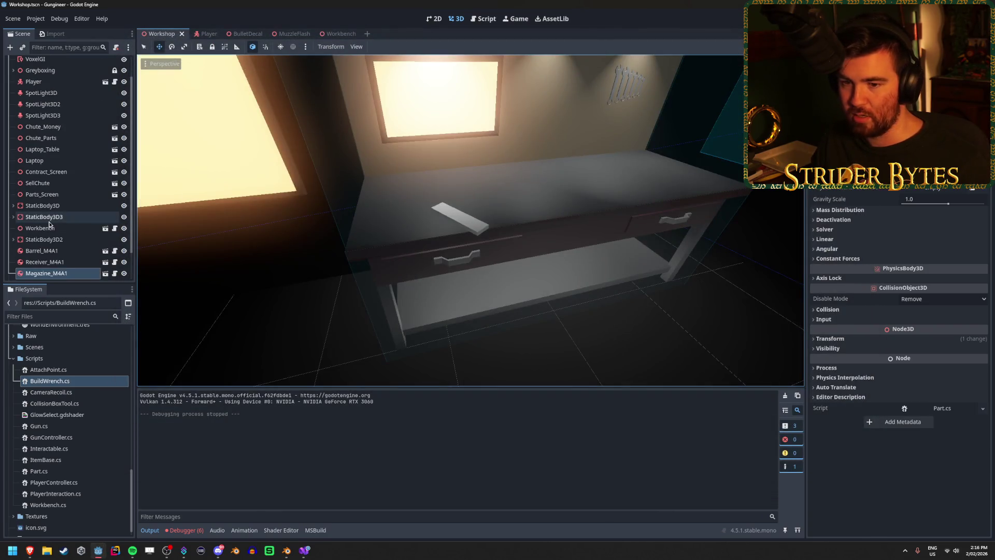
pyautogui.scroll(-2, 46, 217)
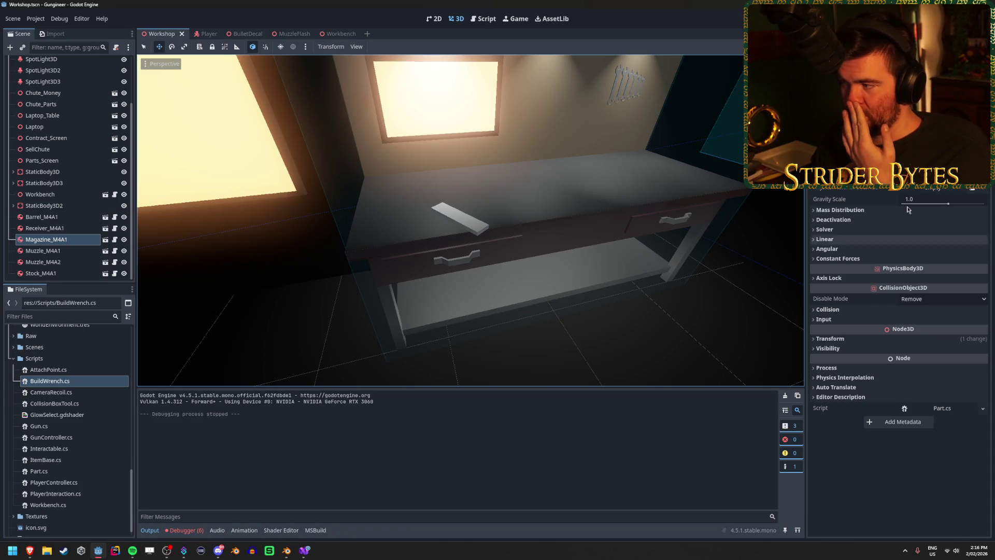
# Open Receiver_M4A1.tscn from the Prefabs/Gun Parts folder.
pyautogui.moveTo(779, 188)
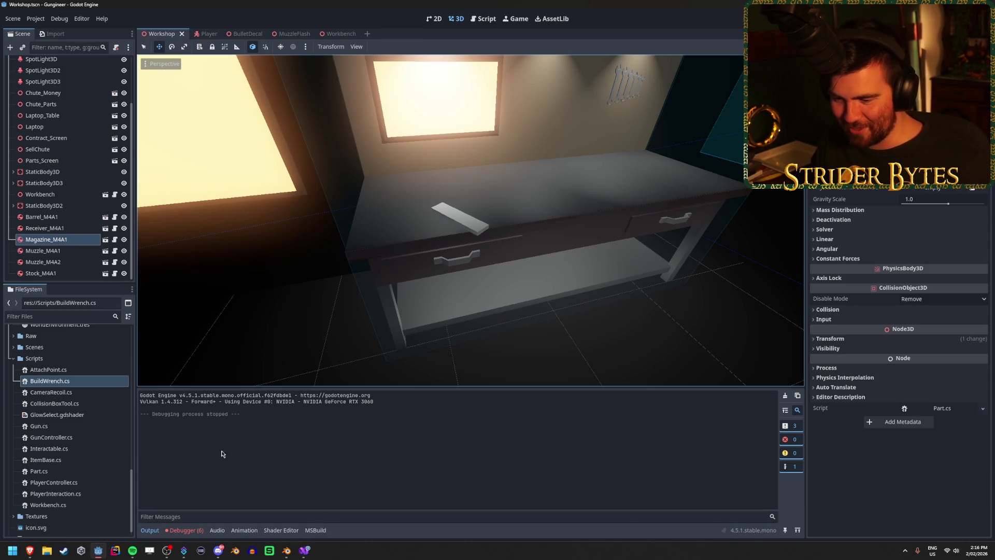
pyautogui.scroll(5, 45, 403)
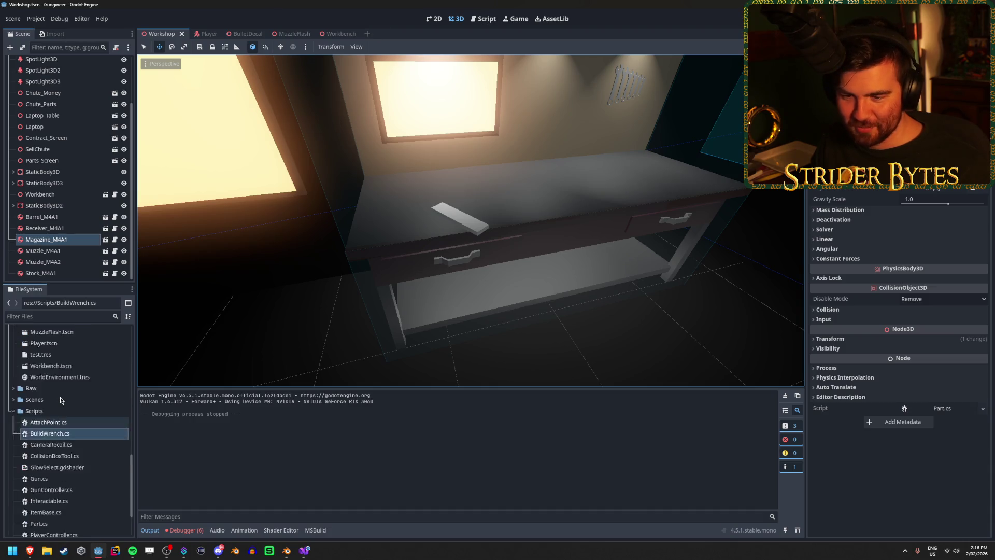
pyautogui.doubleClick(66, 417)
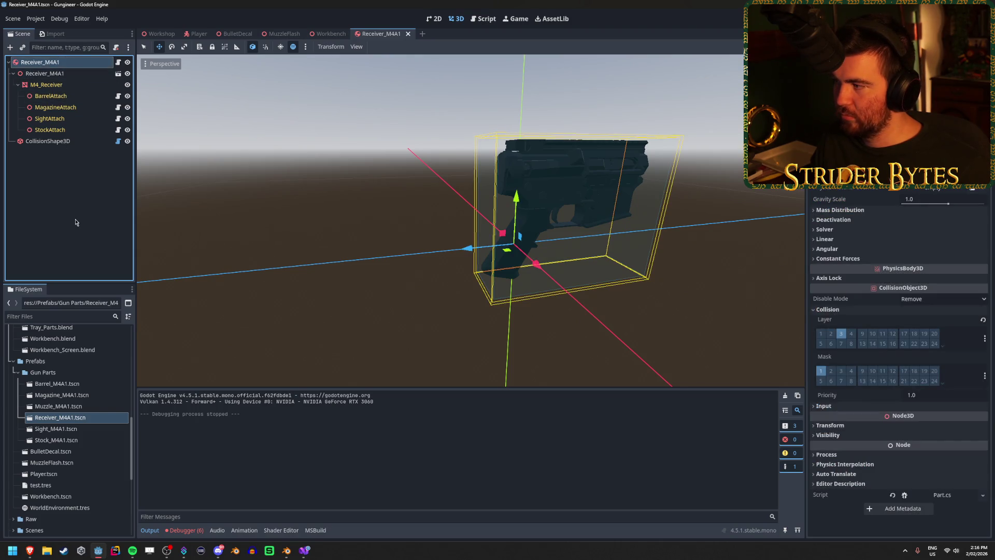
# Dismiss the rb node picker and select the Receiver_M4A1 root node.
pyautogui.click(943, 156)
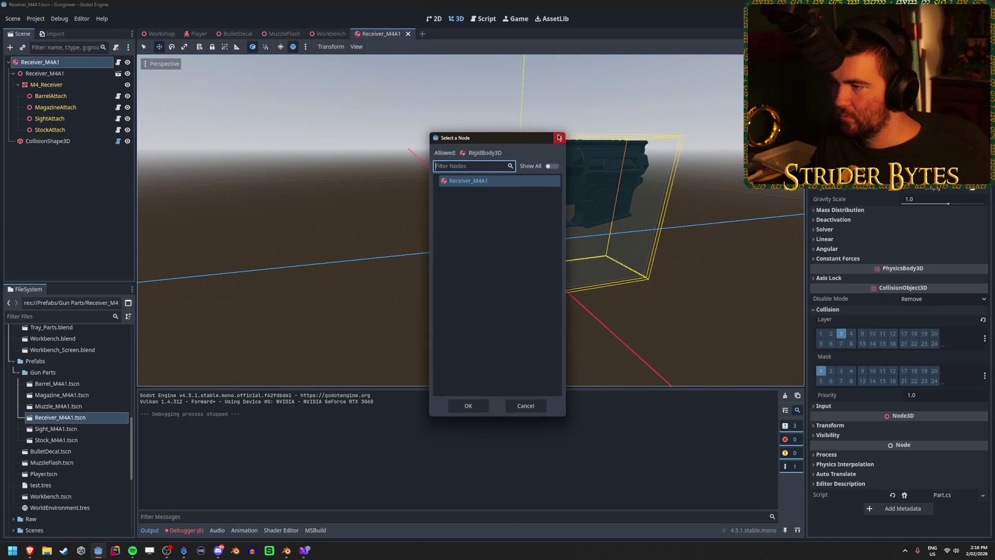
pyautogui.press('Escape')
pyautogui.click(78, 193)
pyautogui.click(82, 62)
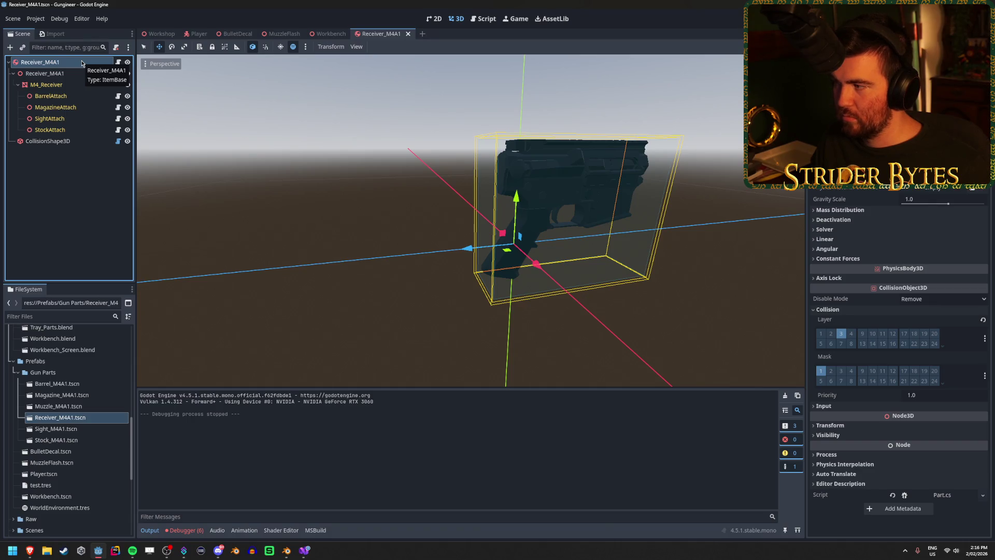
# Change the root Receiver_M4A1 node's type from RigidBody3D to Node3D.
pyautogui.rightClick(81, 63)
pyautogui.click(64, 73)
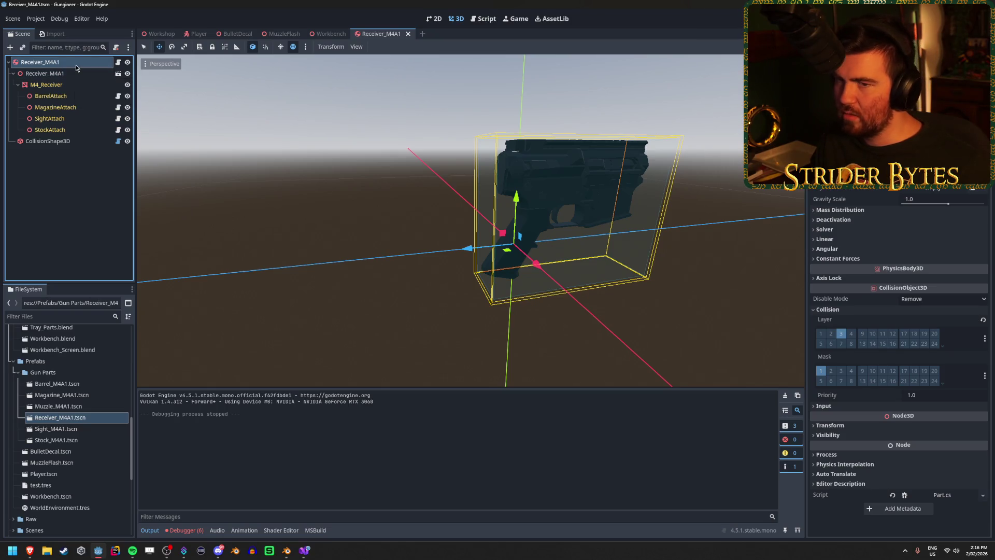
pyautogui.rightClick(77, 65)
pyautogui.moveTo(103, 71)
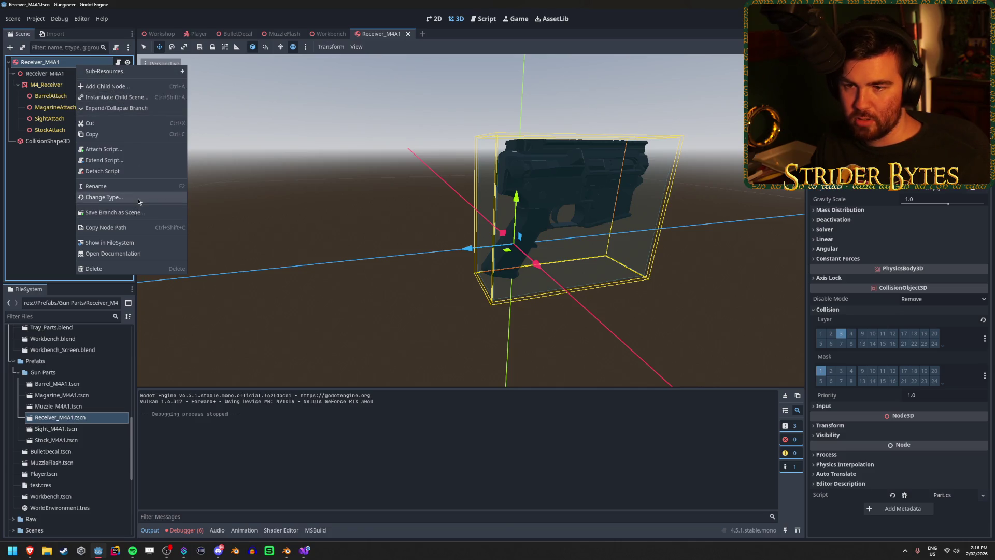
pyautogui.click(103, 197)
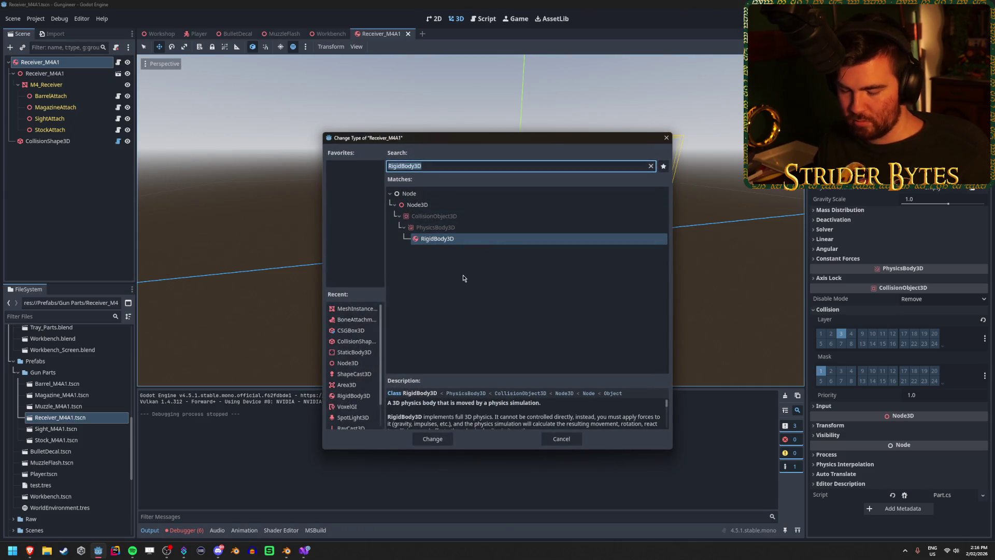
pyautogui.click(435, 205)
pyautogui.click(435, 440)
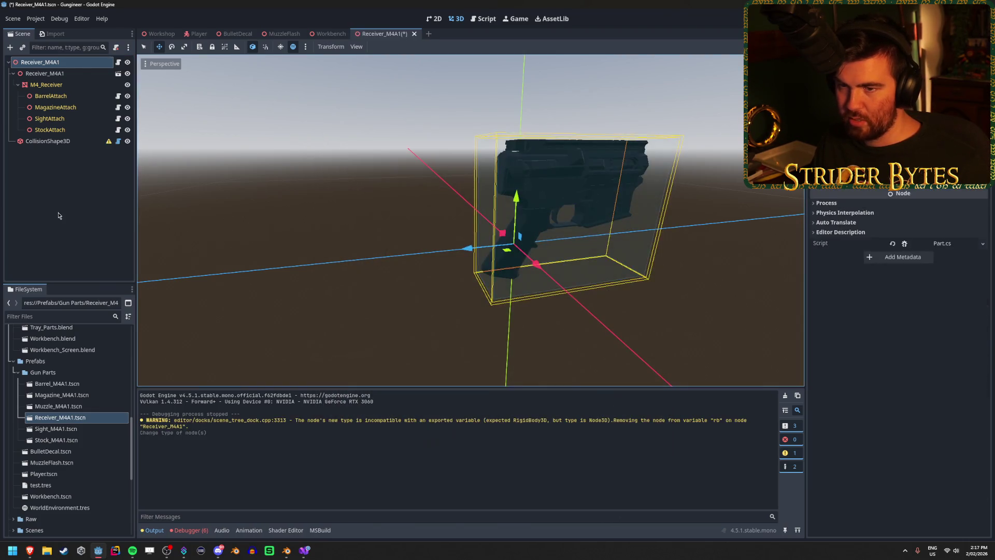
pyautogui.click(48, 76)
pyautogui.rightClick(57, 76)
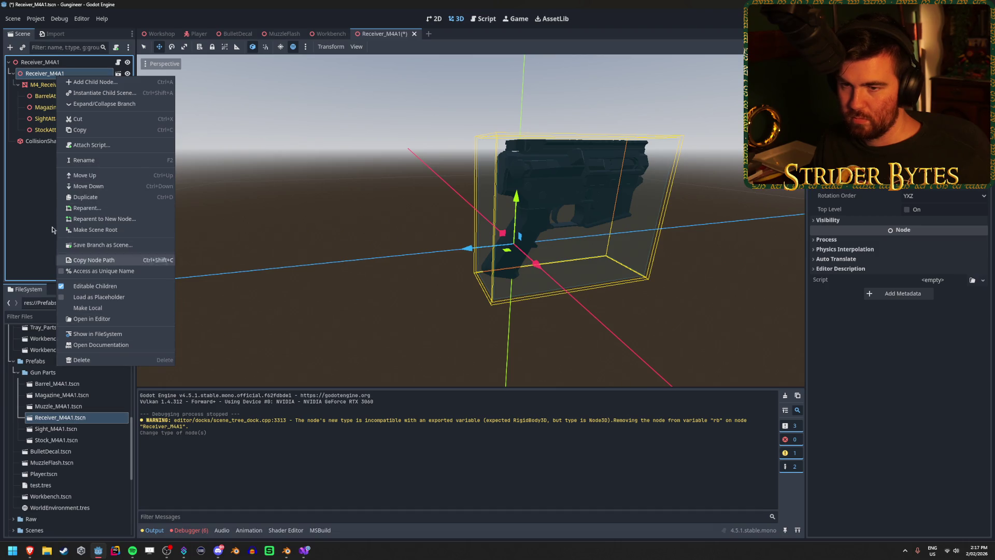
pyautogui.click(33, 195)
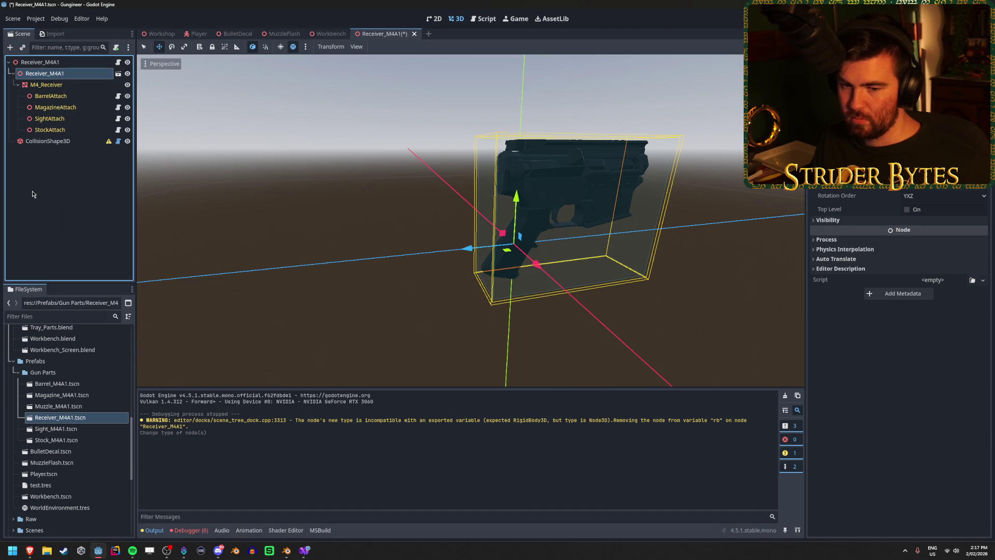
pyautogui.click(32, 195)
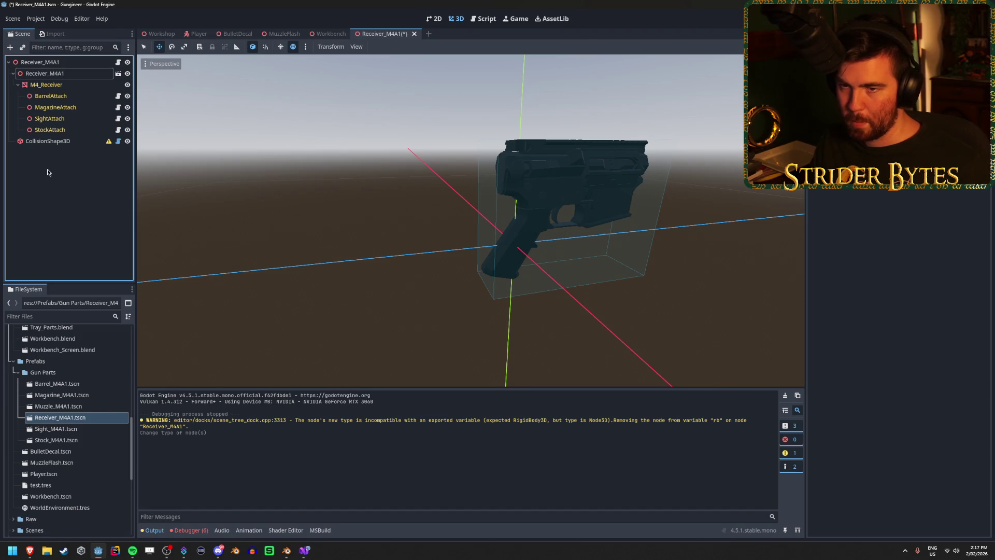
pyautogui.click(53, 63)
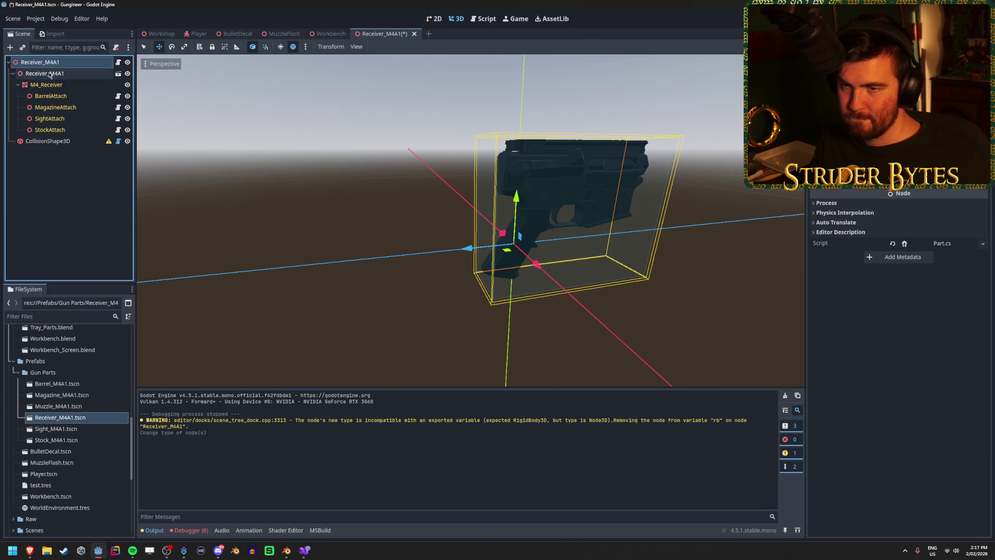
pyautogui.click(45, 73)
pyautogui.click(51, 66)
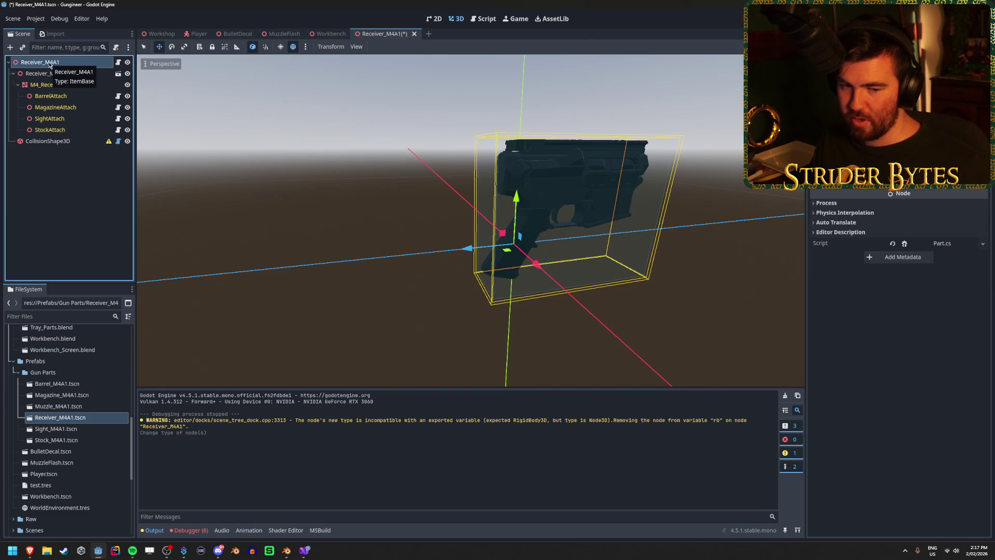
pyautogui.click(40, 229)
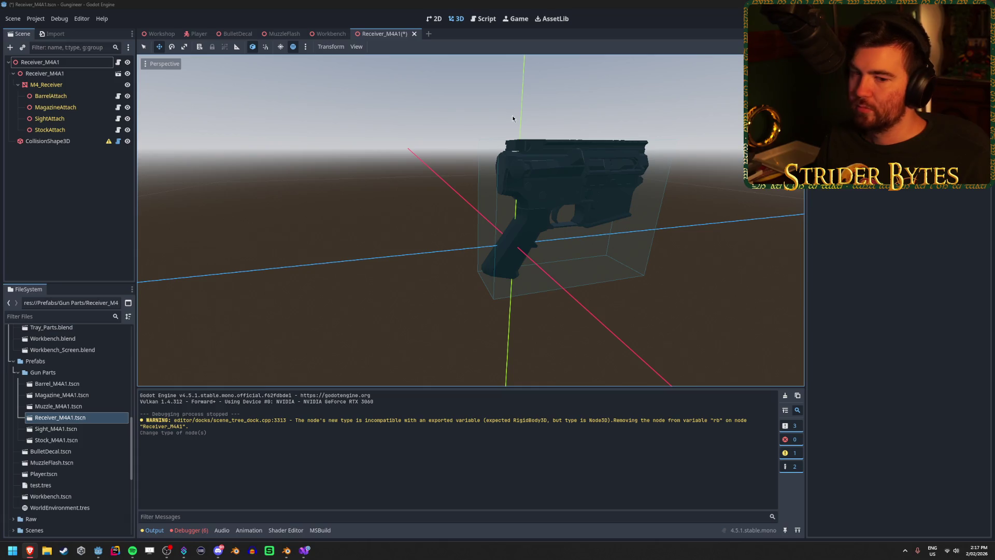
pyautogui.click(465, 4)
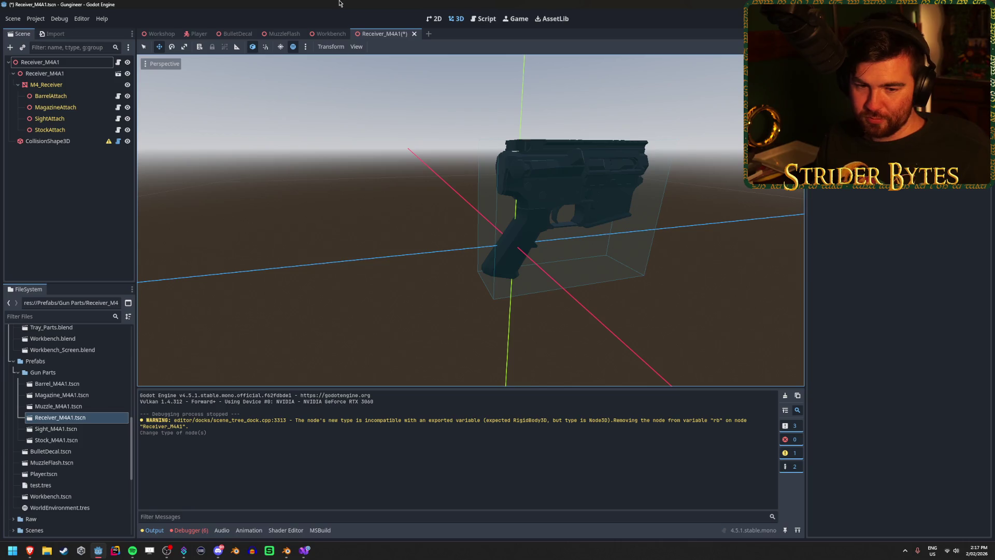
pyautogui.click(76, 141)
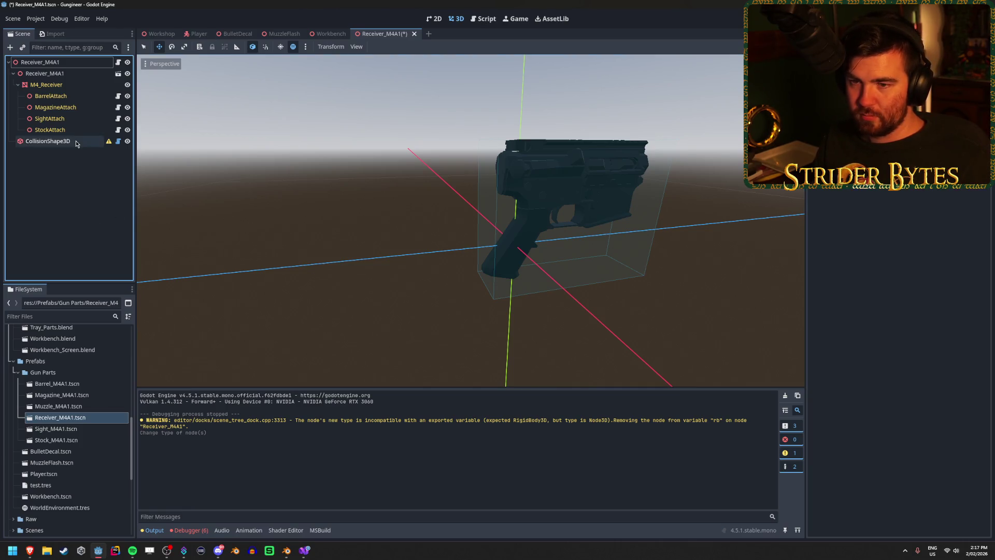
pyautogui.click(74, 63)
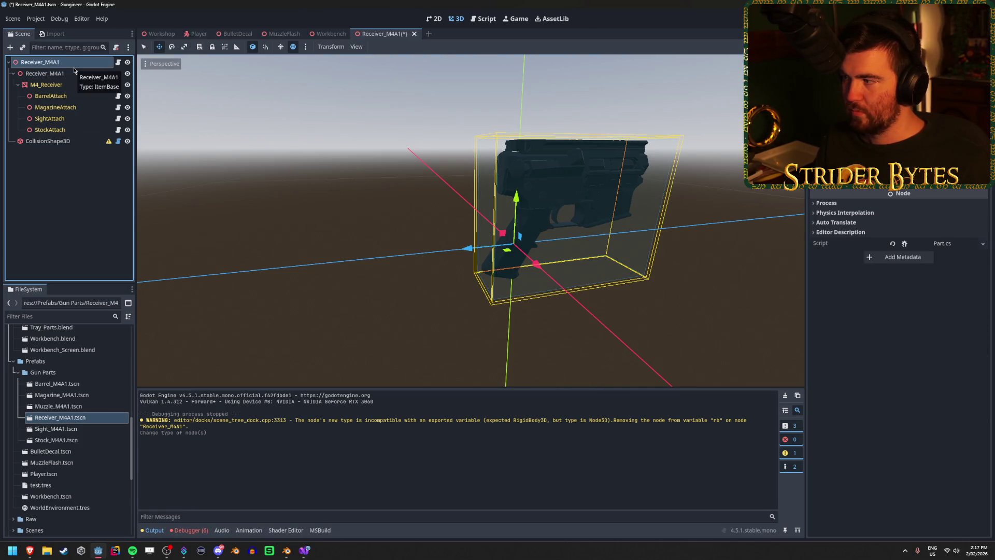
# Change the root back to RigidBody3D via a 'rigi' search and save the scene.
pyautogui.rightClick(74, 65)
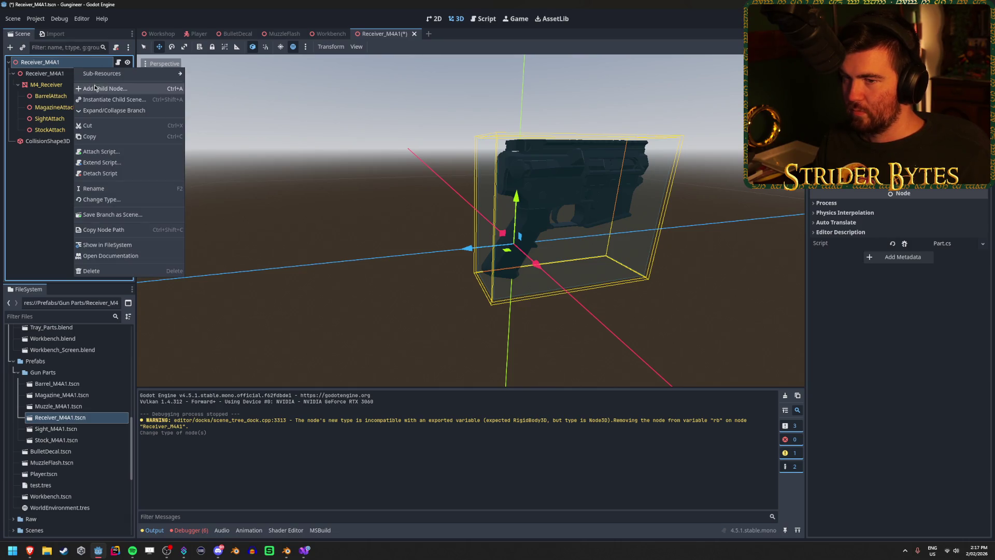
pyautogui.click(109, 200)
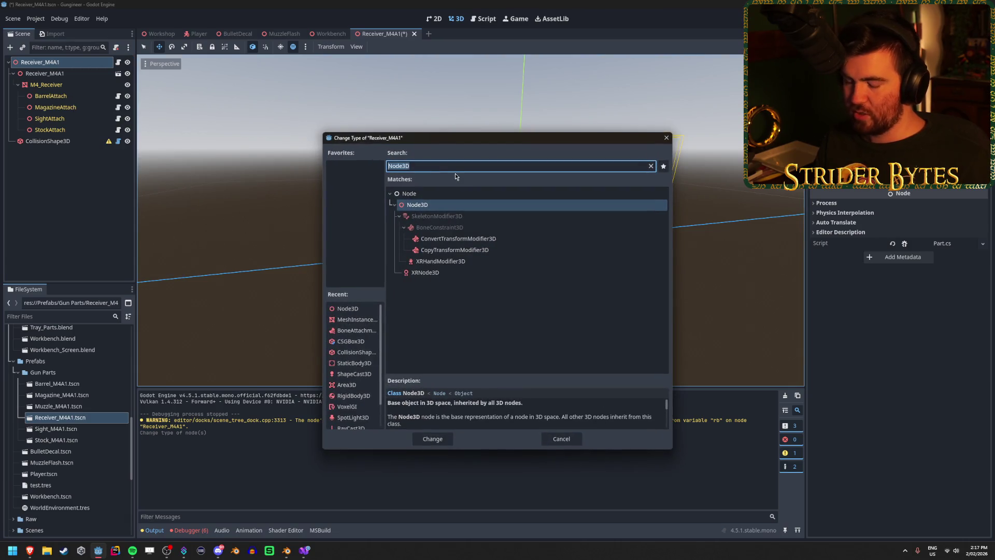
pyautogui.write('rigi')
pyautogui.click(459, 279)
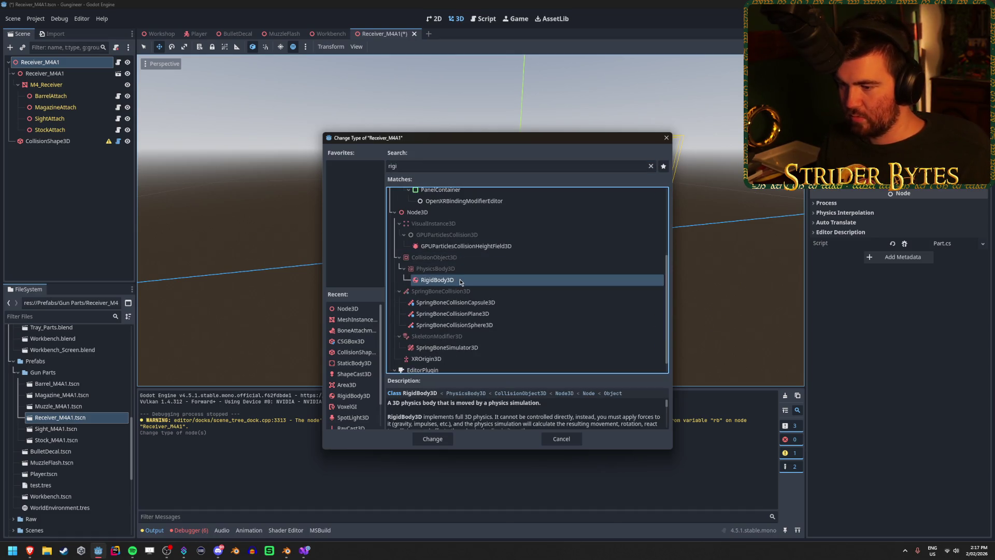
pyautogui.click(433, 439)
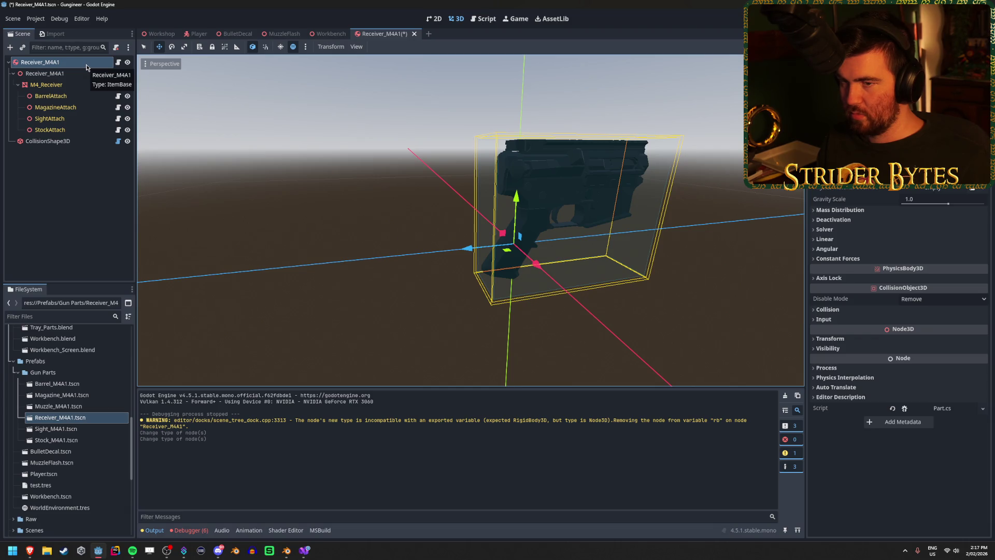
pyautogui.hotkey('ctrl', 's')
pyautogui.click(73, 77)
pyautogui.rightClick(73, 77)
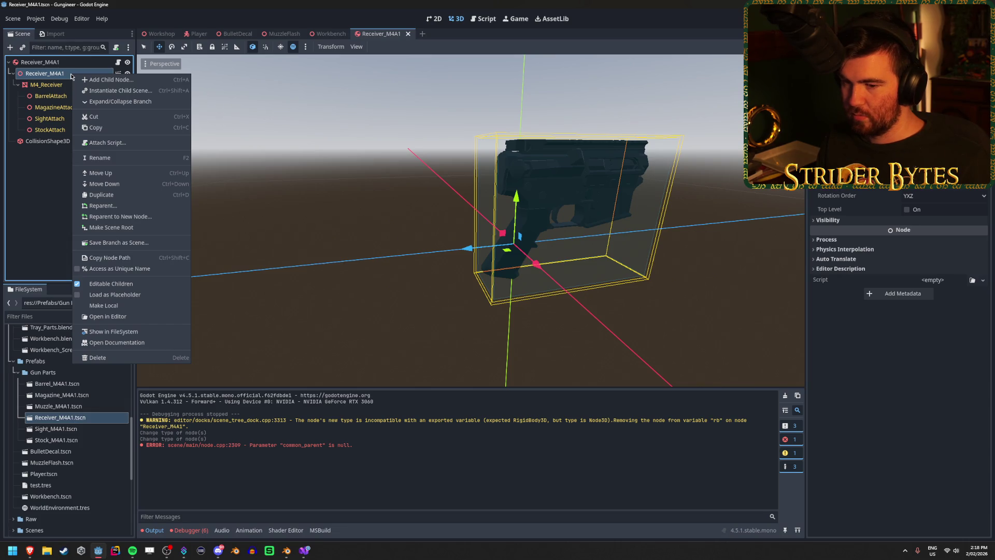
# Add a RigidBody3D child under the root and move CollisionShape3D and the Receiver_M4A1 model into it.
pyautogui.click(37, 200)
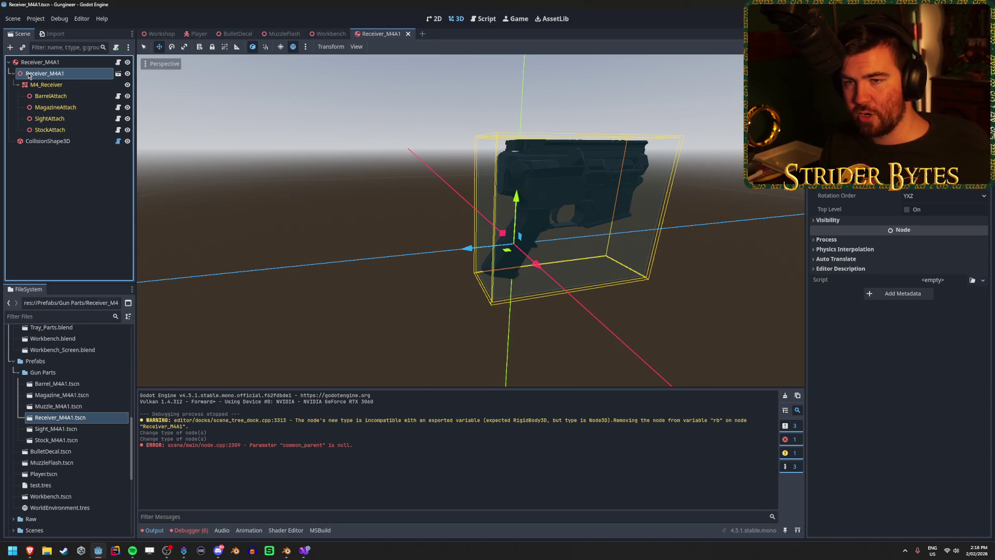
pyautogui.click(66, 224)
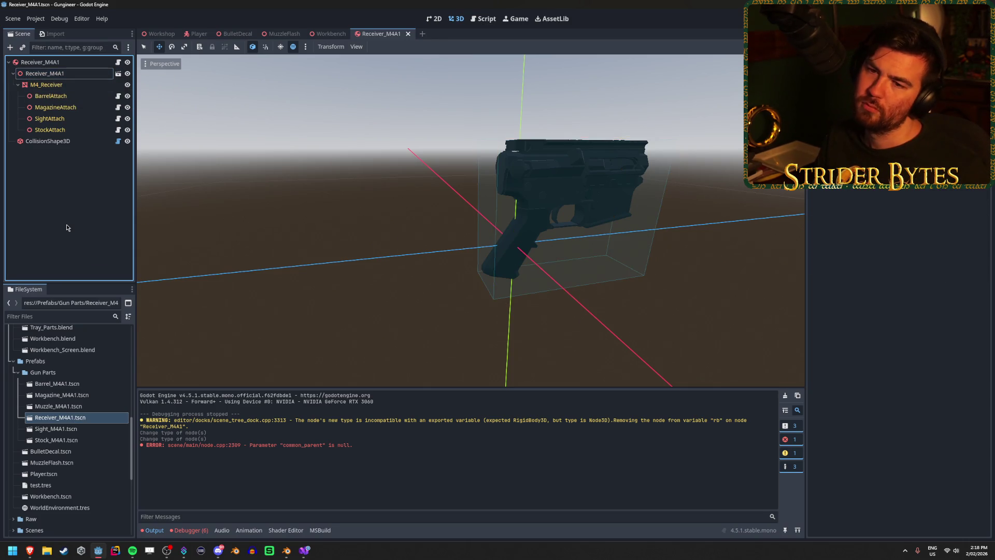
pyautogui.rightClick(71, 63)
pyautogui.click(103, 84)
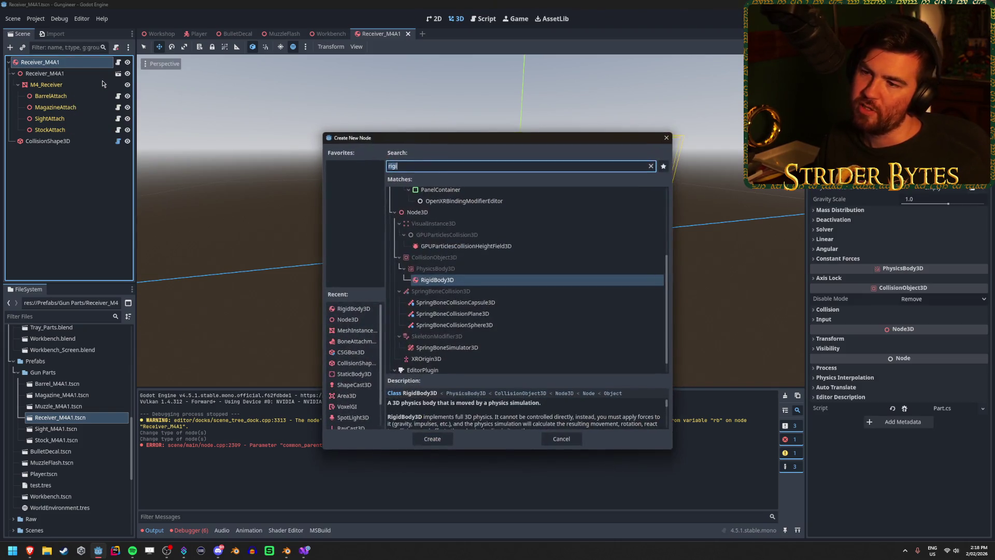
pyautogui.click(432, 438)
pyautogui.moveTo(63, 141); pyautogui.dragTo(64, 153)
pyautogui.moveTo(46, 73); pyautogui.dragTo(51, 144)
pyautogui.click(41, 73)
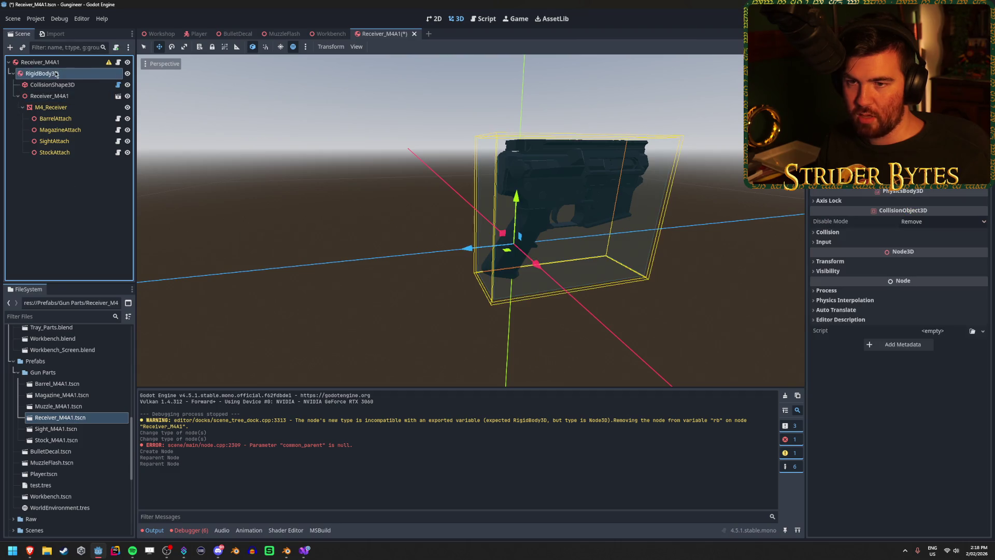
pyautogui.click(52, 85)
pyautogui.click(62, 63)
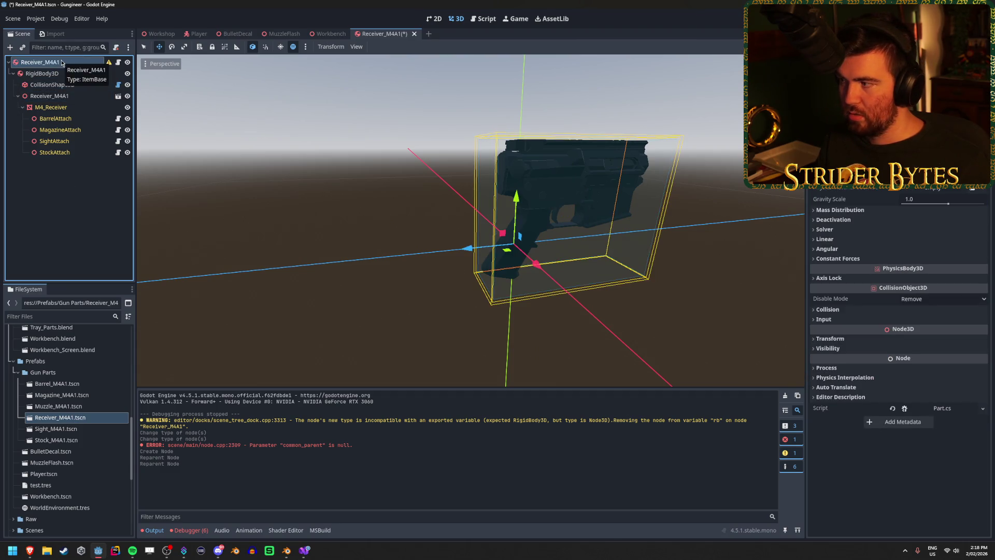
# Change the root type to Node3D and assign the RigidBody3D to its rb property.
pyautogui.rightClick(64, 66)
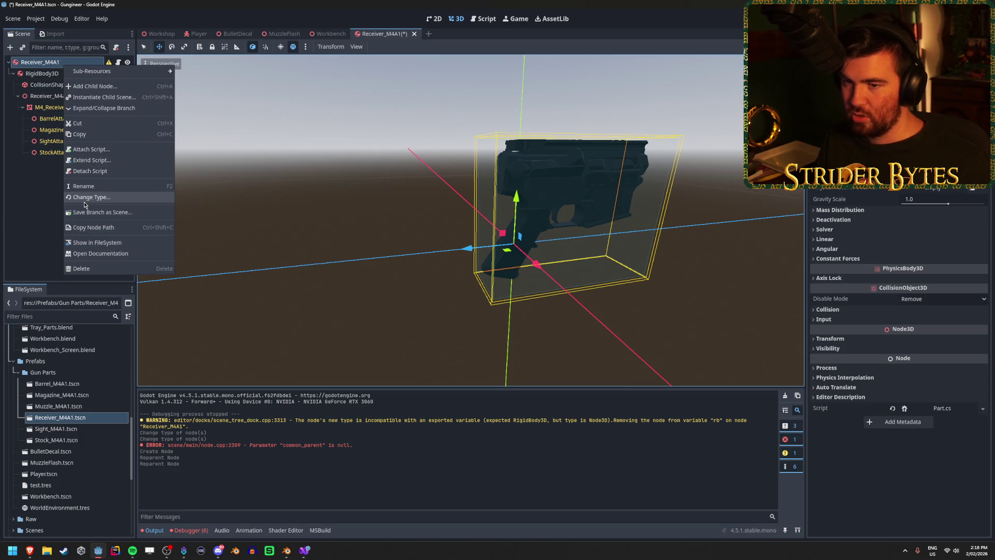
pyautogui.click(85, 197)
pyautogui.write('node')
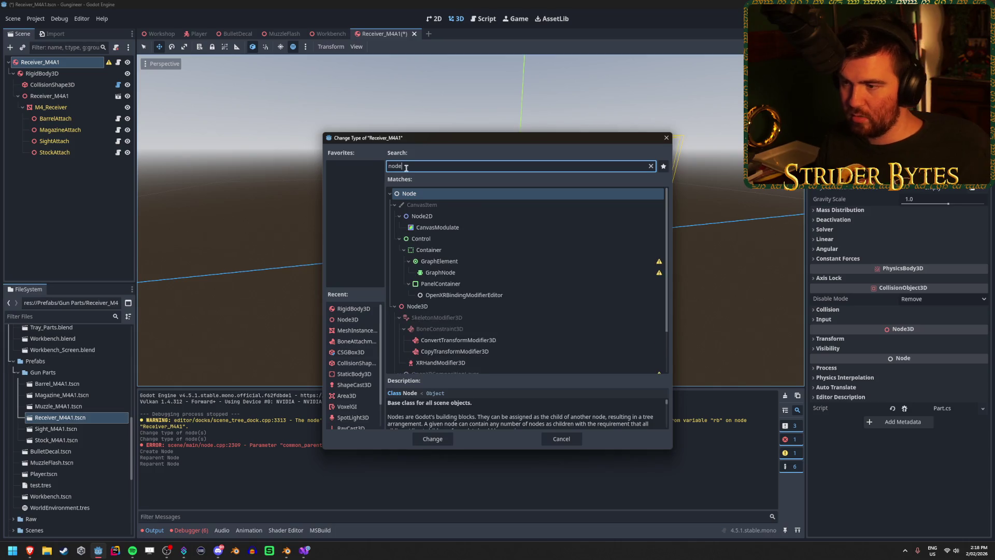
pyautogui.write('3d')
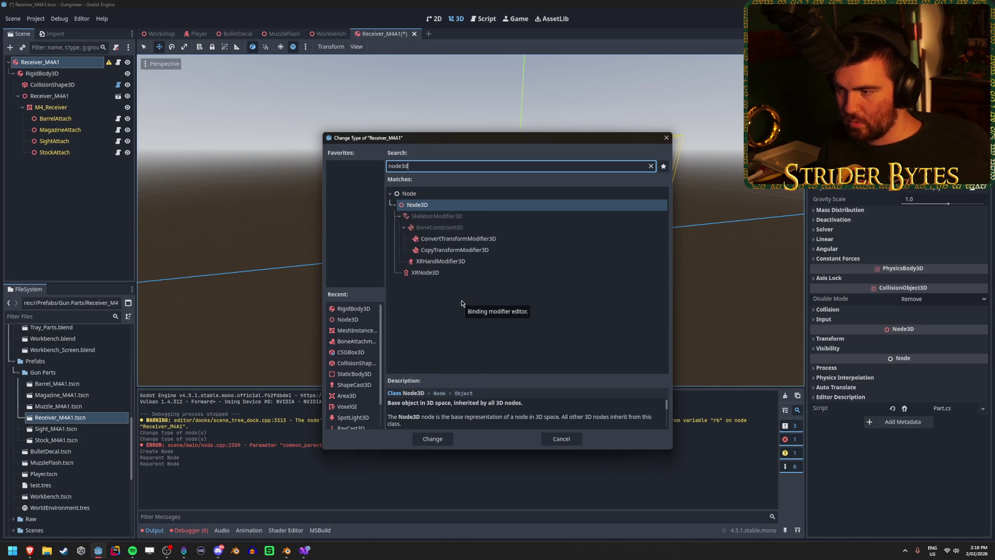
pyautogui.doubleClick(435, 205)
pyautogui.click(64, 77)
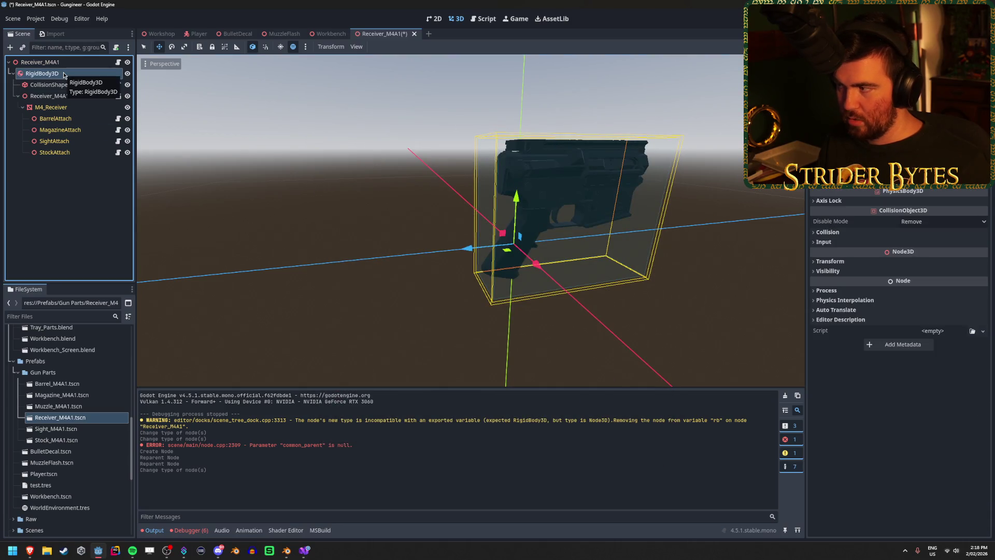
pyautogui.click(41, 61)
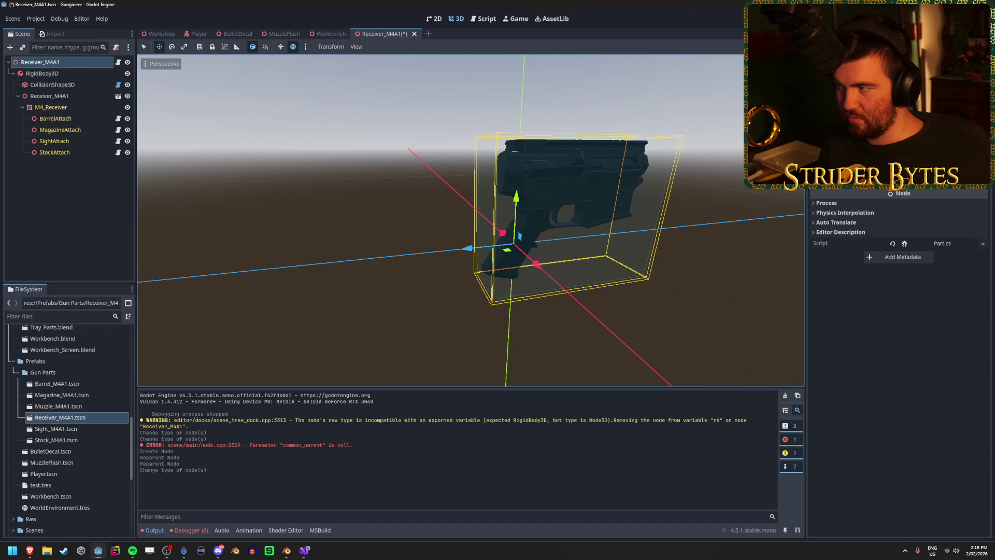
pyautogui.moveTo(42, 73); pyautogui.dragTo(913, 103)
# Save the Receiver_M4A1 scene and test-run the game with F5, confirming no errors.
pyautogui.hotkey('ctrl', 's')
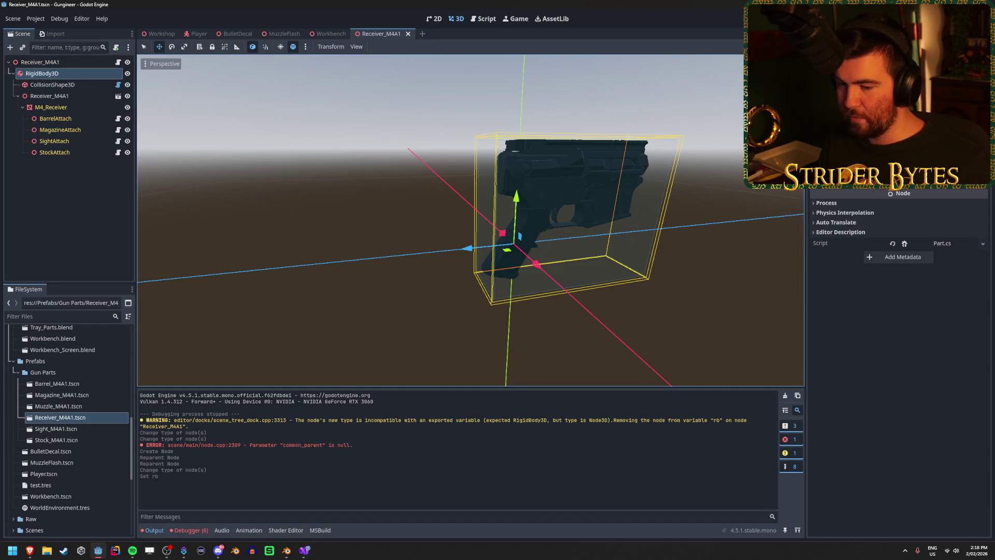
pyautogui.press('F5')
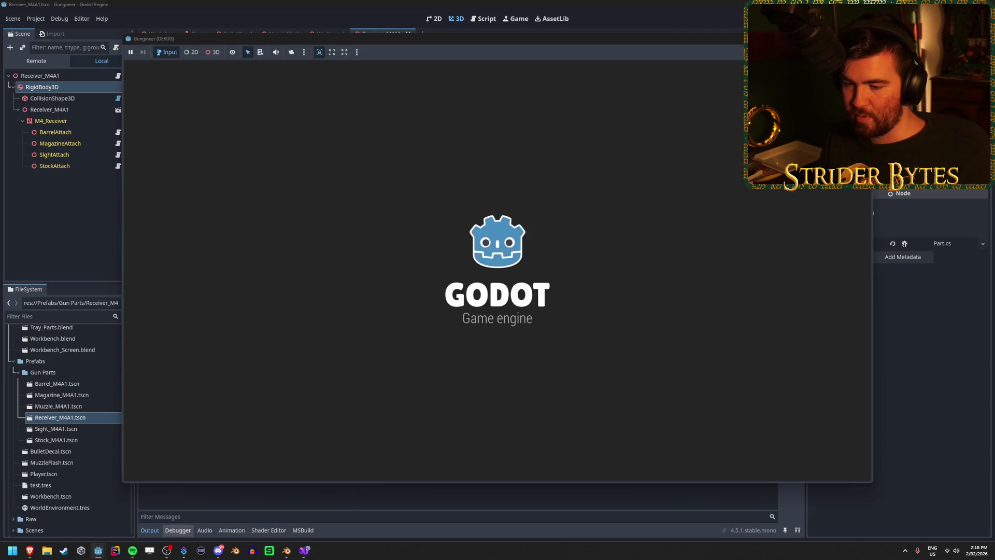
pyautogui.press('Escape')
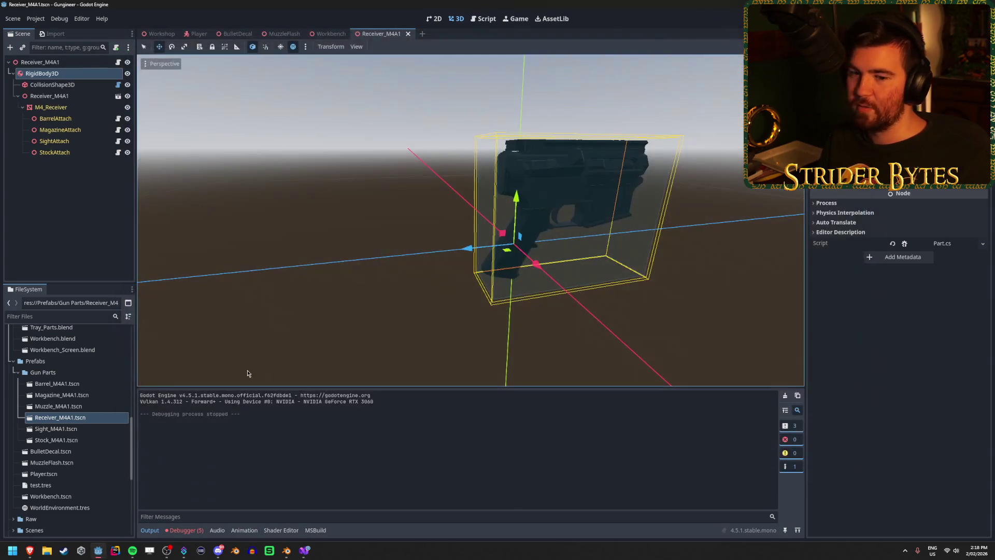
pyautogui.hotkey('alt', 'Tab')
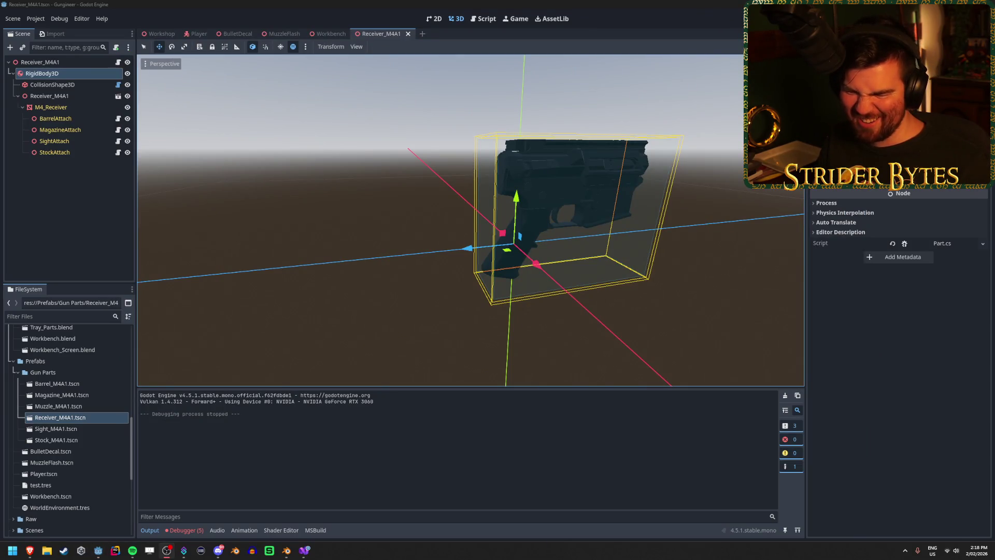
pyautogui.click(264, 2)
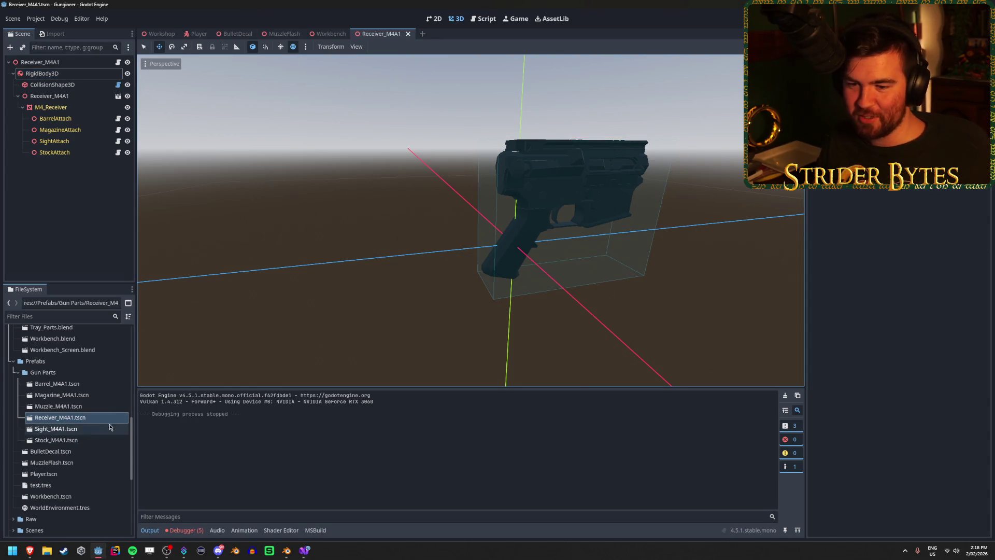
# Open Sight_M4A1 and nest its collision shape and model under a new RigidBody3D child.
pyautogui.doubleClick(56, 429)
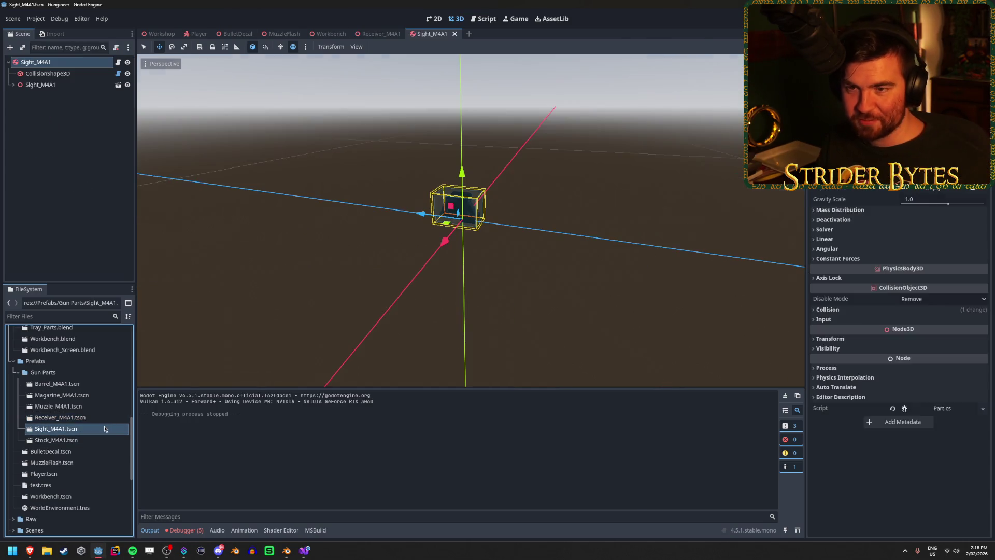
pyautogui.rightClick(64, 62)
pyautogui.click(92, 82)
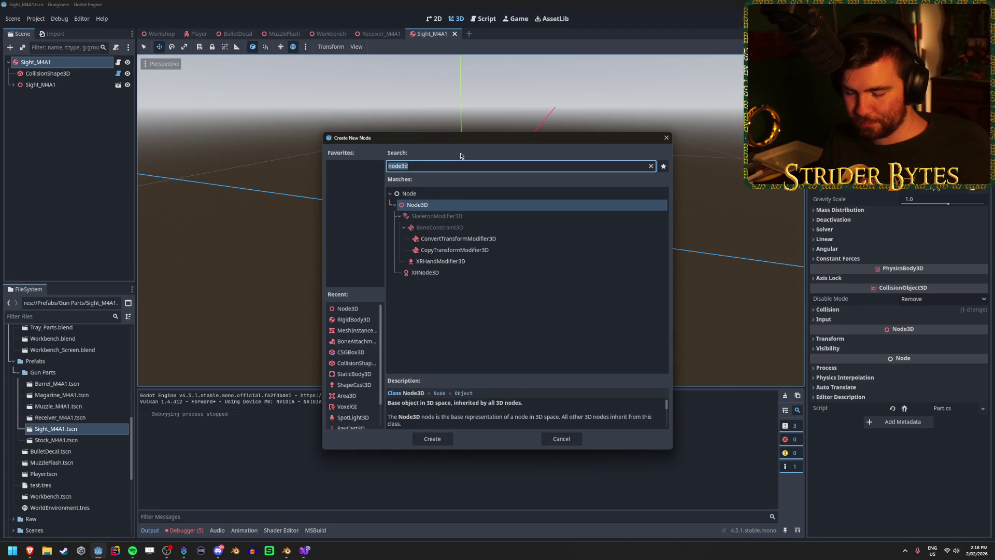
pyautogui.write('rigid')
pyautogui.press('Return')
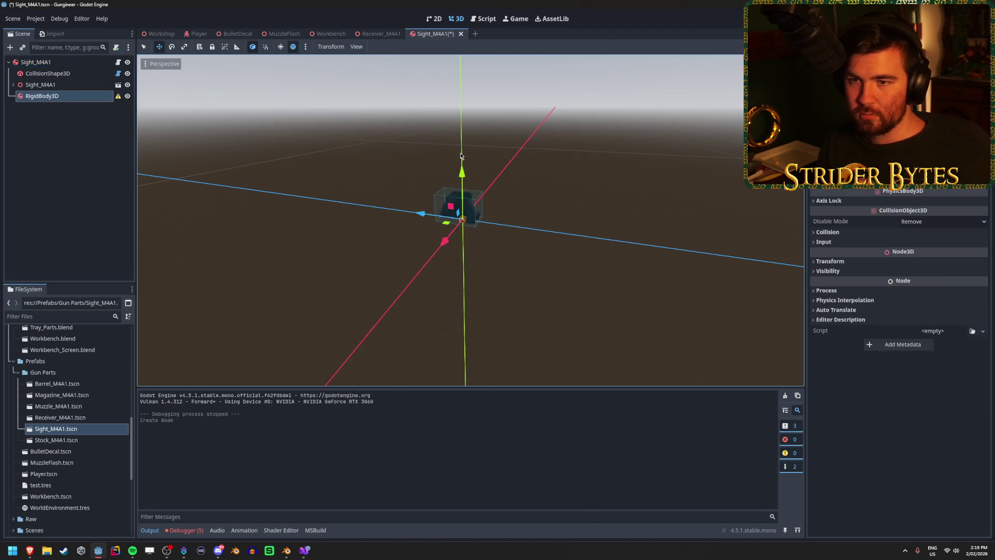
pyautogui.moveTo(48, 73)
pyautogui.mouseDown()
pyautogui.moveTo(71, 101)
pyautogui.moveTo(44, 85)
pyautogui.mouseUp()
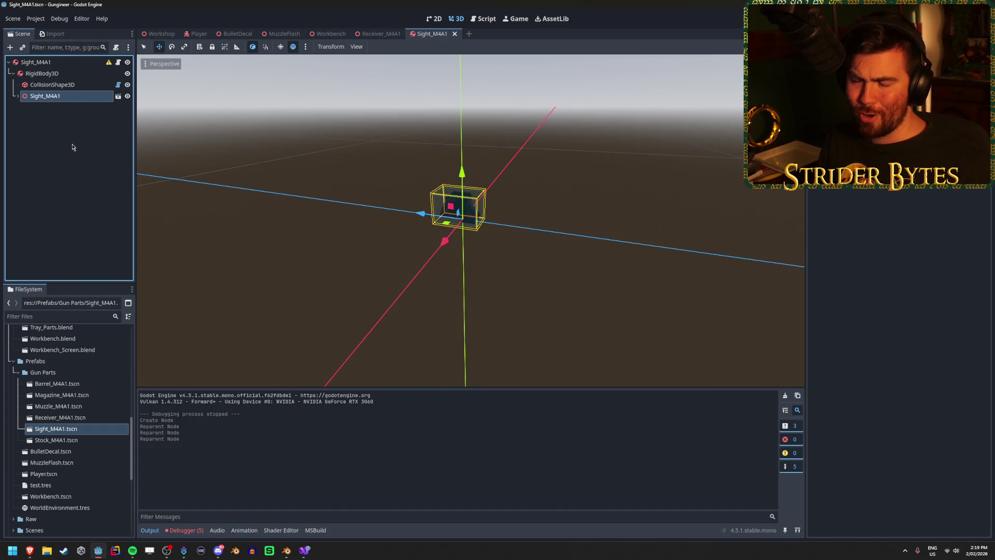
pyautogui.click(72, 147)
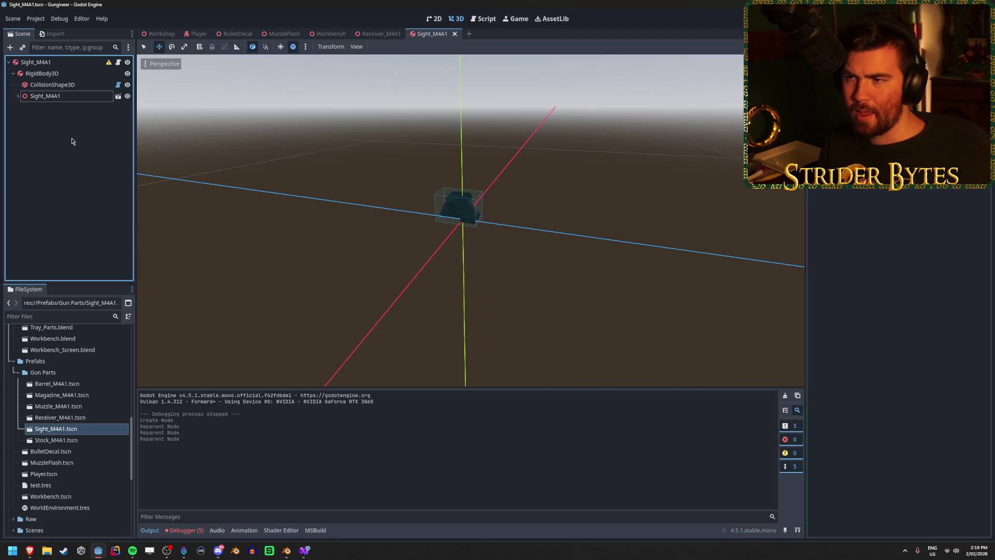
pyautogui.click(304, 550)
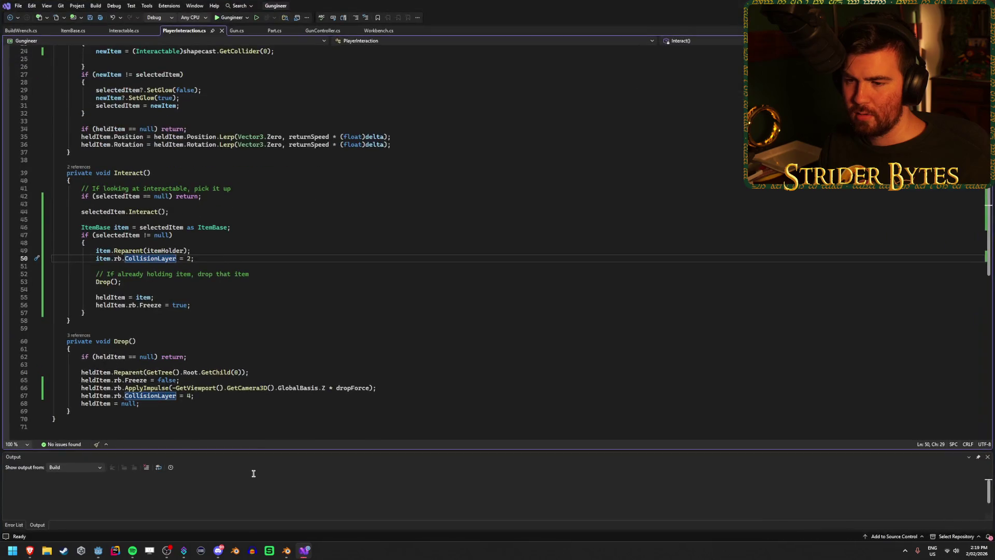
# Review the shapecast collision-count check and GunController's Fire method collision code.
pyautogui.scroll(-5, 212, 341)
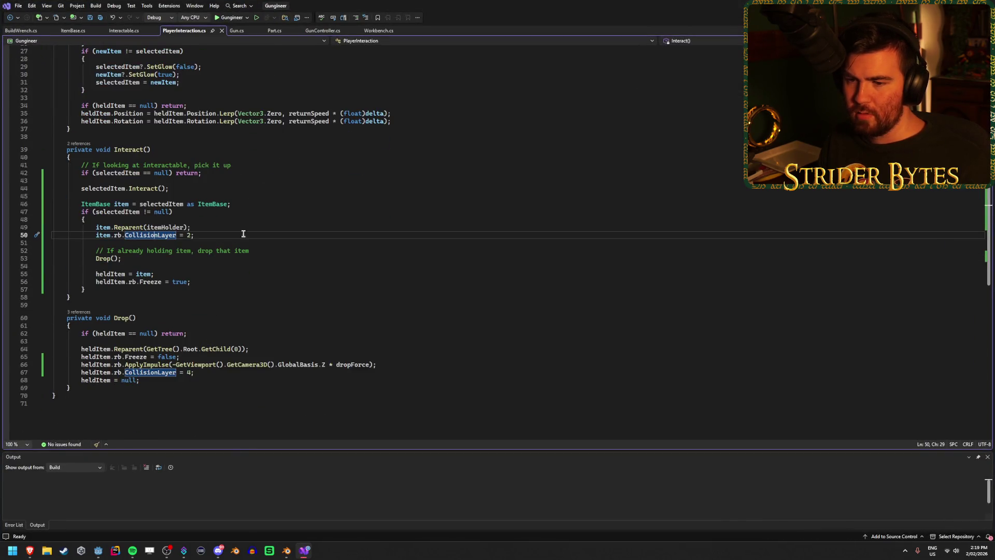
pyautogui.scroll(7, 286, 250)
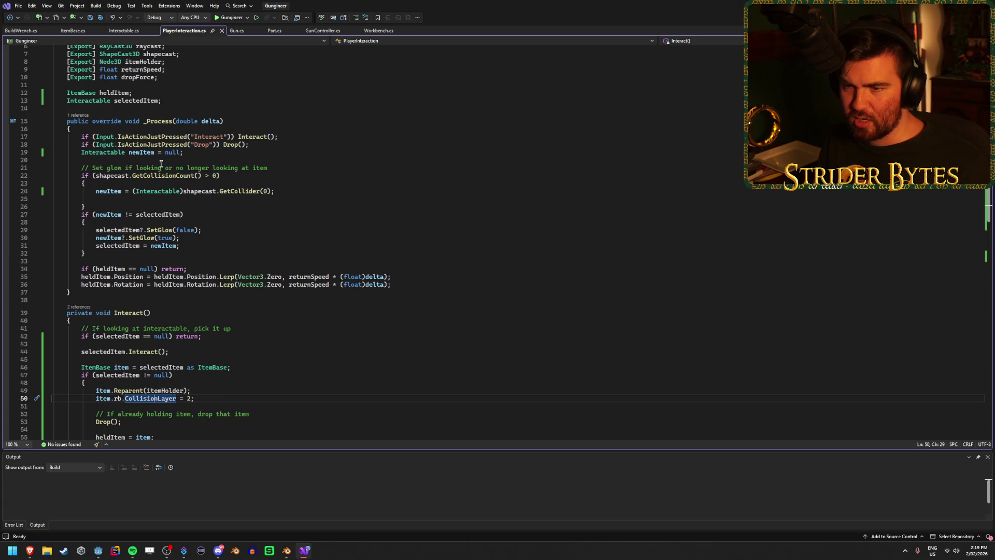
pyautogui.click(226, 174)
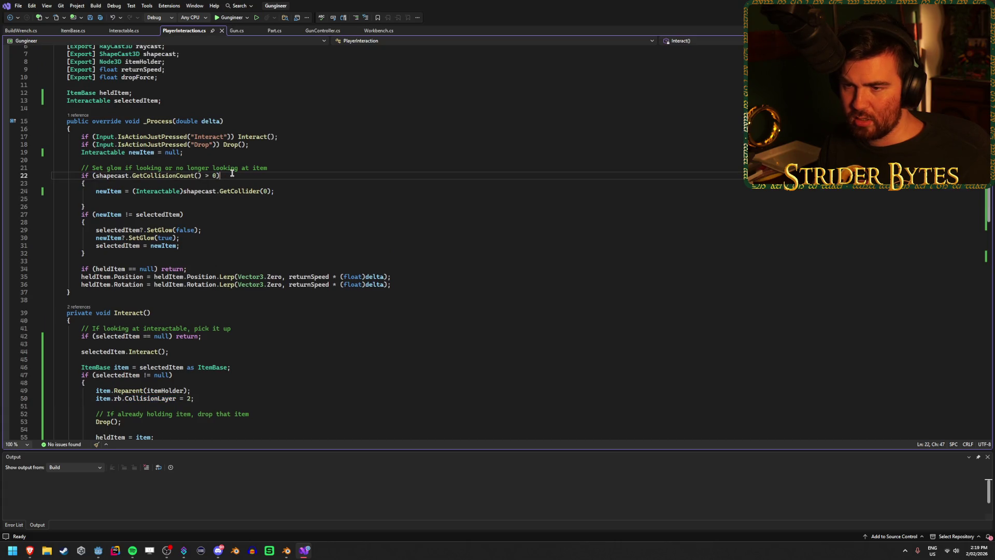
pyautogui.click(318, 31)
pyautogui.click(374, 31)
pyautogui.click(320, 30)
pyautogui.click(176, 262)
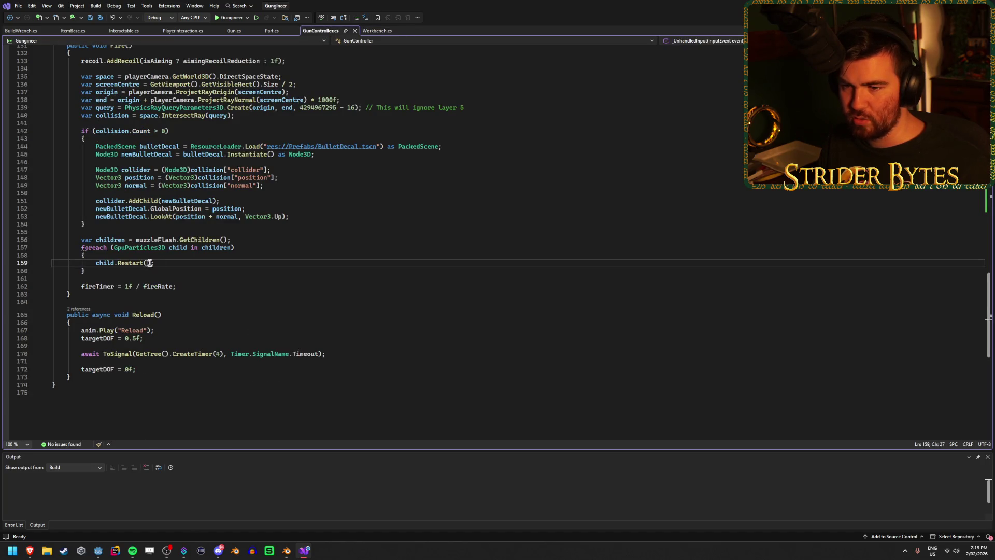
pyautogui.scroll(12, 202, 288)
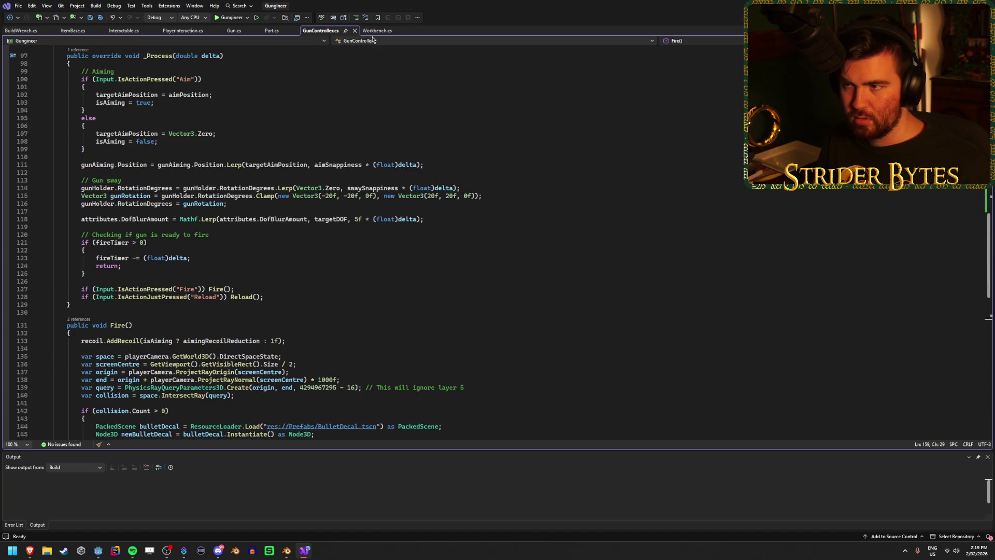
# Check Workbench's BodyEntered signal and its Node3D body parameter, then return to Godot.
pyautogui.hotkey('ctrl', 'Tab')
pyautogui.scroll(12, 254, 333)
pyautogui.scroll(3, 254, 333)
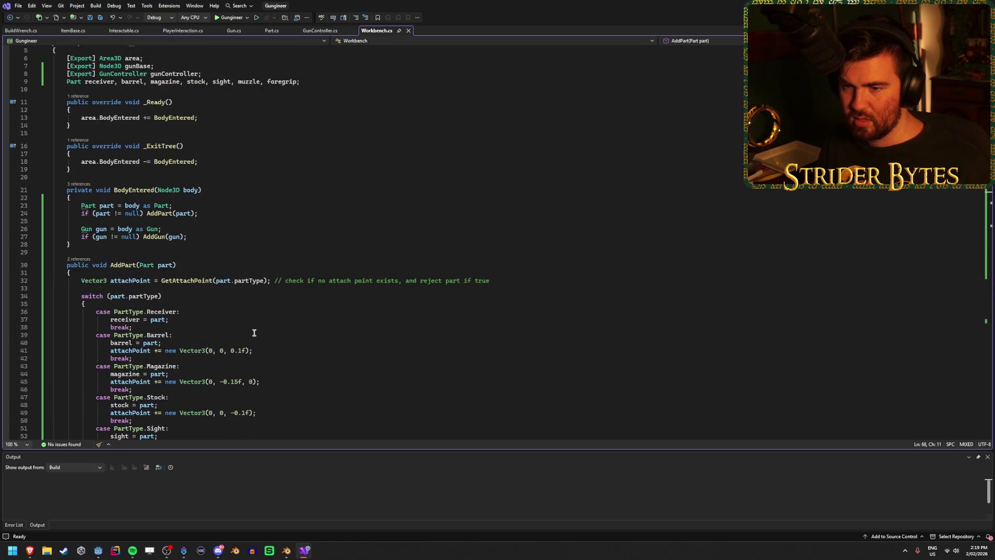
pyautogui.scroll(-3, 206, 117)
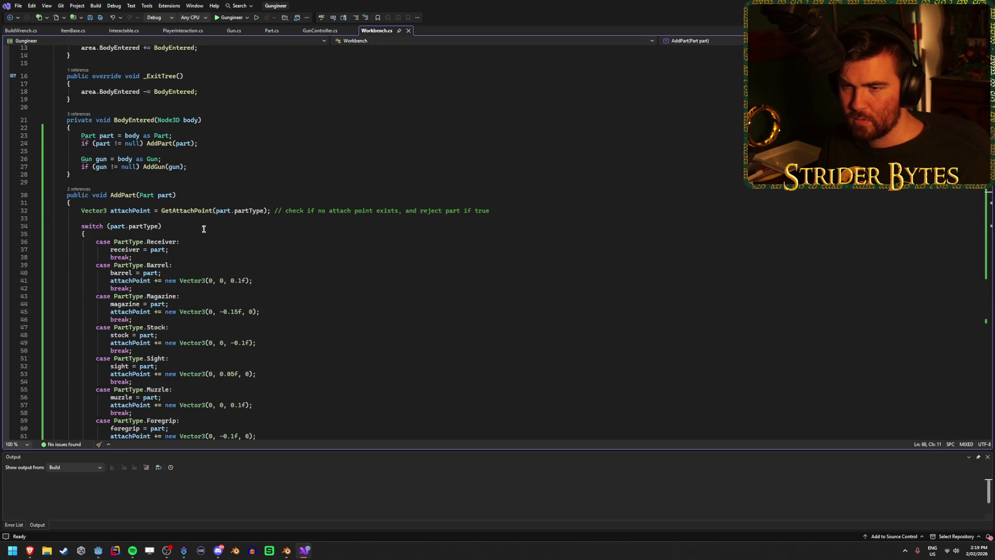
pyautogui.scroll(5, 204, 228)
pyautogui.click(121, 196)
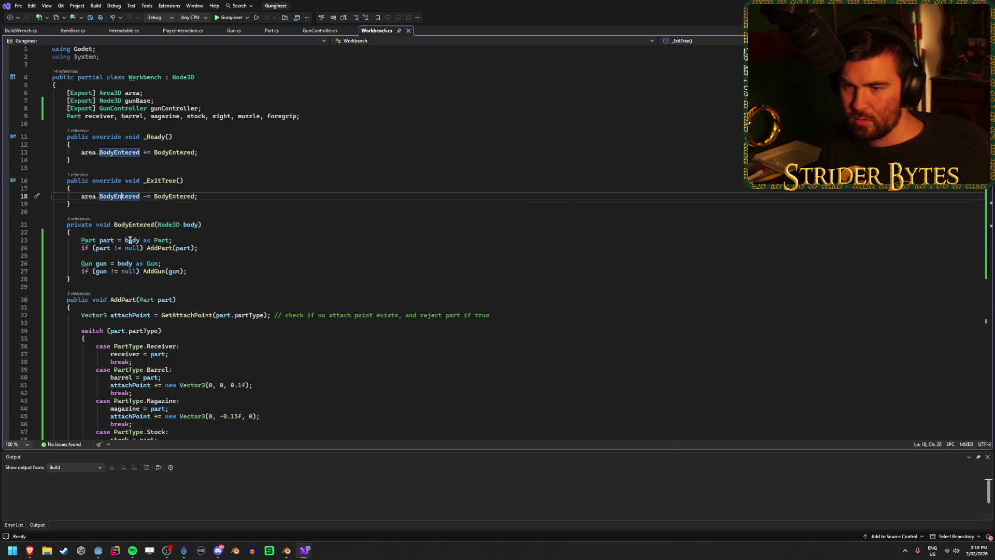
pyautogui.click(193, 224)
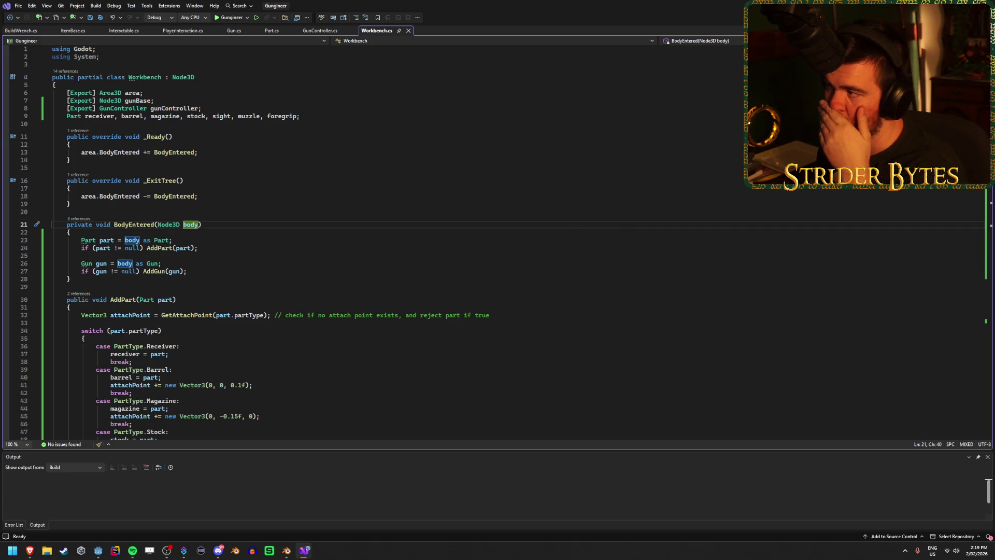
pyautogui.hotkey('alt', 'Tab')
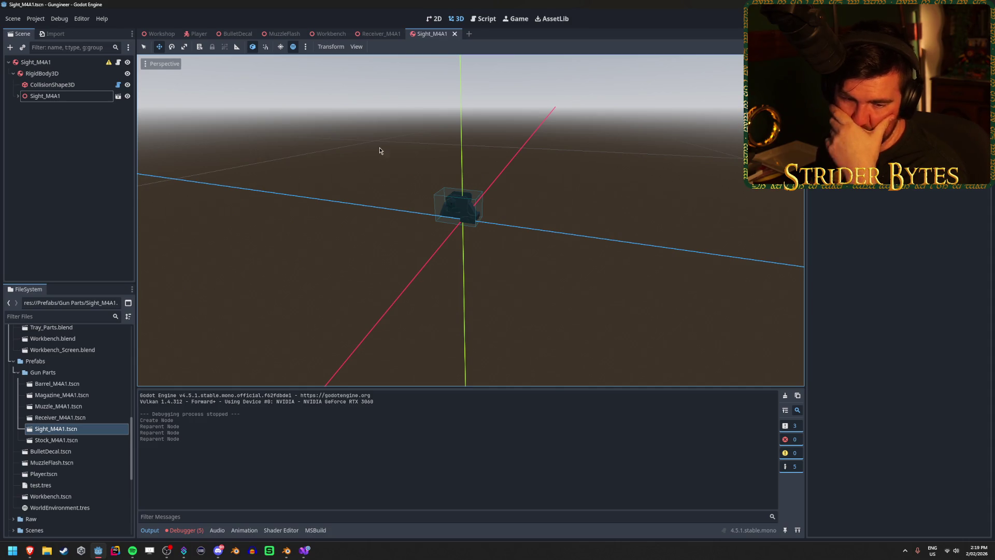
# Inspect the Sight_M4A1 root and its RigidBody3D node, then save the scene.
pyautogui.click(99, 166)
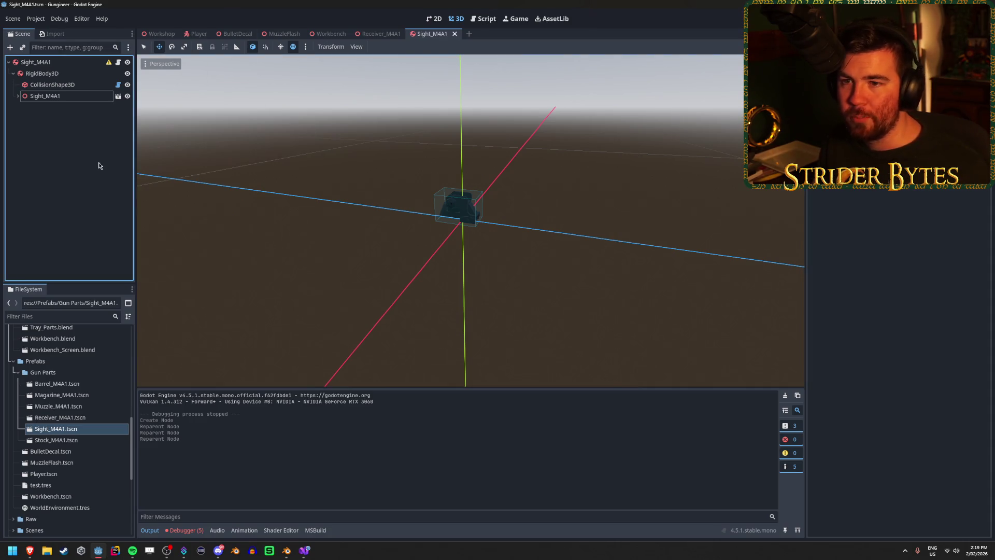
pyautogui.click(69, 64)
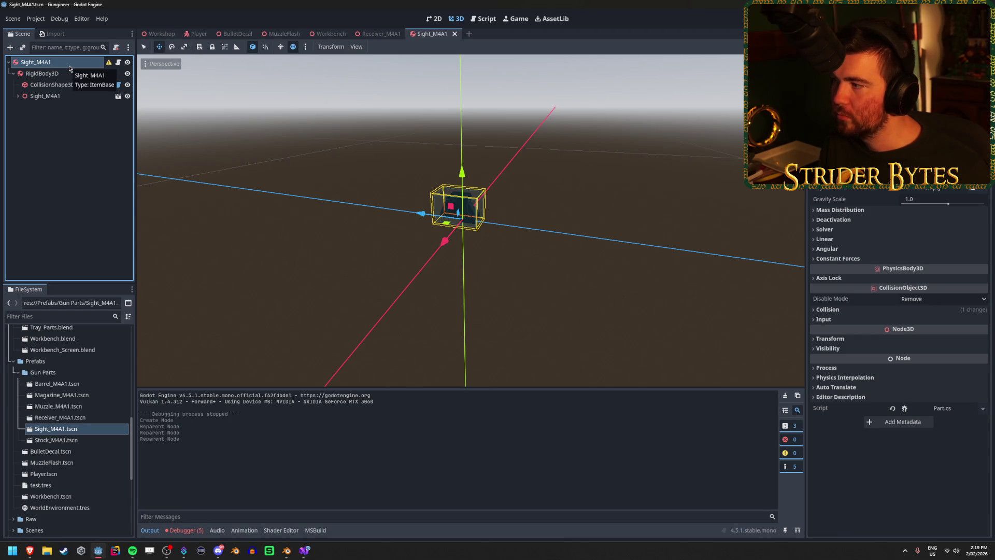
pyautogui.click(69, 73)
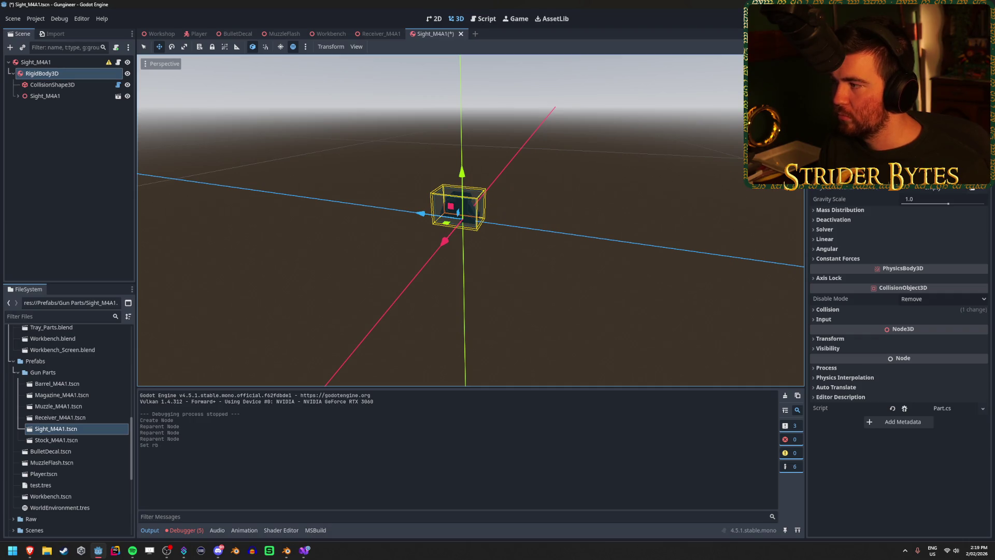
pyautogui.hotkey('ctrl', 's')
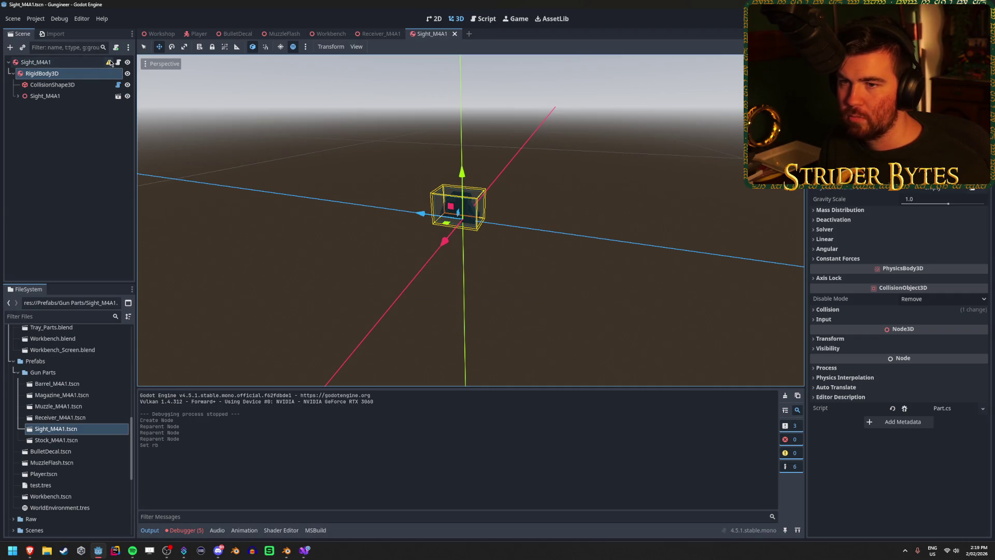
# Change the Sight_M4A1 root node's type to Node3D and save the scene.
pyautogui.moveTo(111, 62)
pyautogui.click(73, 62)
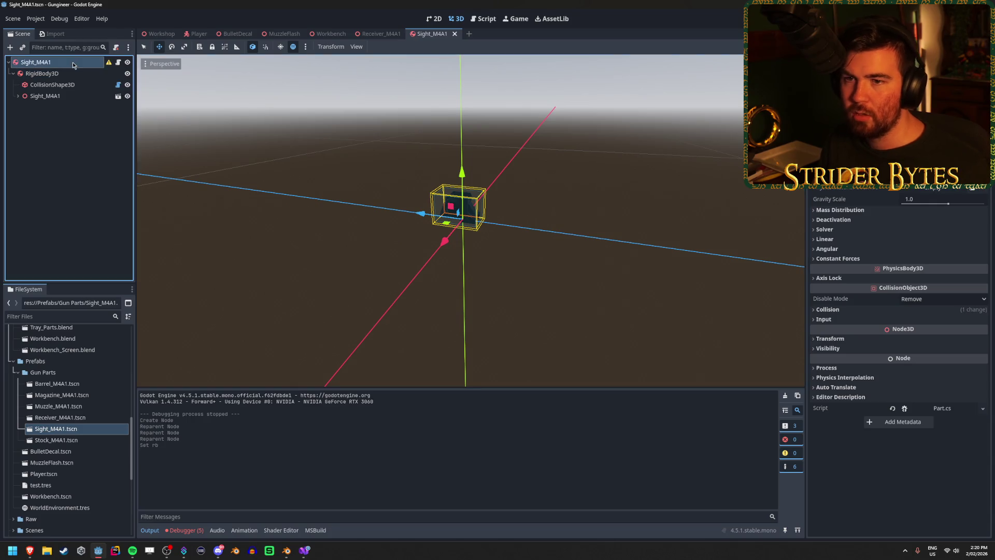
pyautogui.rightClick(73, 62)
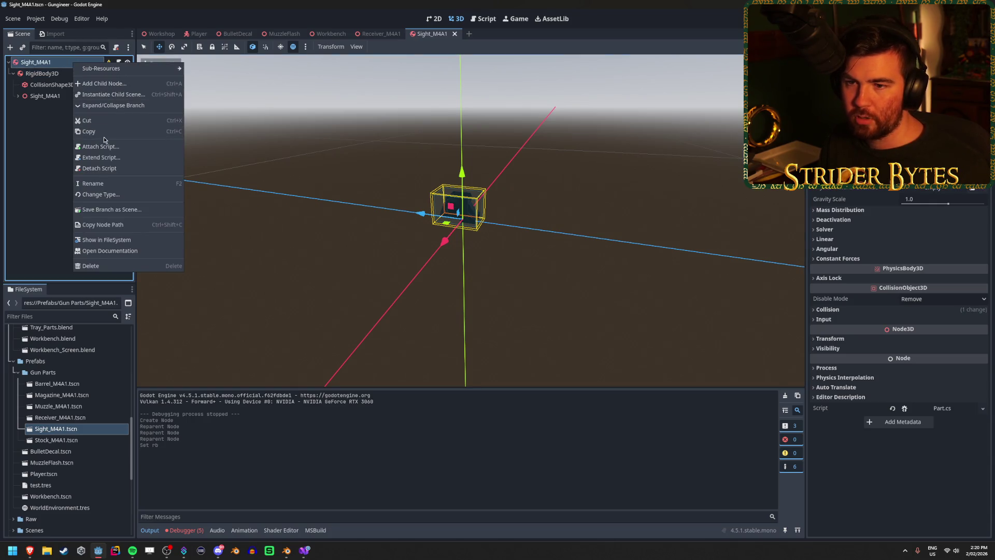
pyautogui.click(112, 196)
pyautogui.click(498, 203)
pyautogui.click(436, 442)
pyautogui.hotkey('ctrl', 's')
# Close the Sight_M4A1 and Receiver_M4A1 scene tabs.
pyautogui.click(73, 177)
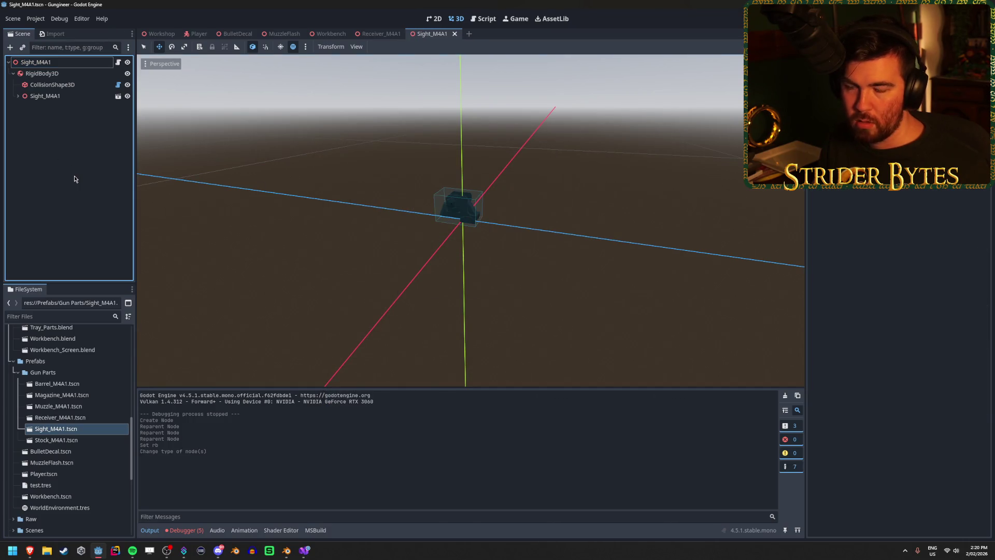
pyautogui.middleClick(429, 37)
pyautogui.middleClick(377, 34)
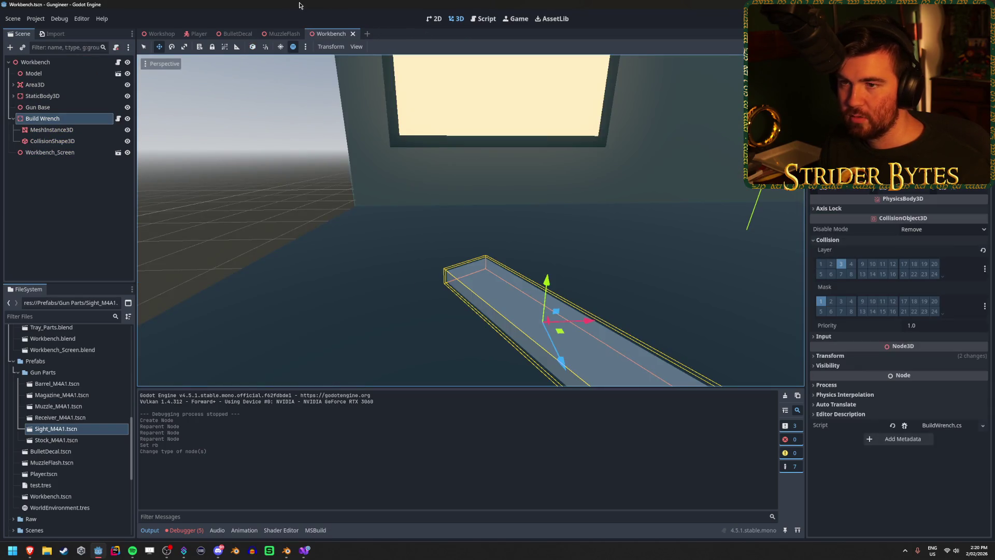
# In the Workshop, hide Magazine_M4A1, Muzzle_M4A1, Muzzle_M4A2, Stock_M4A1 and Barrel_M4A1, save, and run the game.
pyautogui.click(158, 34)
pyautogui.scroll(-2, 73, 244)
pyautogui.click(123, 240)
pyautogui.click(124, 251)
pyautogui.click(124, 262)
pyautogui.click(124, 273)
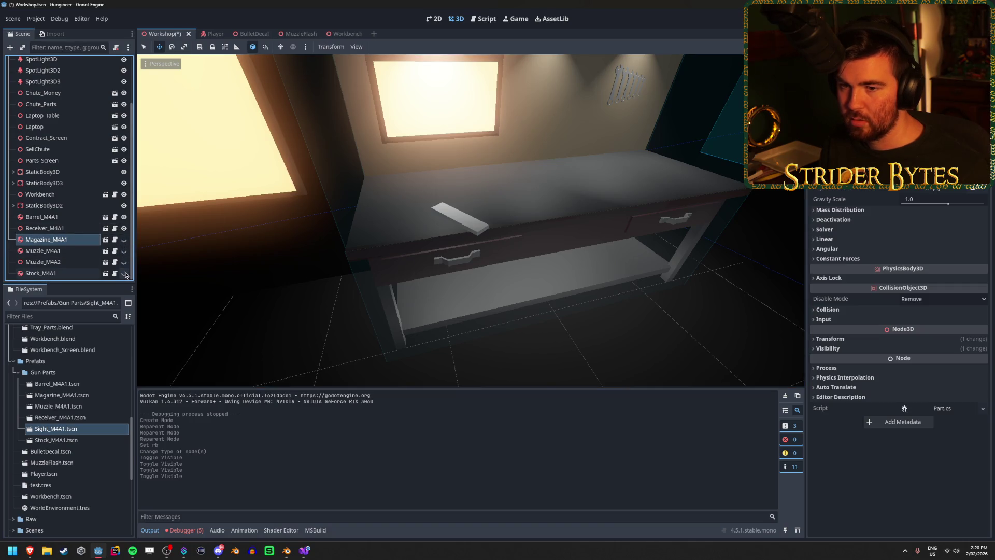
pyautogui.click(123, 217)
pyautogui.hotkey('ctrl', 's')
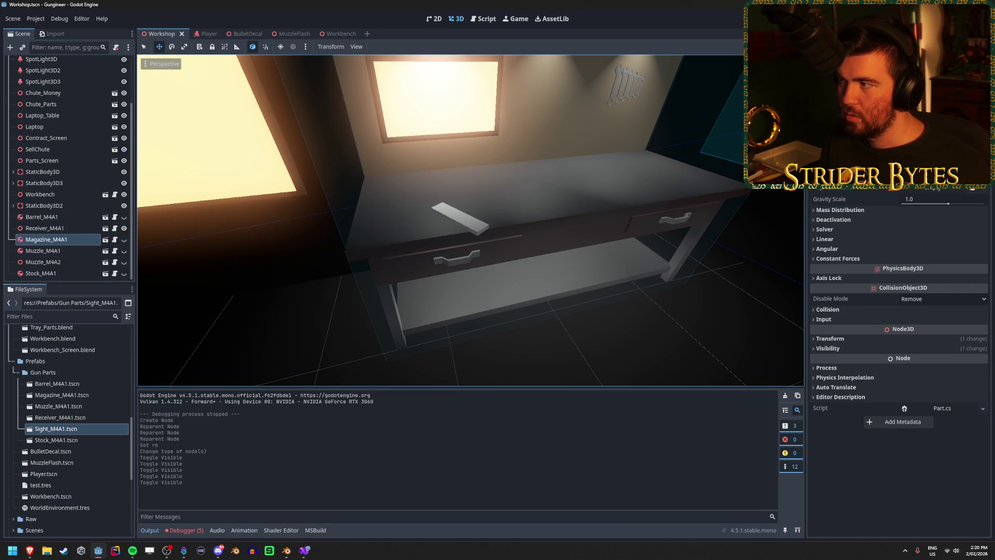
pyautogui.press('F5')
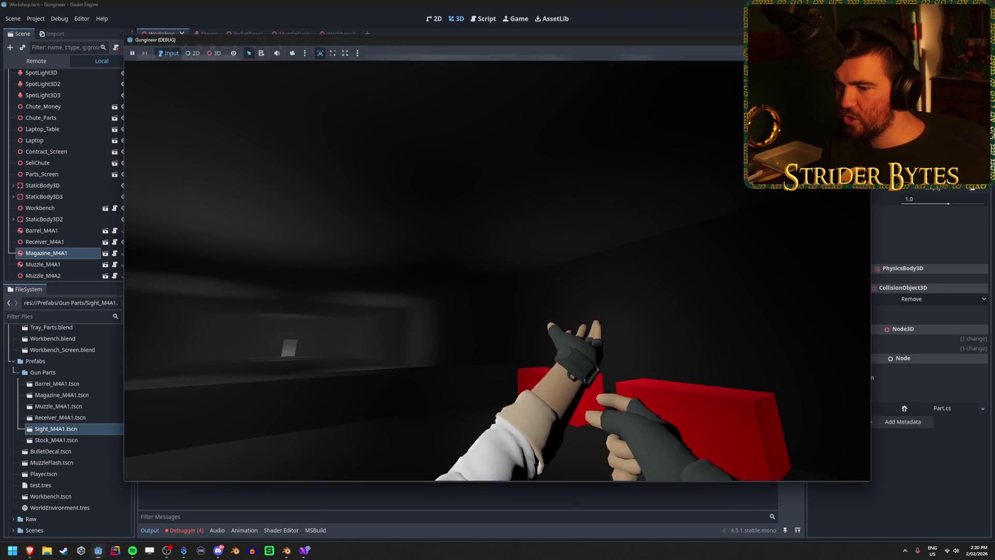
# Stop the game, review the four Part-to-RigidBody3D cast errors, and run the game again.
pyautogui.press('F8')
pyautogui.click(184, 530)
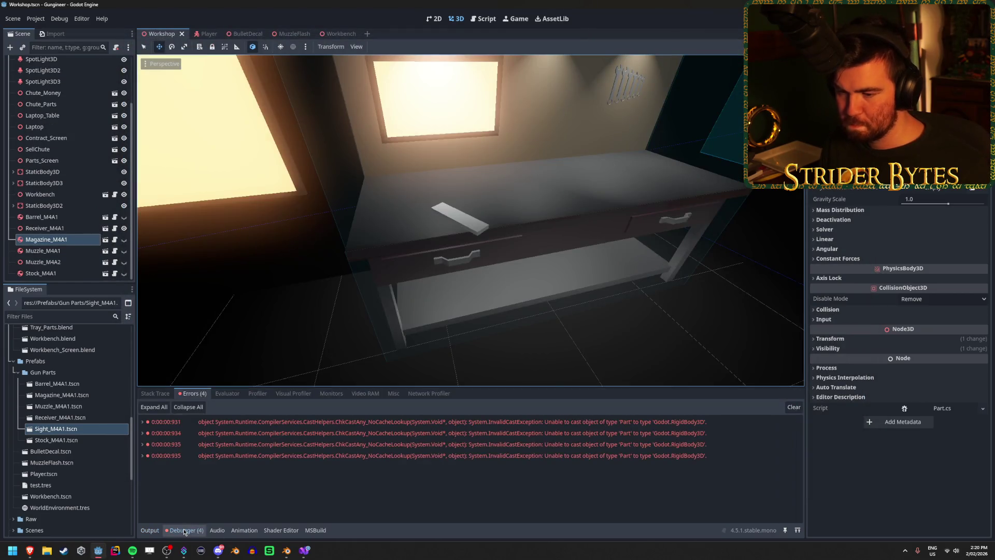
pyautogui.click(185, 529)
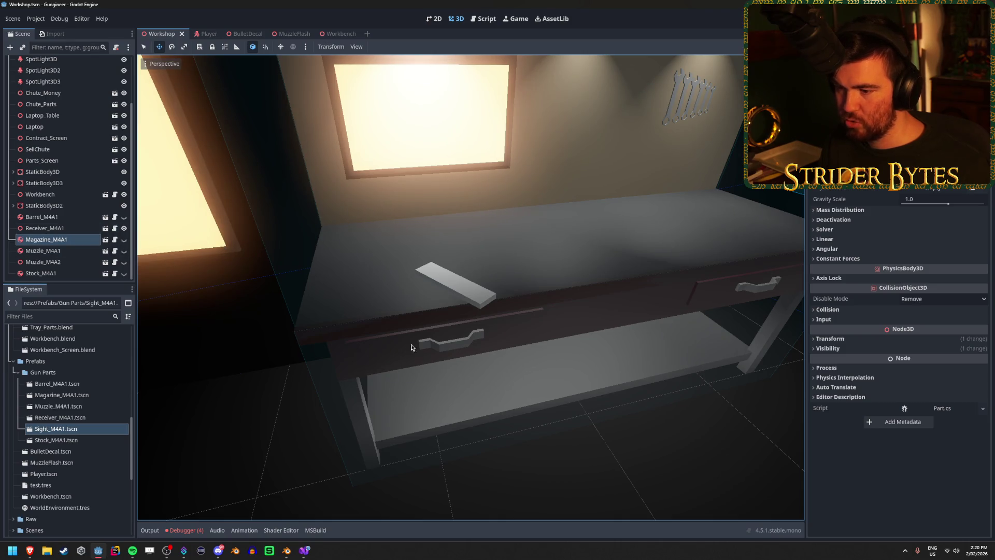
pyautogui.scroll(-5, 223, 246)
pyautogui.click(185, 530)
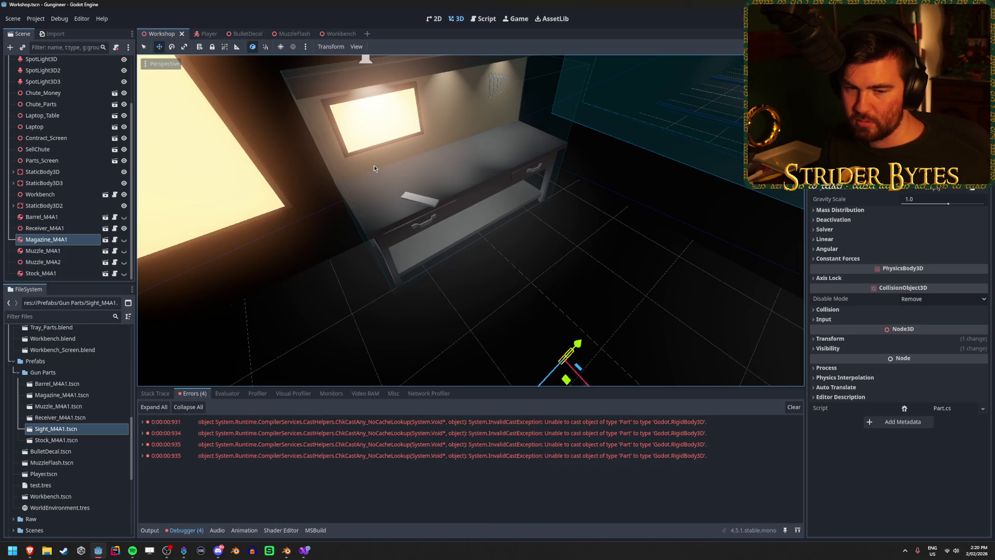
pyautogui.press('F5')
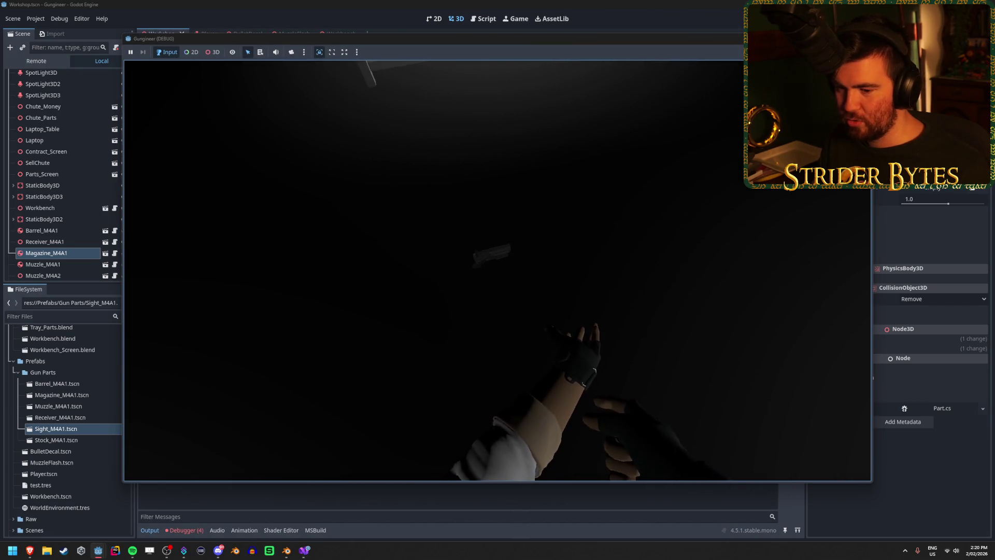
# Expand one cast error to read its stack trace, collapse it, and switch to Visual Studio.
pyautogui.moveTo(459, 289); pyautogui.dragTo(433, 267)
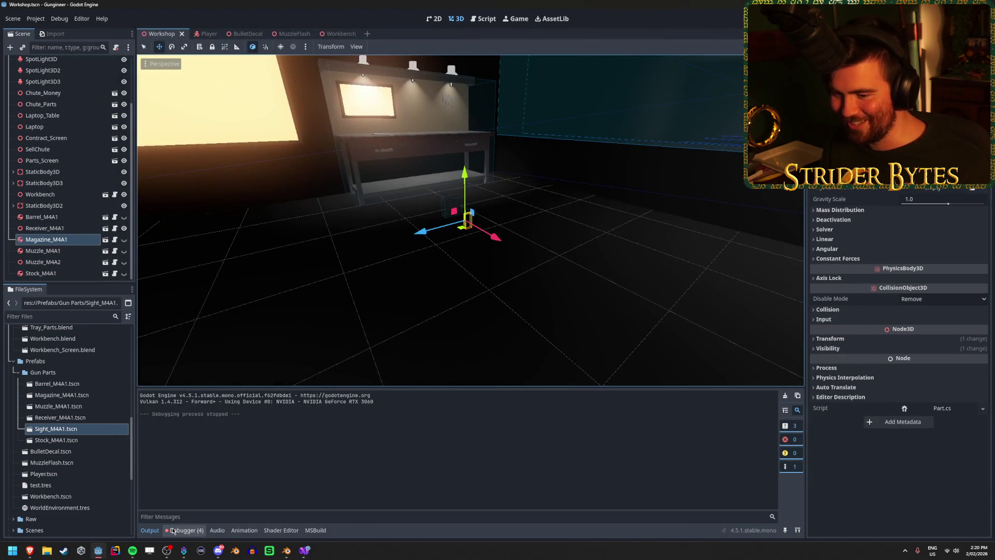
pyautogui.click(184, 530)
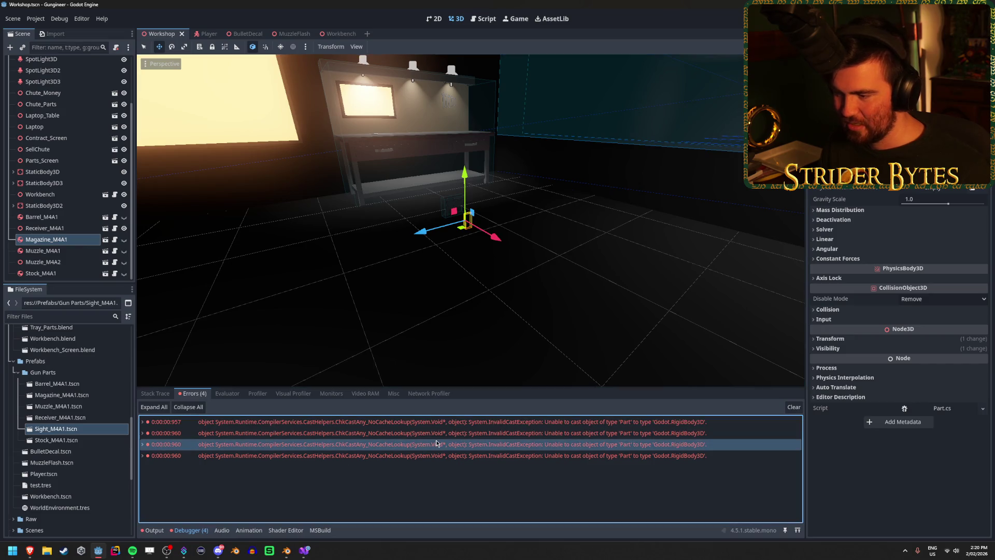
pyautogui.click(436, 443)
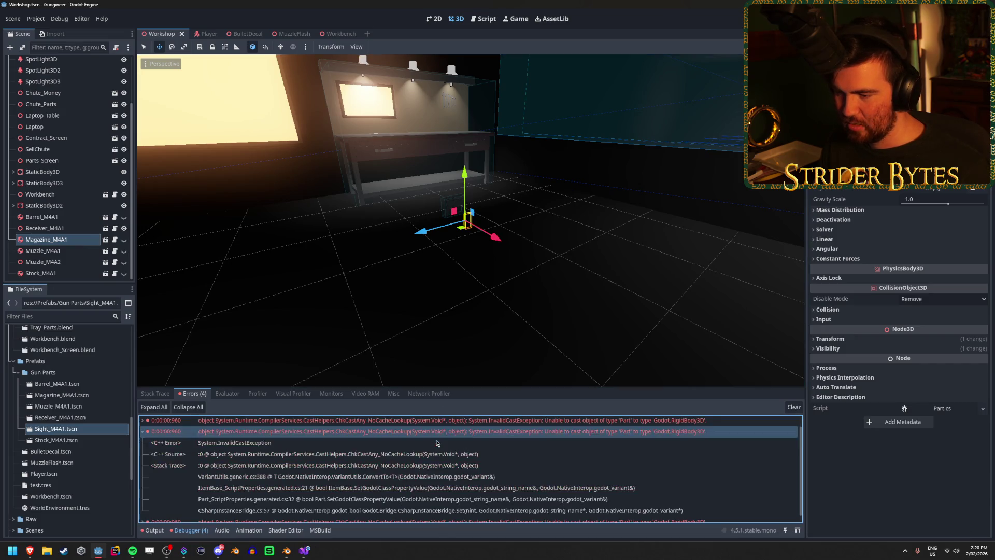
pyautogui.click(328, 439)
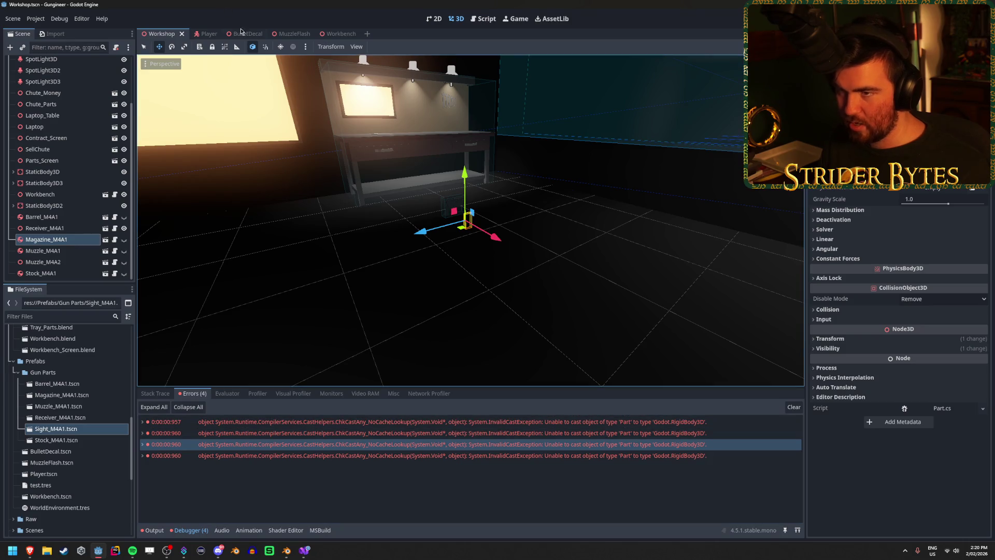
pyautogui.click(305, 550)
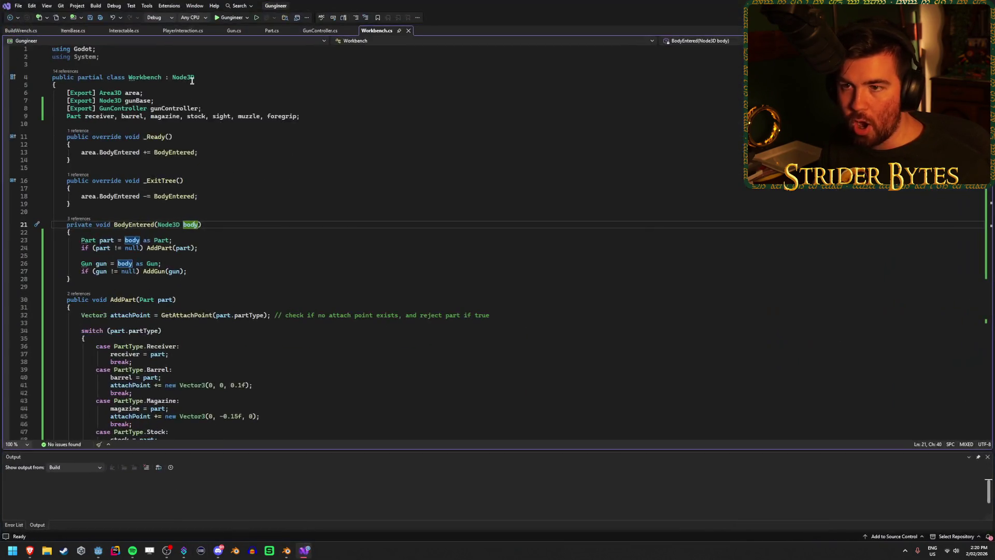
# Compare ItemBase.cs and Interactable.cs, including the Interact method, save, and return to Godot.
pyautogui.click(78, 30)
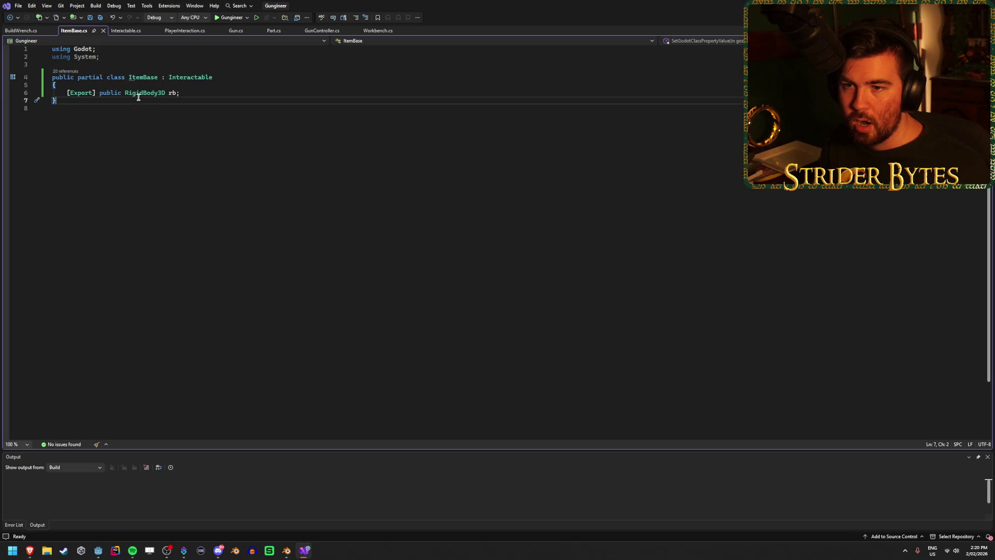
pyautogui.click(125, 31)
pyautogui.hotkey('ctrl', 's')
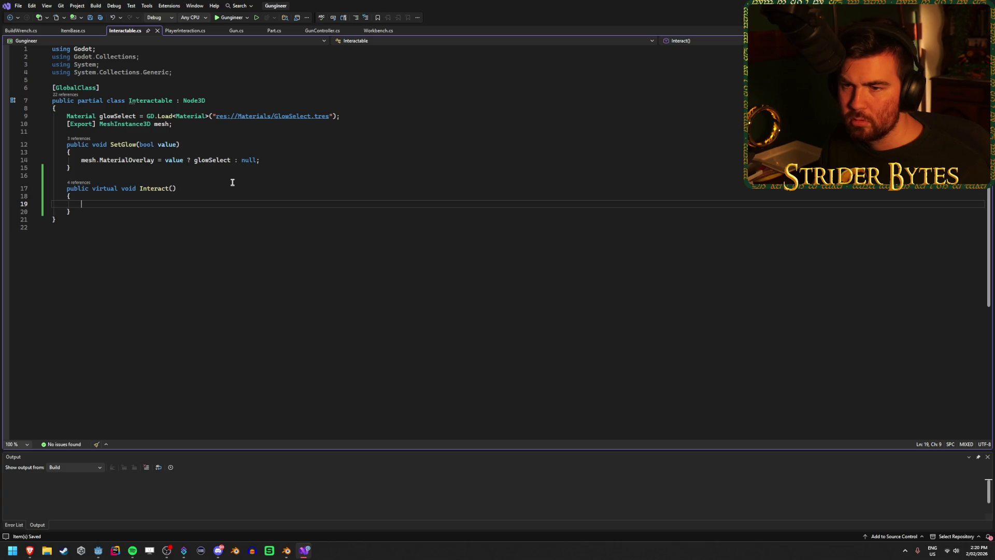
pyautogui.click(232, 184)
pyautogui.click(73, 31)
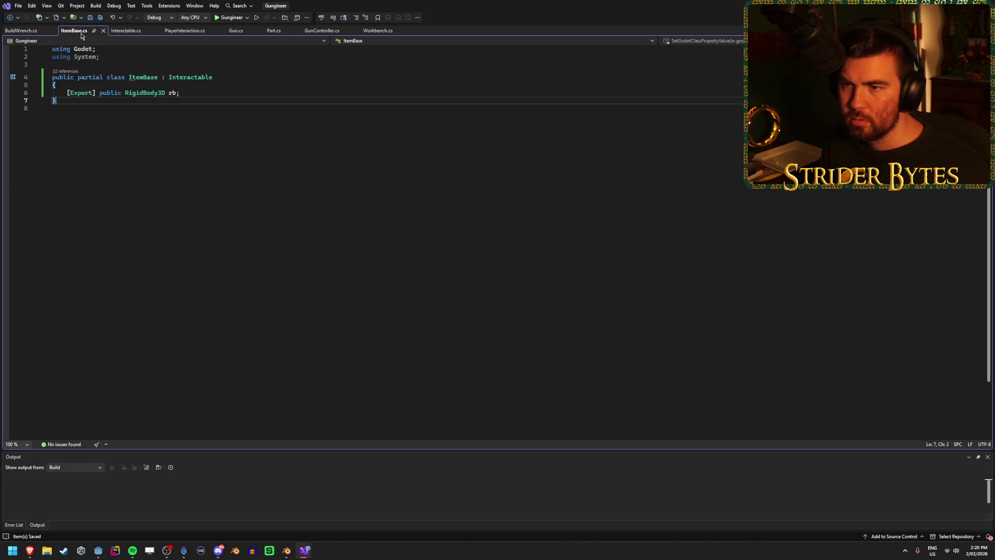
pyautogui.click(126, 31)
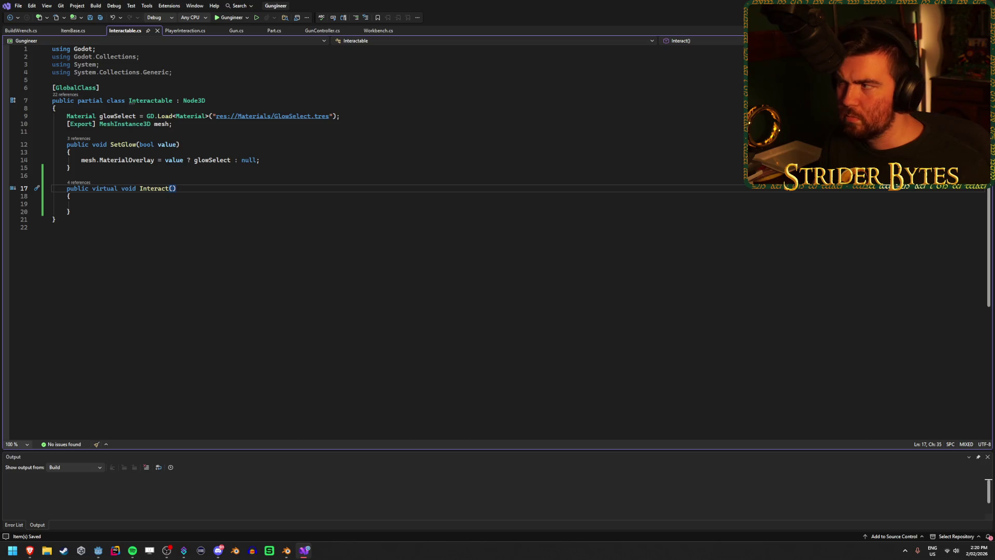
pyautogui.hotkey('alt', 'Tab')
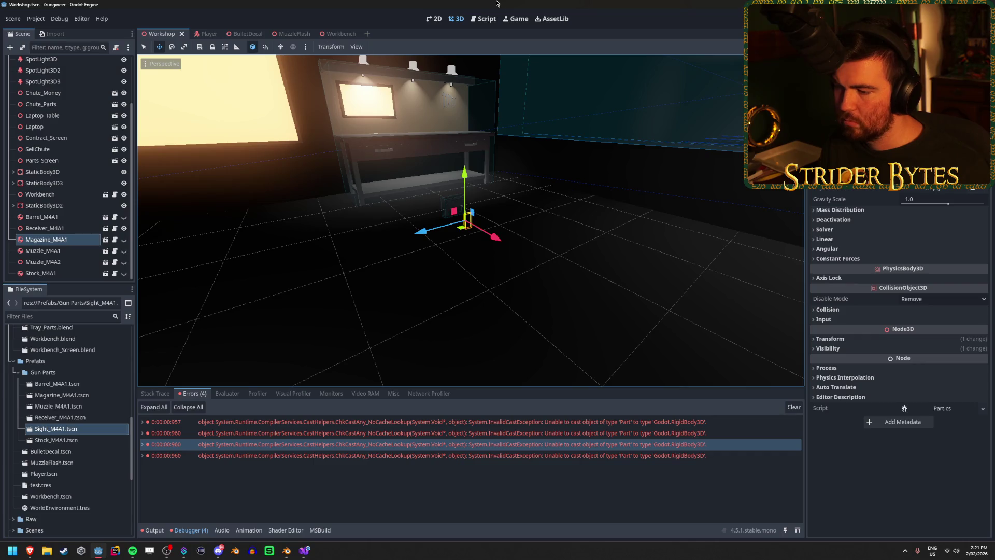
pyautogui.doubleClick(562, 444)
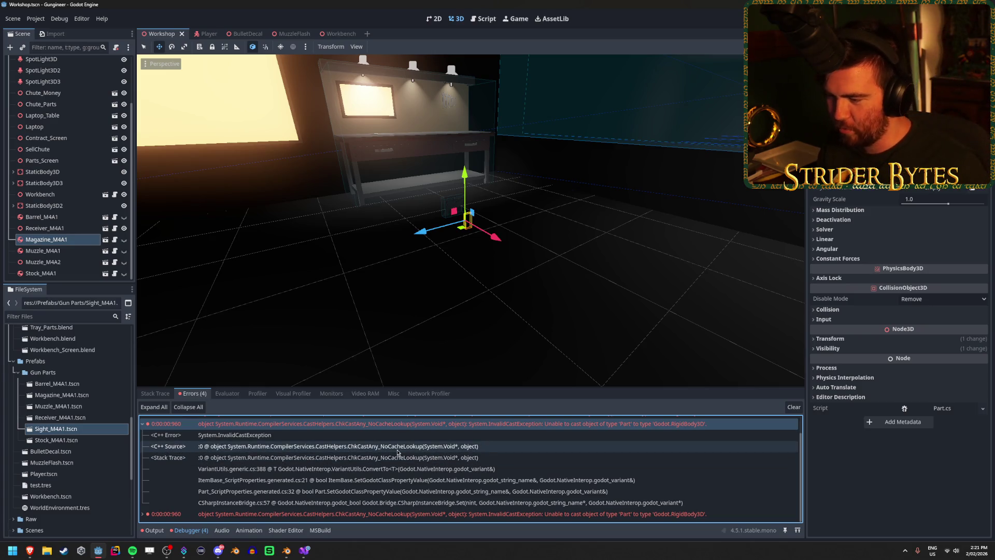
pyautogui.scroll(2, 396, 449)
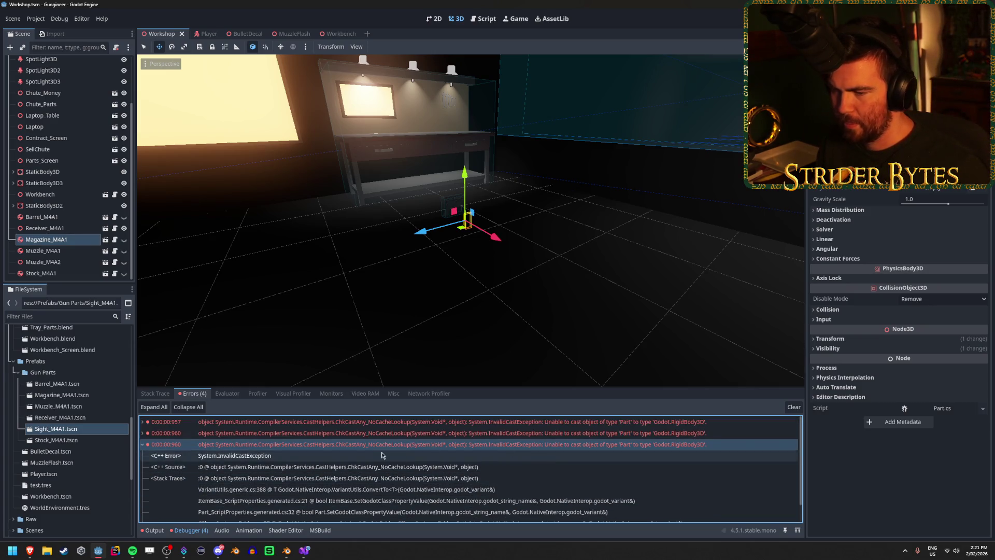
pyautogui.doubleClick(356, 444)
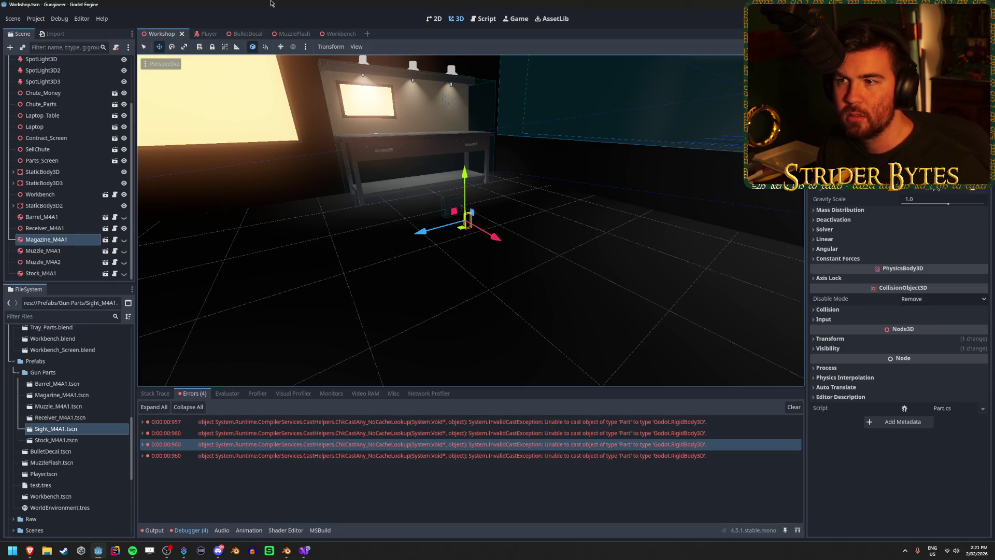
pyautogui.hotkey('alt', 'Tab')
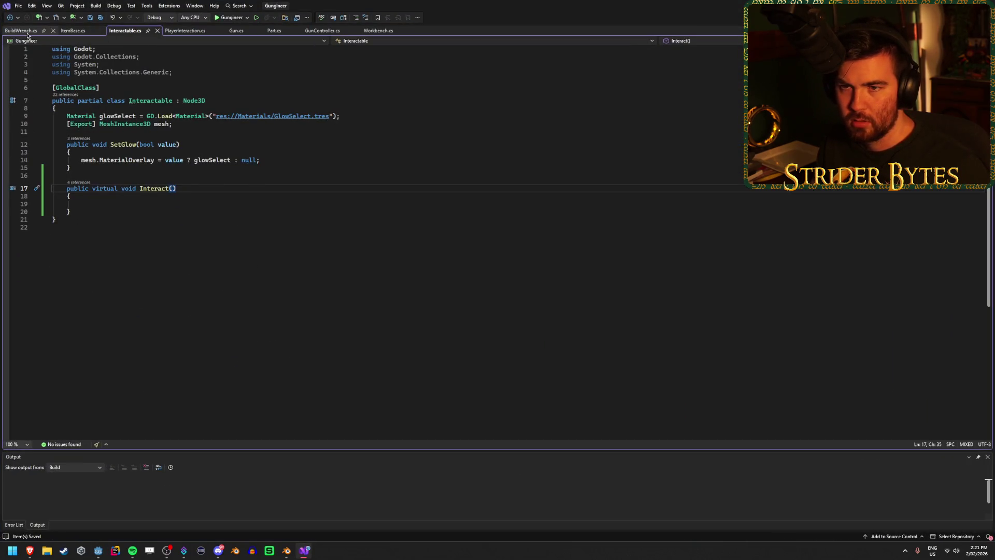
pyautogui.click(273, 31)
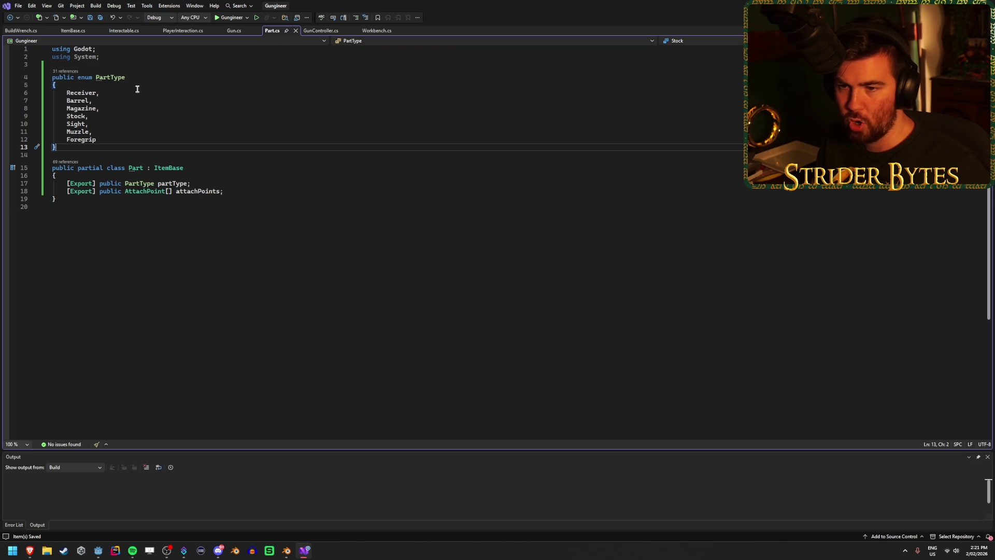
pyautogui.click(329, 32)
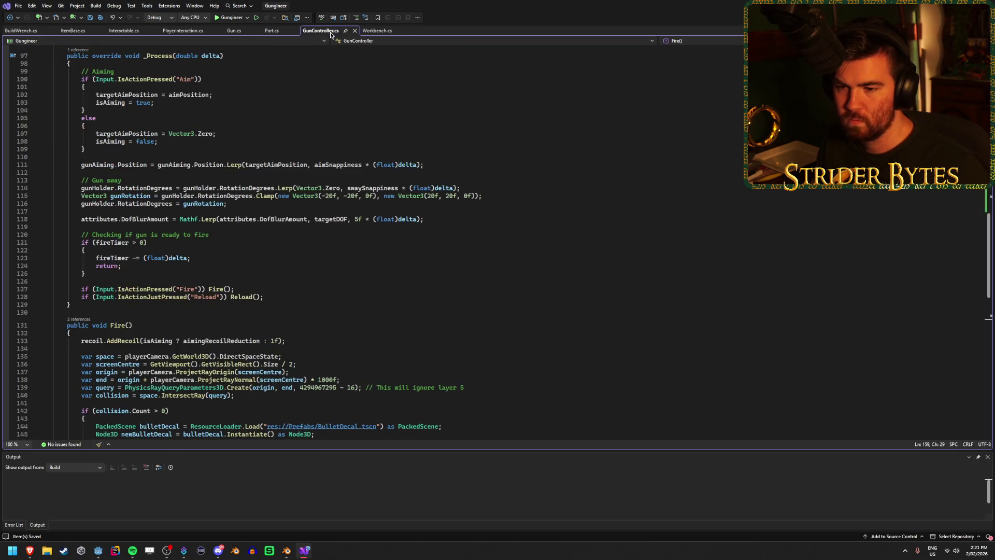
pyautogui.hotkey('alt', 'Tab')
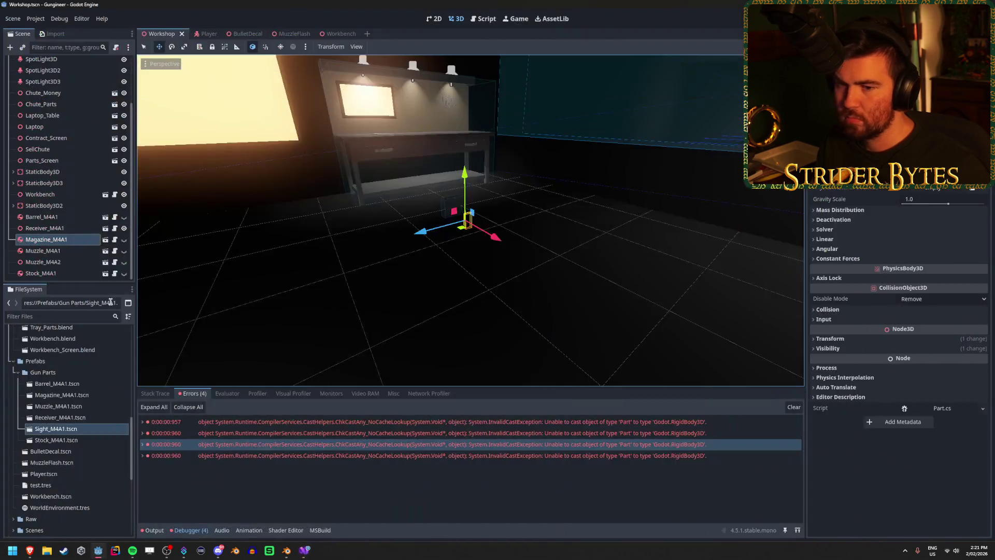
# Delete the Magazine, Muzzle, Stock and Barrel M4A1 part nodes from the Workshop scene.
pyautogui.click(57, 273)
pyautogui.keyDown('shift'); pyautogui.click(59, 241); pyautogui.keyUp('shift')
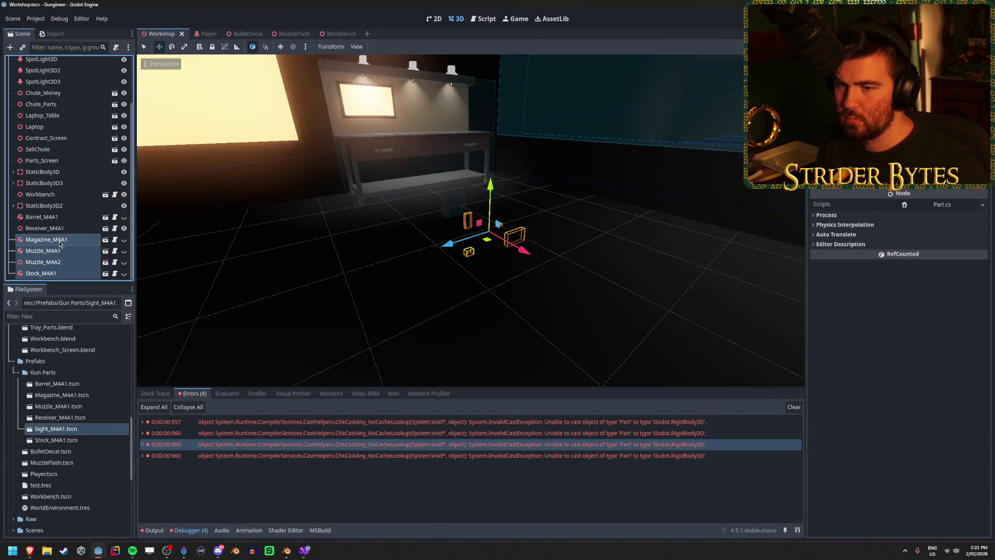
pyautogui.press('Delete')
pyautogui.press('Return')
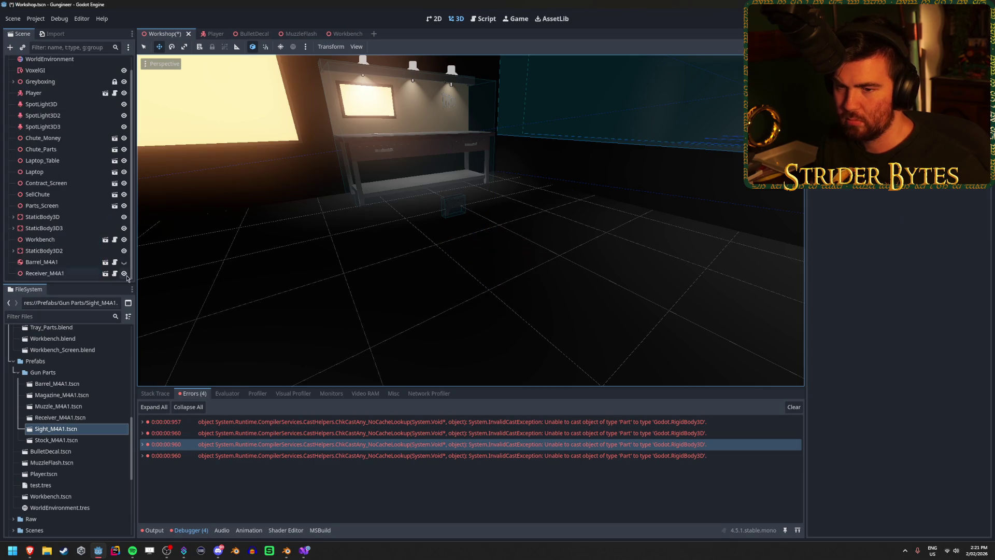
pyautogui.click(41, 262)
pyautogui.press('Delete')
pyautogui.press('Return')
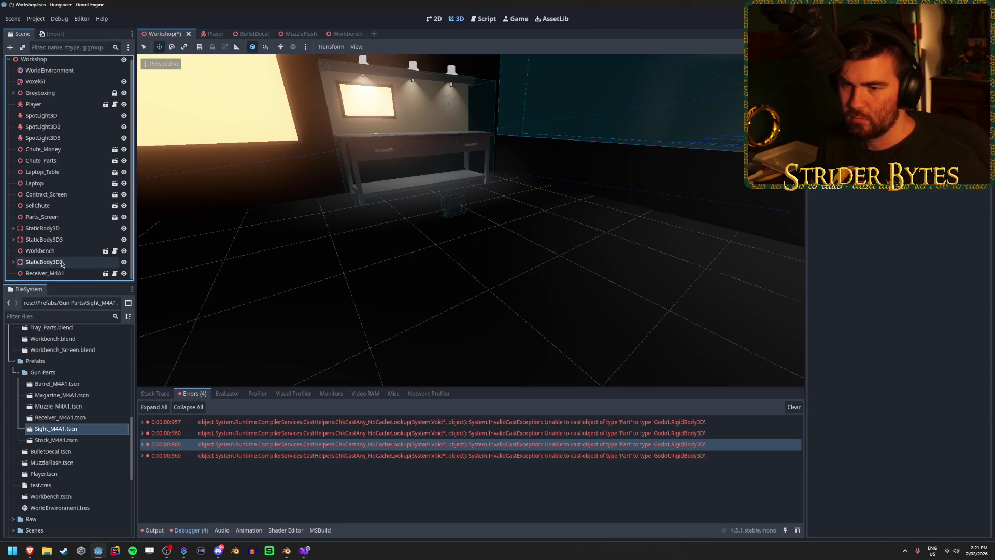
# Test-run the game, stop it, and open the Receiver_M4A1 scene.
pyautogui.press('F5')
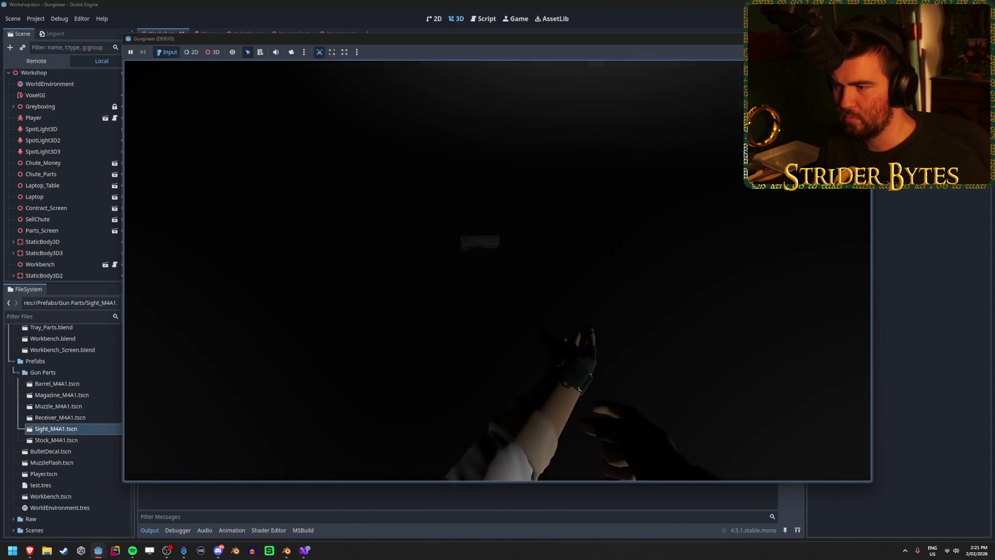
pyautogui.press('F8')
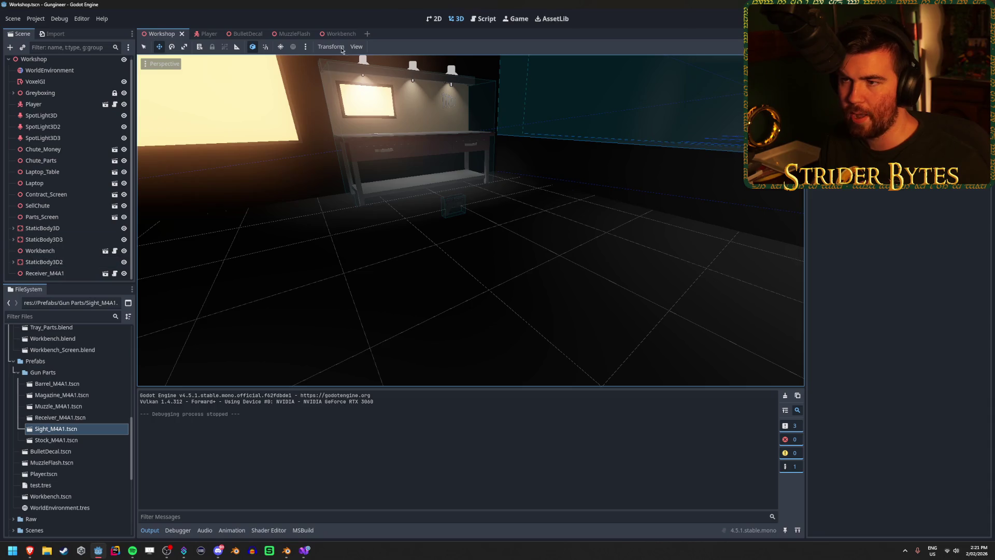
pyautogui.doubleClick(81, 419)
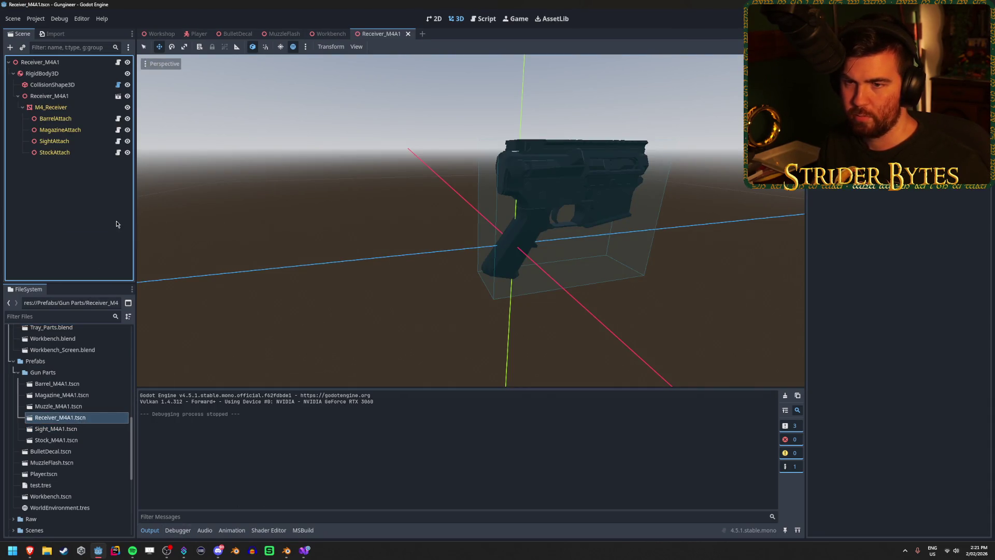
# Compare the Receiver_M4A1 root node with its RigidBody3D child, then go to GunController.cs in Visual Studio.
pyautogui.click(72, 62)
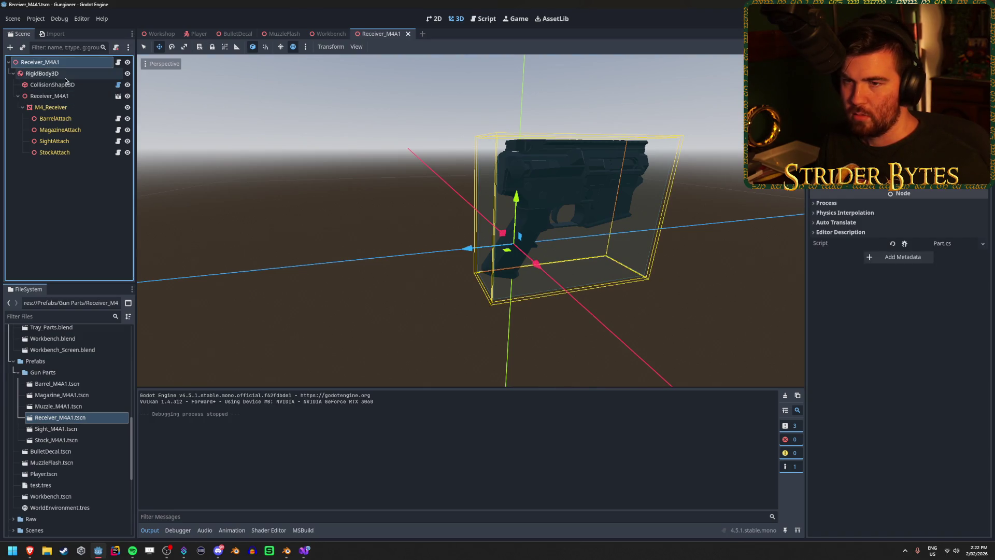
pyautogui.click(68, 71)
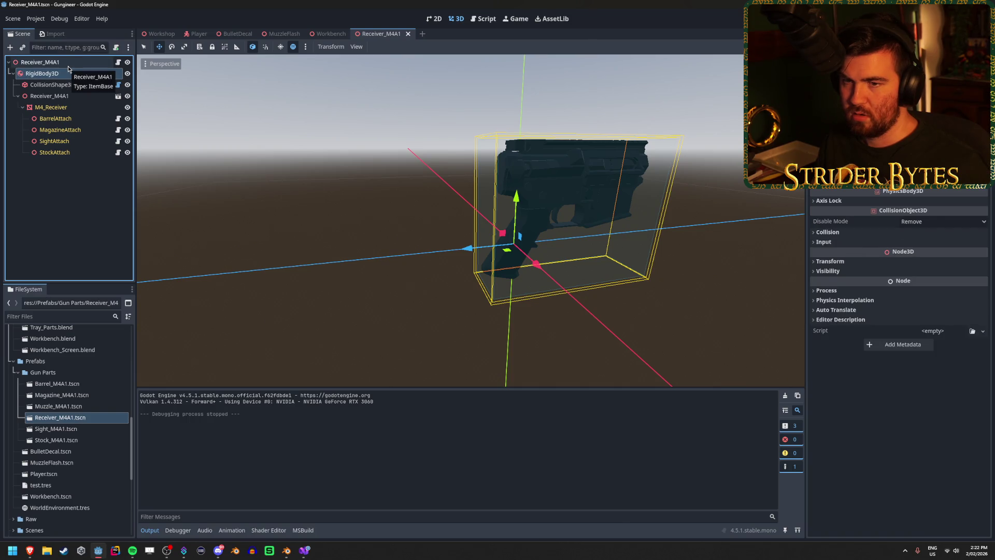
pyautogui.click(68, 66)
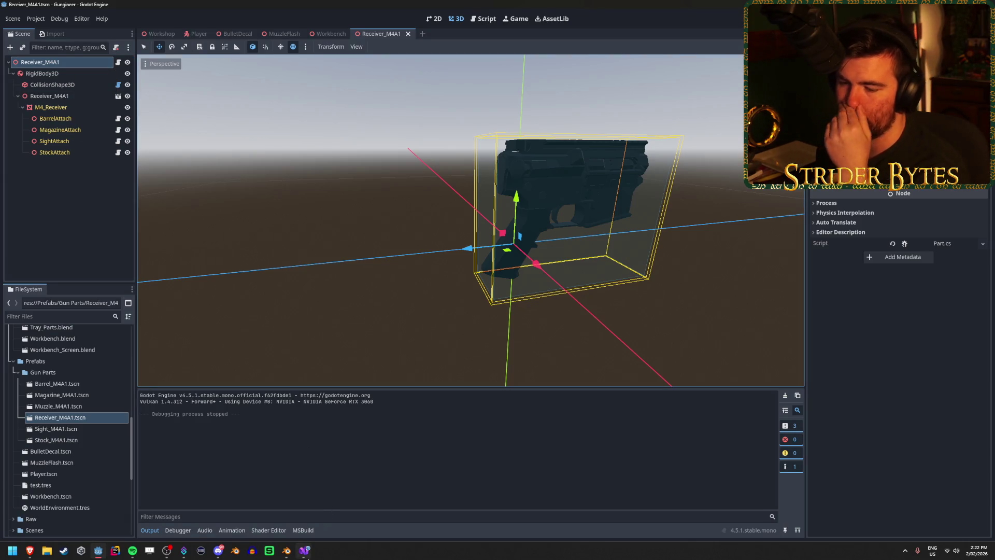
pyautogui.click(304, 550)
pyautogui.scroll(20, 207, 156)
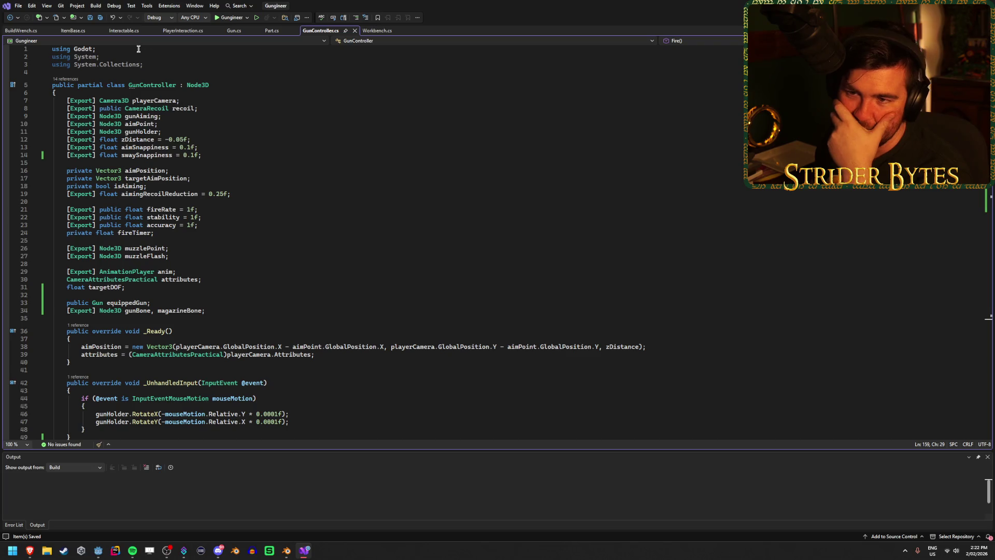
# Temporarily replace ItemBase's Interactable base class with RigidBody3D and save.
pyautogui.click(132, 31)
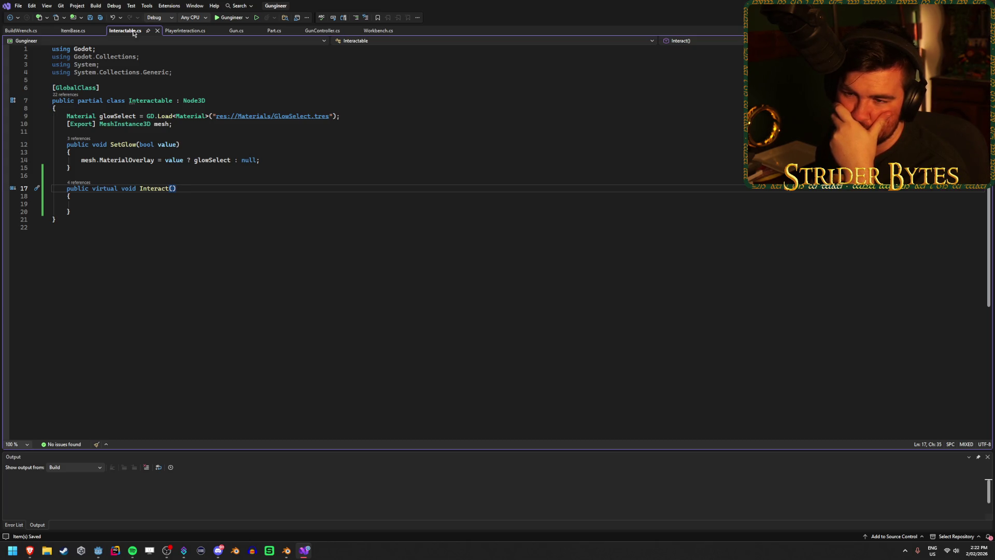
pyautogui.click(66, 32)
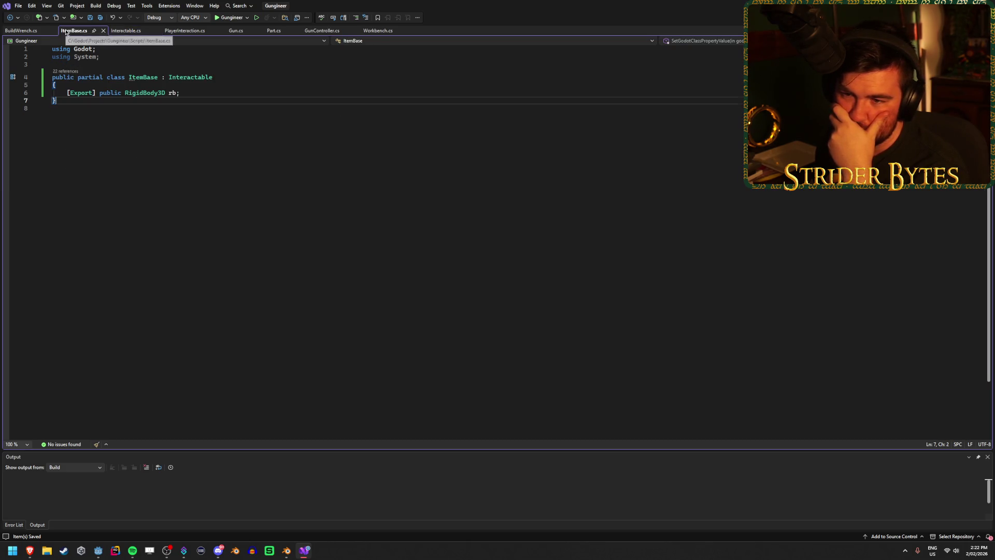
pyautogui.doubleClick(196, 79)
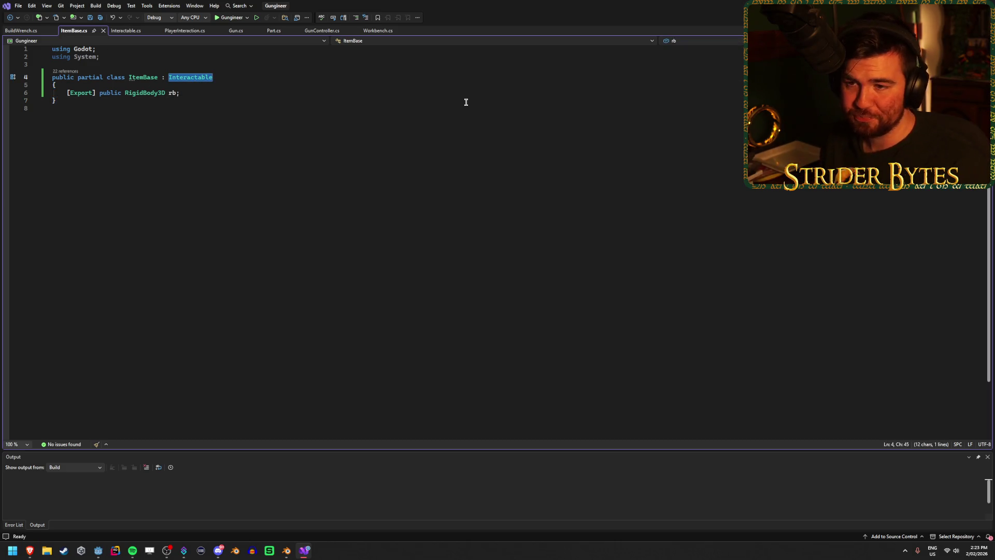
pyautogui.write('Rigidbodsy')
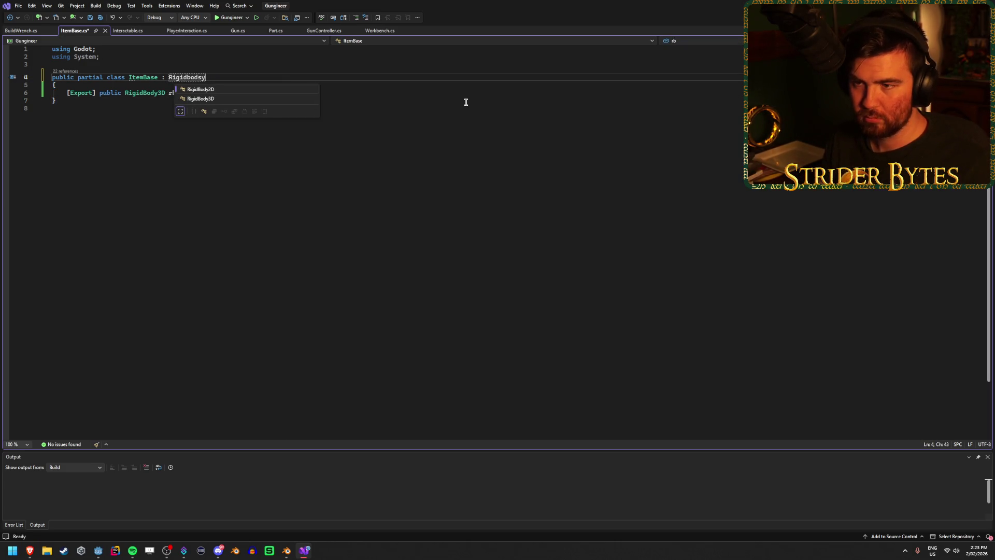
pyautogui.press('Tab')
pyautogui.hotkey('ctrl', 's')
# Undo back to Interactable as ItemBase's base and check Interactable's Node3D base class.
pyautogui.click(124, 31)
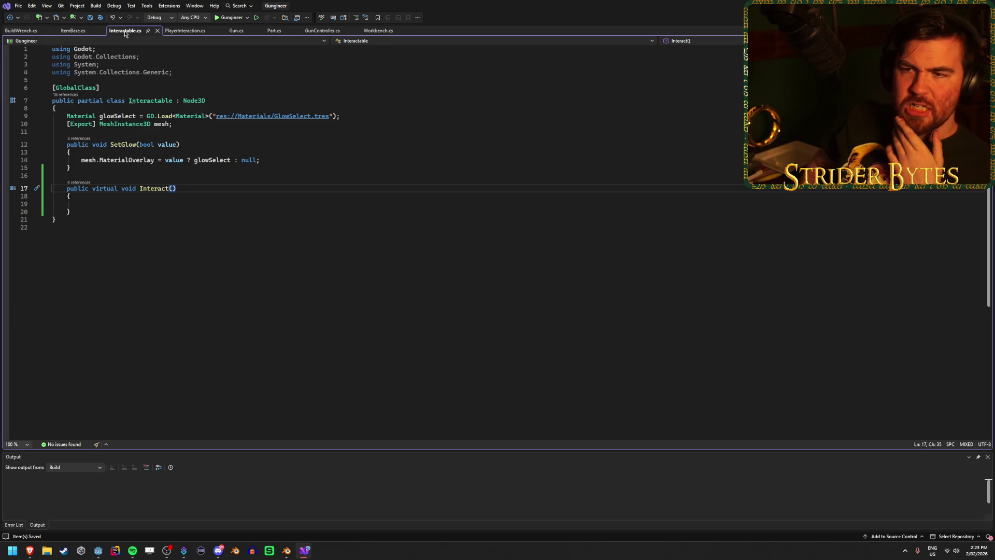
pyautogui.click(73, 31)
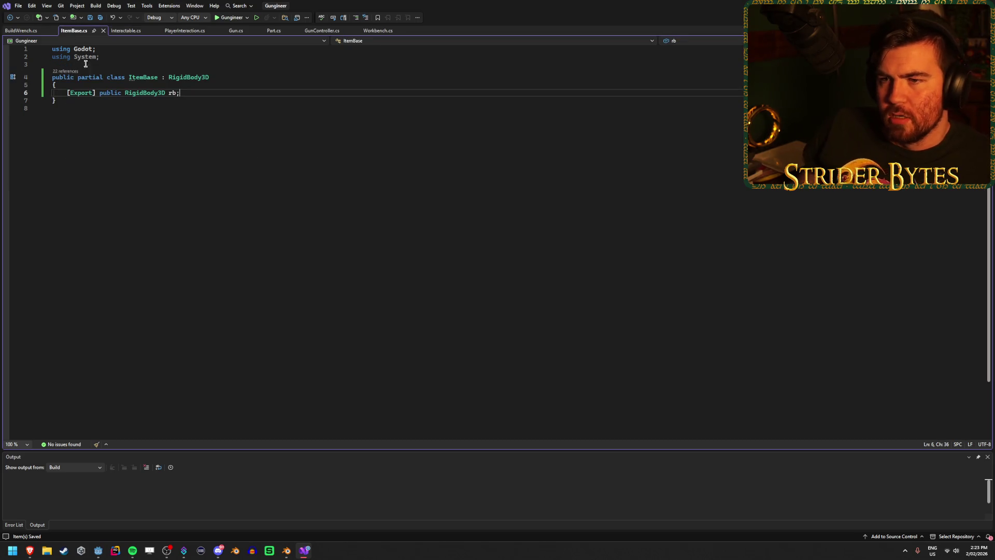
pyautogui.hotkey('ctrl', 'z')
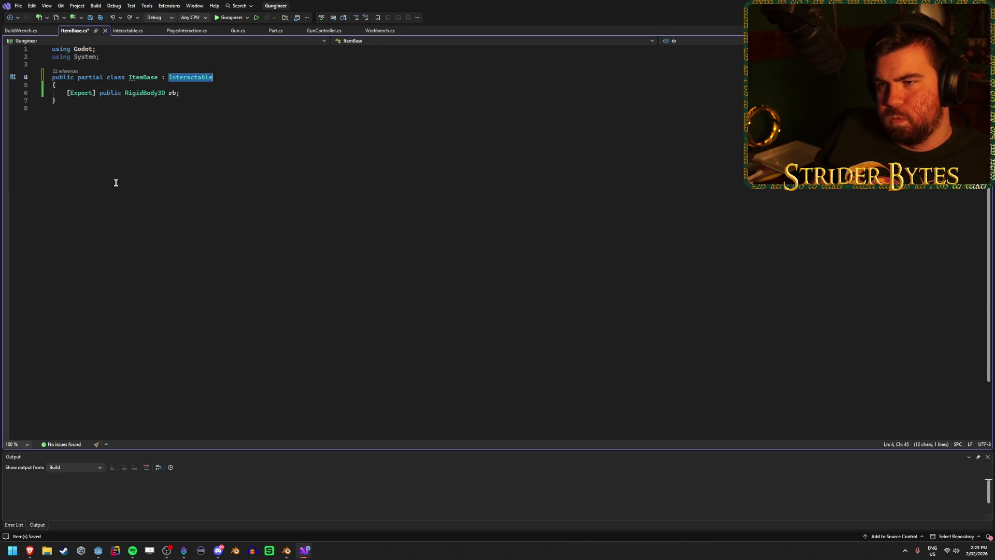
pyautogui.click(136, 31)
pyautogui.click(212, 101)
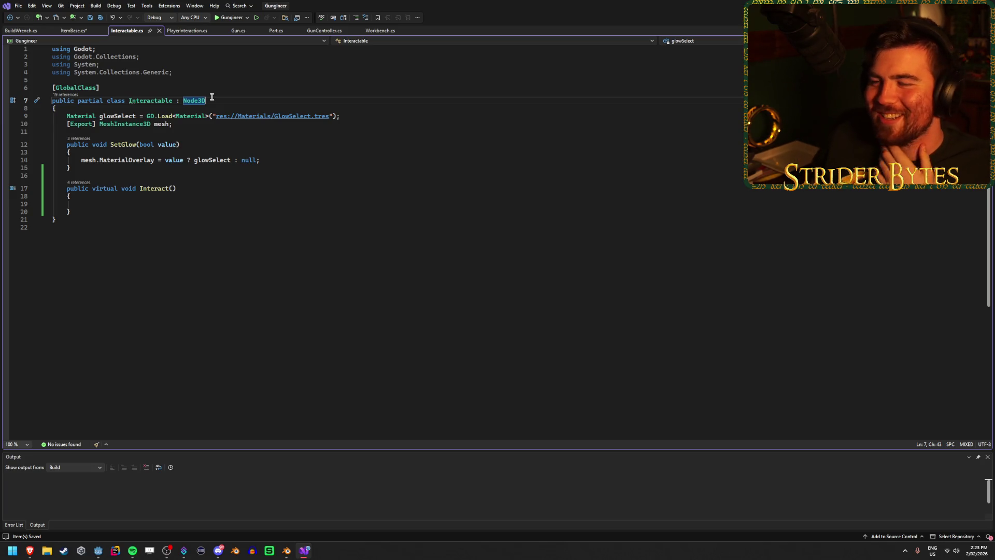
pyautogui.click(73, 31)
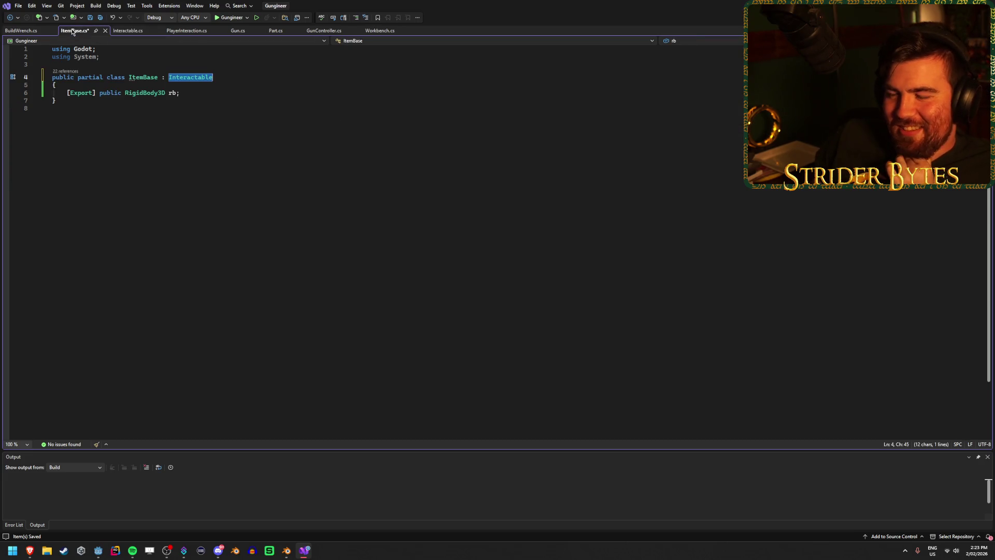
pyautogui.click(21, 31)
pyautogui.click(72, 31)
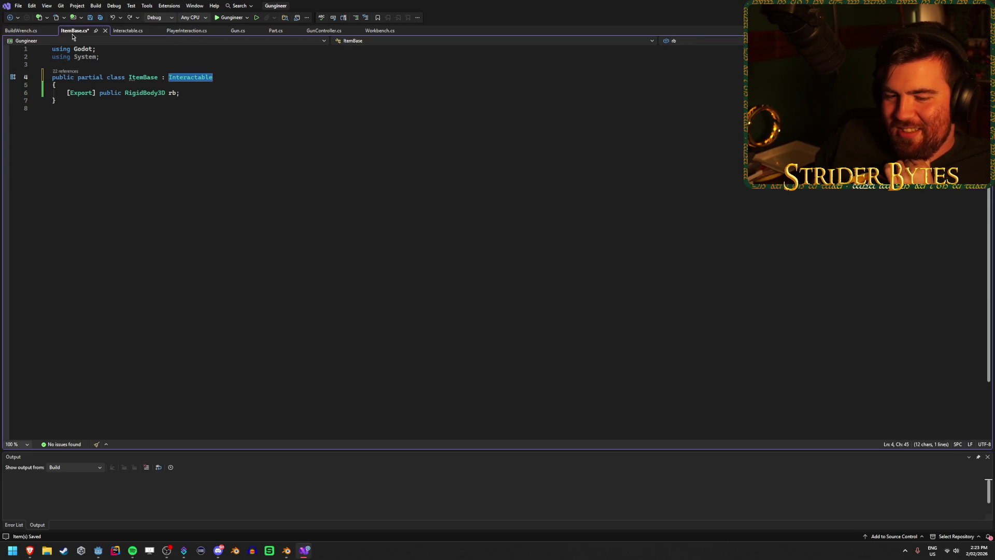
pyautogui.click(213, 92)
# Check ItemBase's rb field, then bring up PlayerInteraction.cs to read the shapecast code.
pyautogui.click(227, 78)
pyautogui.click(225, 92)
pyautogui.click(225, 81)
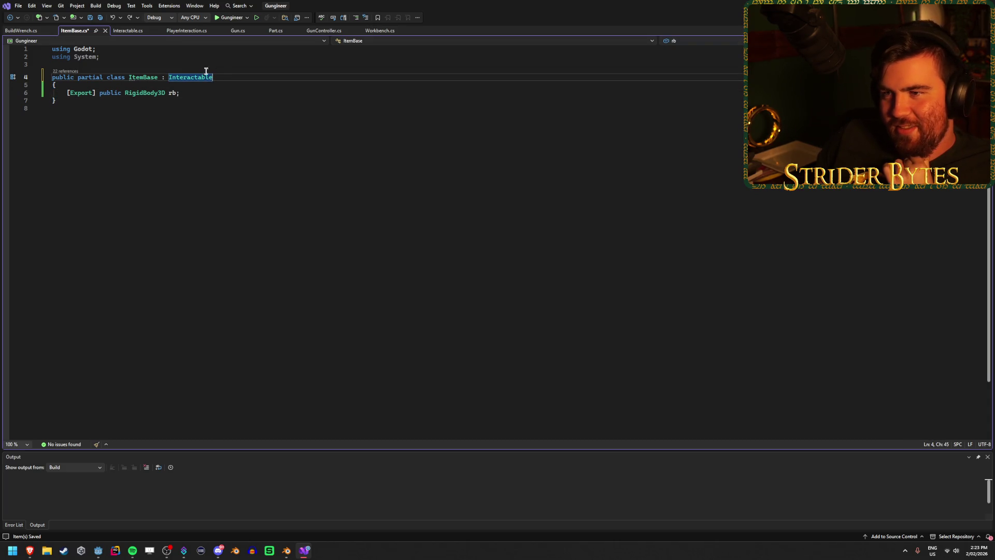
pyautogui.click(186, 31)
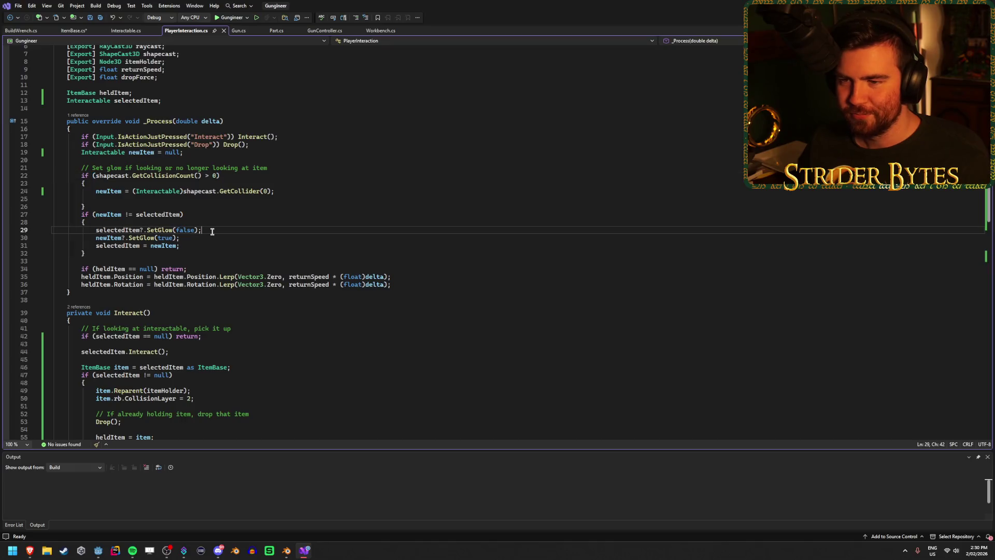
# Review the GetCollider cast on line 24 and newItem comparison on line 27, then return to ItemBase.cs.
pyautogui.click(246, 212)
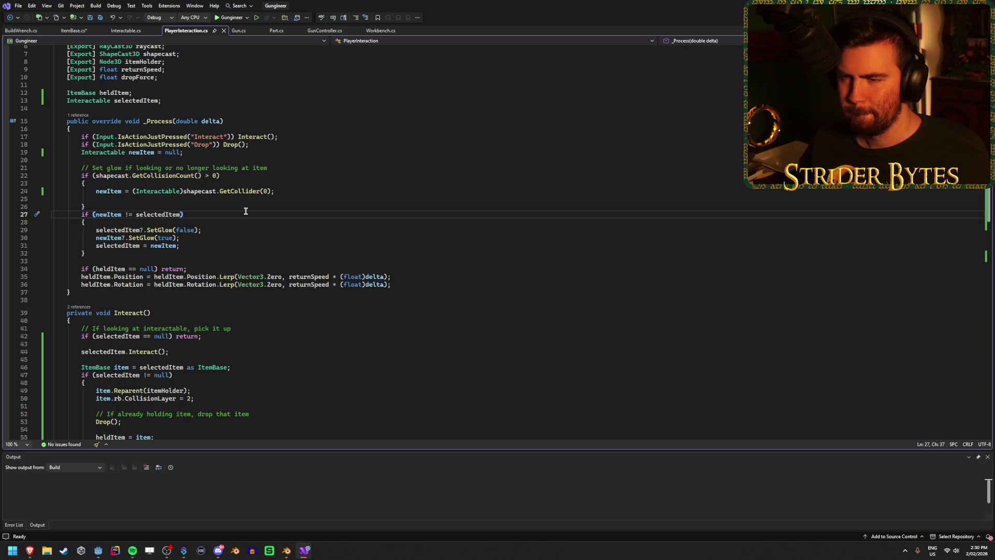
pyautogui.click(276, 191)
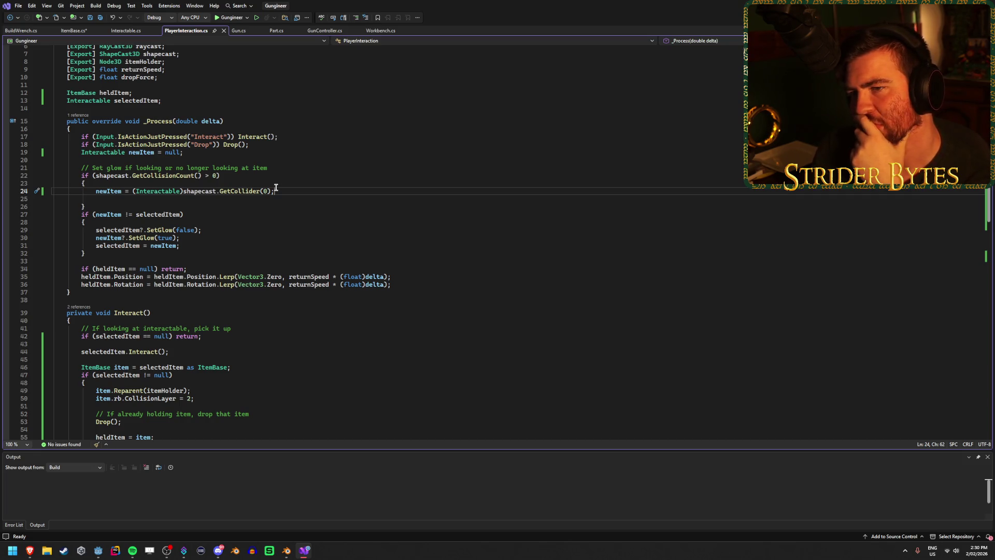
pyautogui.click(73, 31)
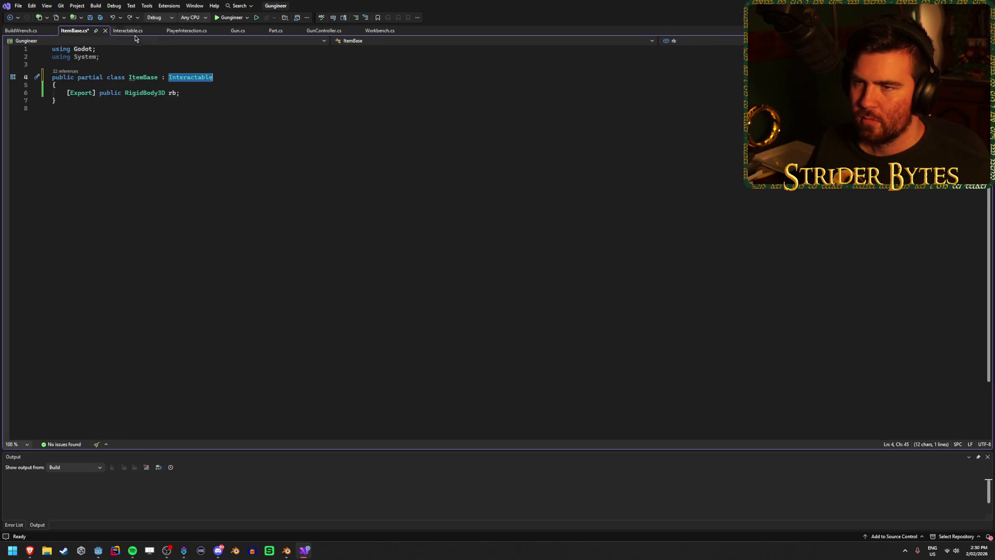
# Try adding ', RigidBody3D' as a second ItemBase base, see error CS1721, undo, and save.
pyautogui.click(132, 33)
pyautogui.click(87, 30)
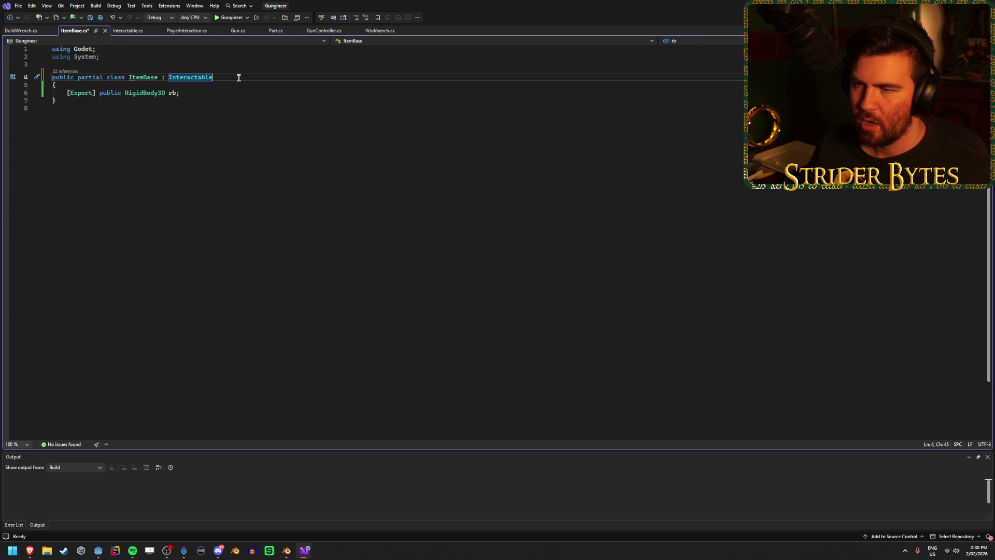
pyautogui.write(', RigidBody3D')
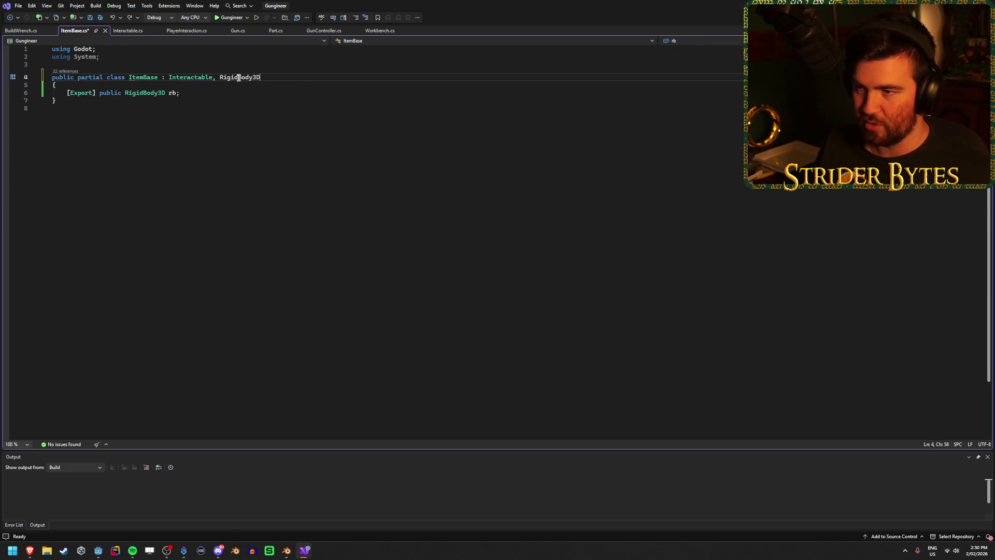
pyautogui.click(254, 108)
pyautogui.hotkey('ctrl', 's')
pyautogui.moveTo(256, 79)
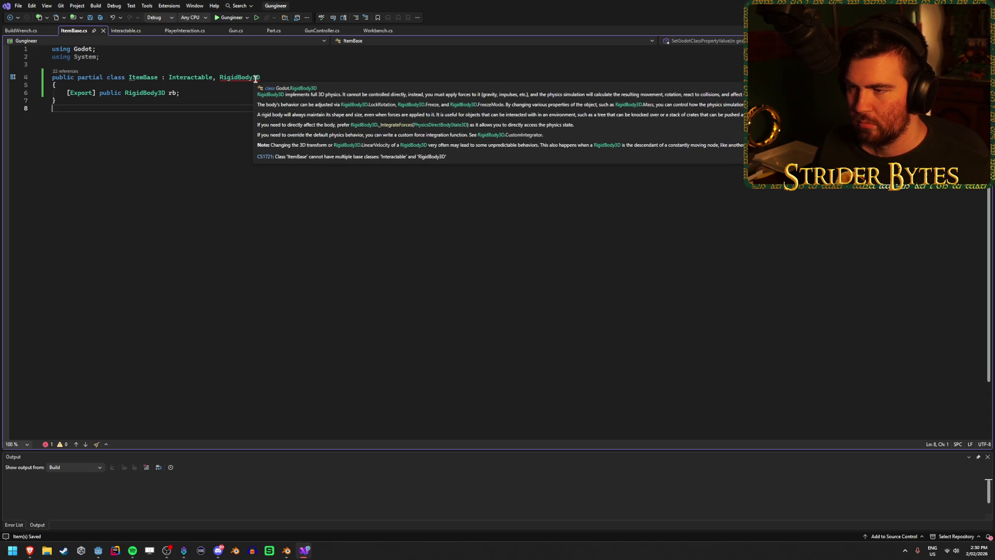
pyautogui.hotkey('ctrl', 'z')
pyautogui.hotkey('ctrl', 's')
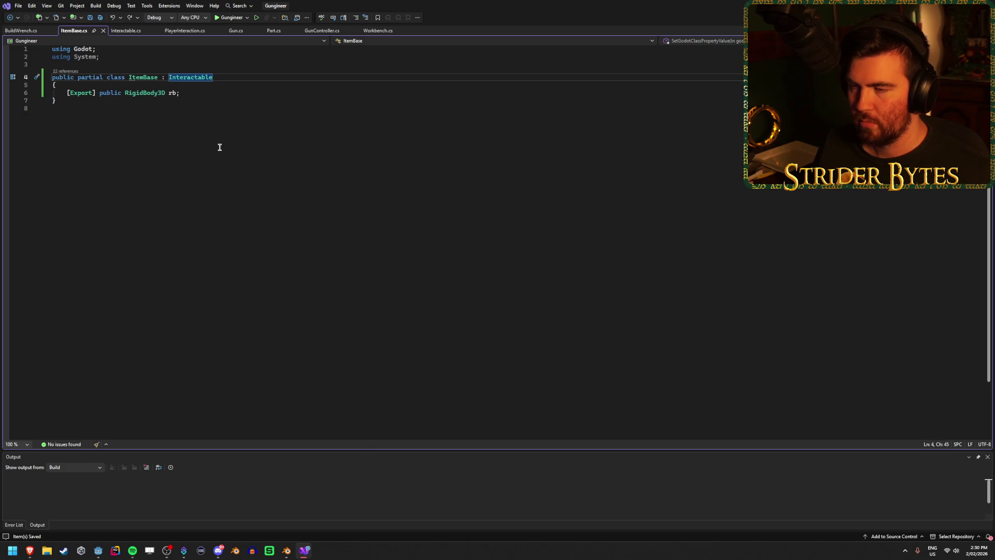
pyautogui.click(217, 96)
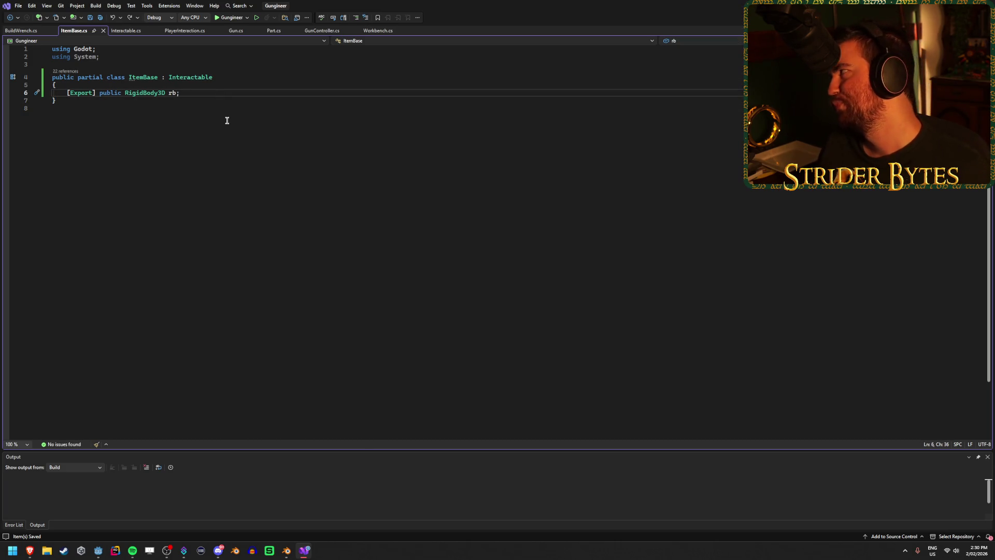
# Review Interactable.cs's SetGlow, glowSelect material and exported mesh field, then return to Godot.
pyautogui.click(126, 30)
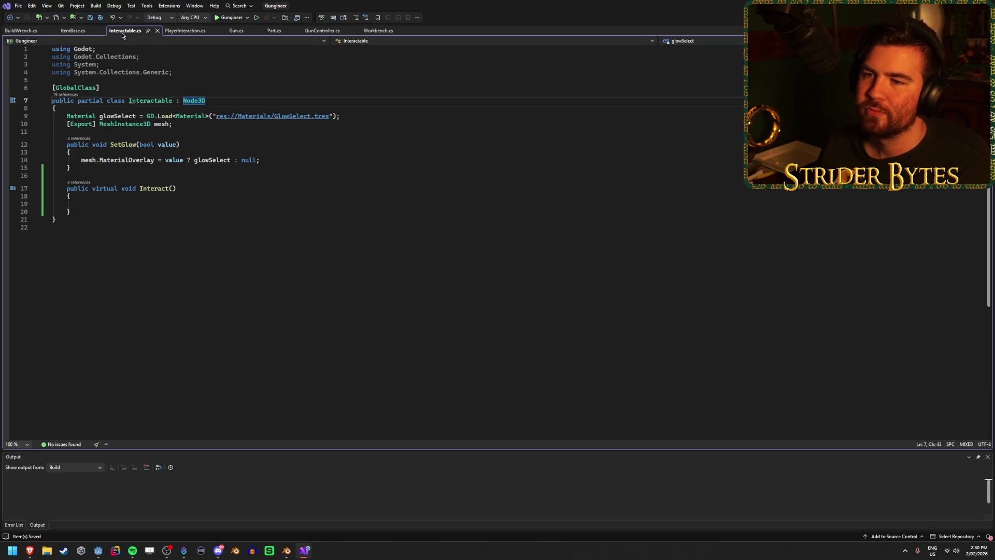
pyautogui.click(280, 154)
pyautogui.click(293, 167)
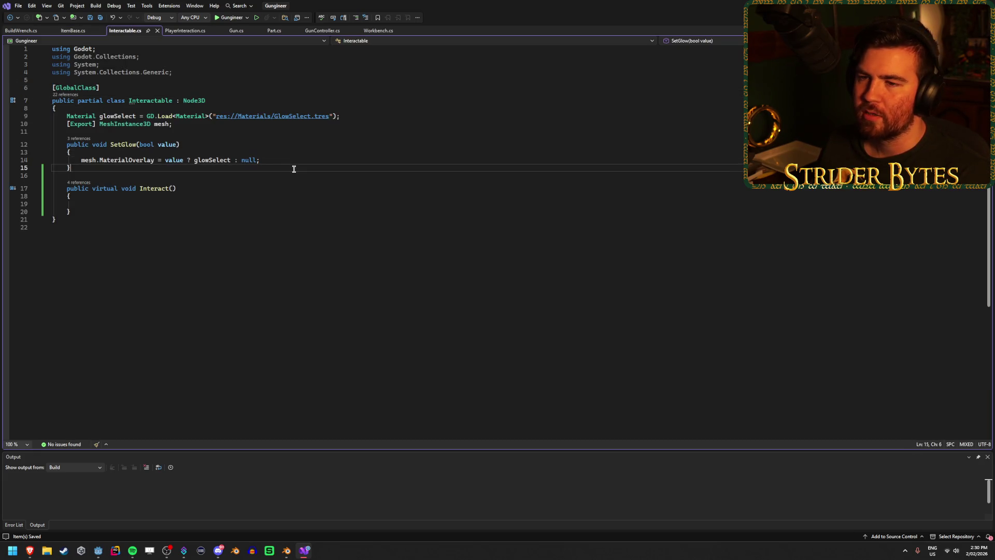
pyautogui.click(294, 157)
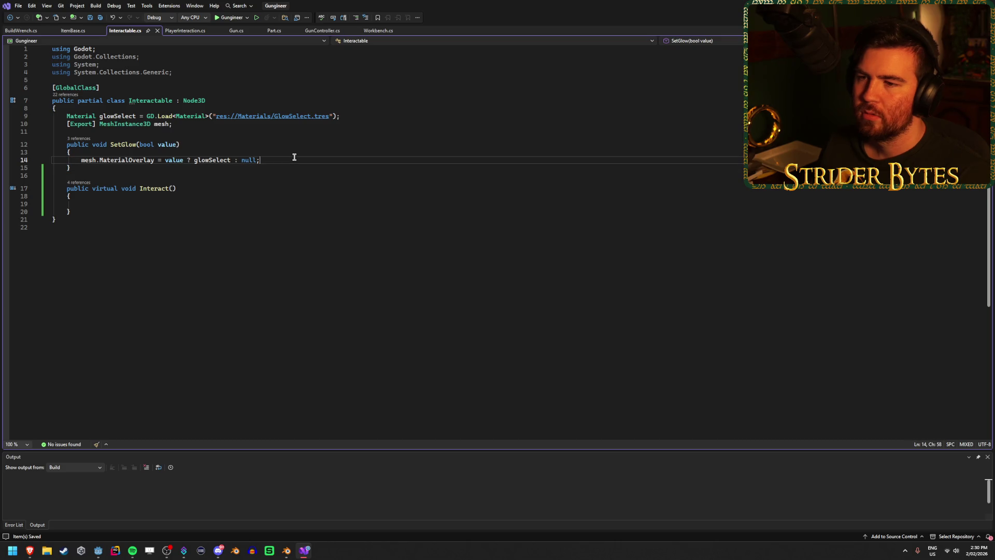
pyautogui.click(190, 117)
pyautogui.click(191, 124)
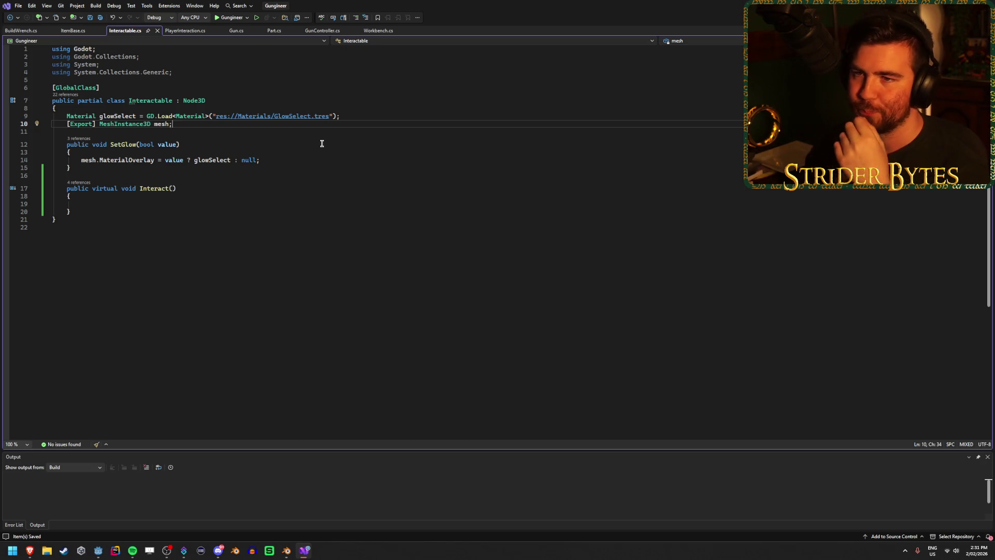
pyautogui.click(73, 32)
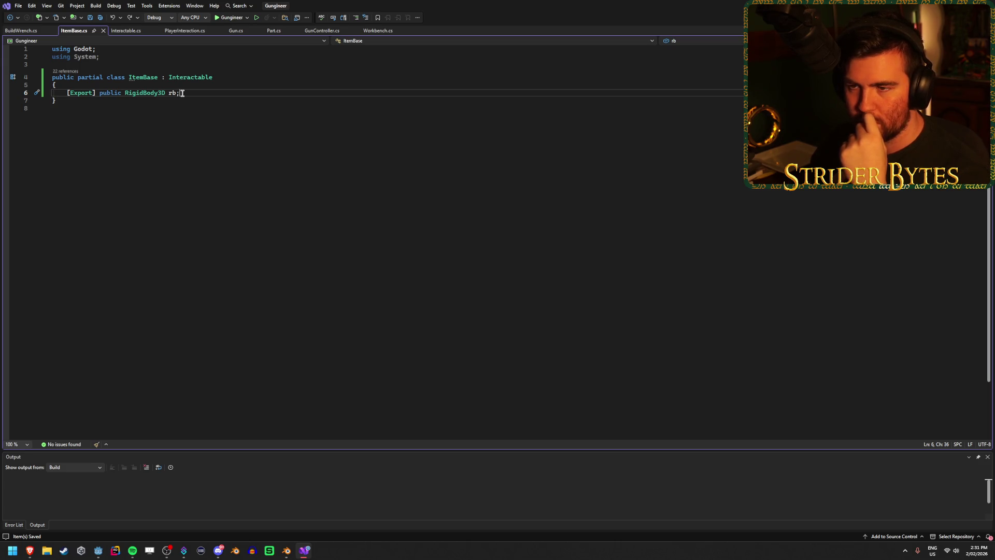
pyautogui.click(21, 30)
pyautogui.click(125, 30)
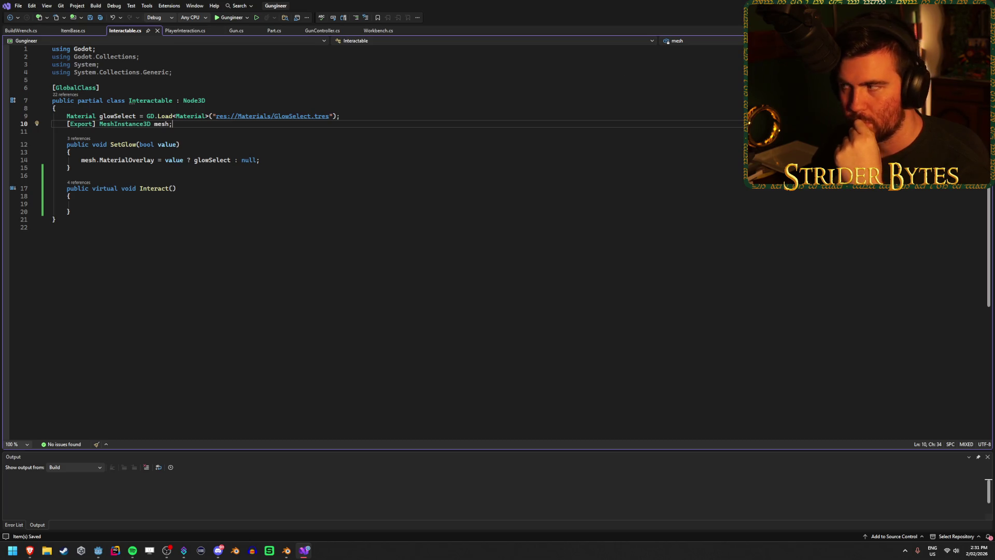
pyautogui.hotkey('alt', 'Tab')
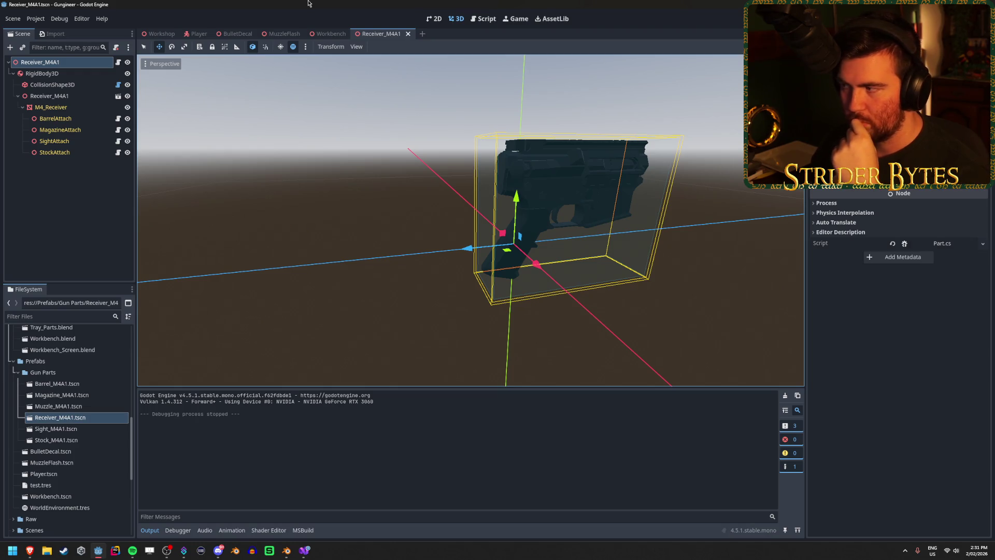
# Inspect the Receiver_M4A1 root, RigidBody3D and CollisionShape3D nodes in the Scene dock.
pyautogui.click(72, 73)
pyautogui.click(71, 66)
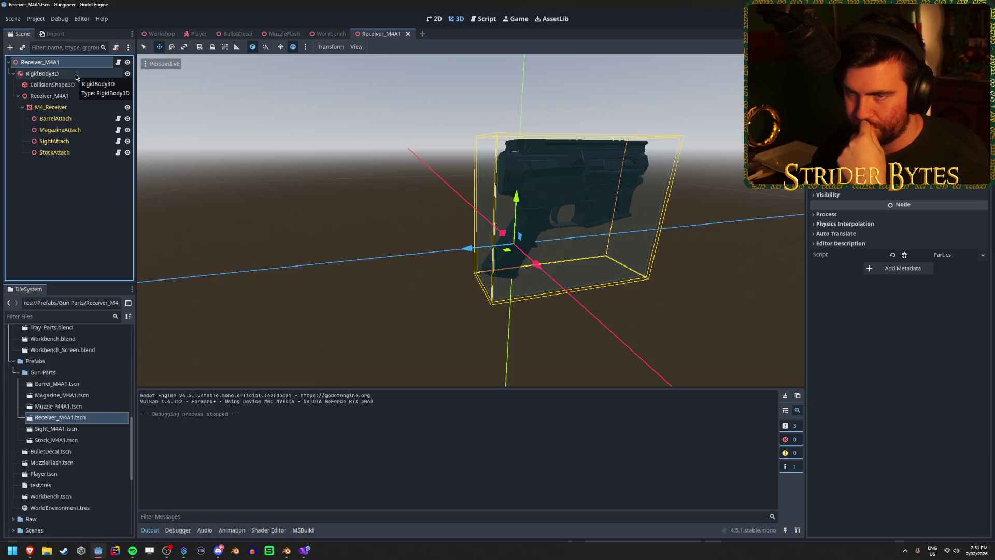
pyautogui.click(76, 74)
pyautogui.click(78, 85)
pyautogui.click(89, 75)
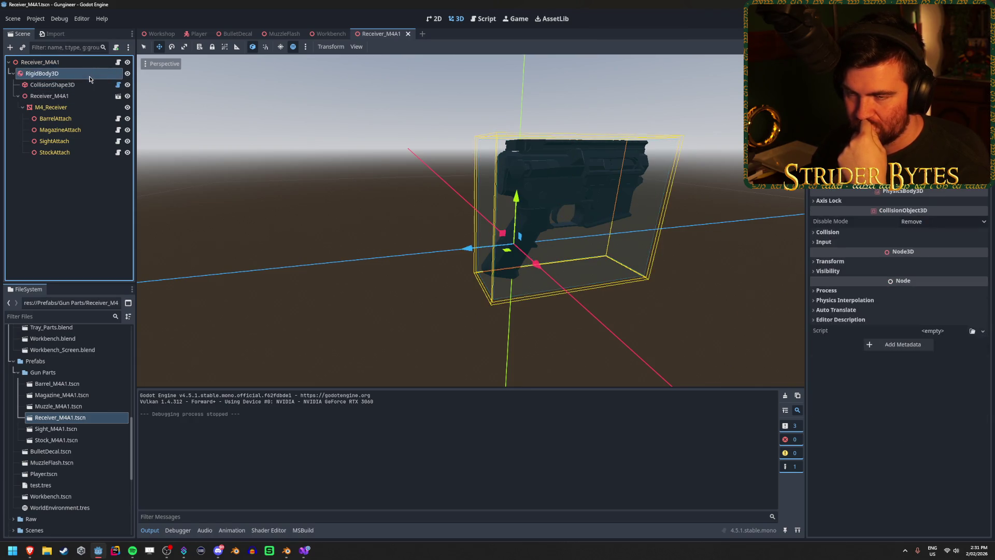
pyautogui.click(88, 87)
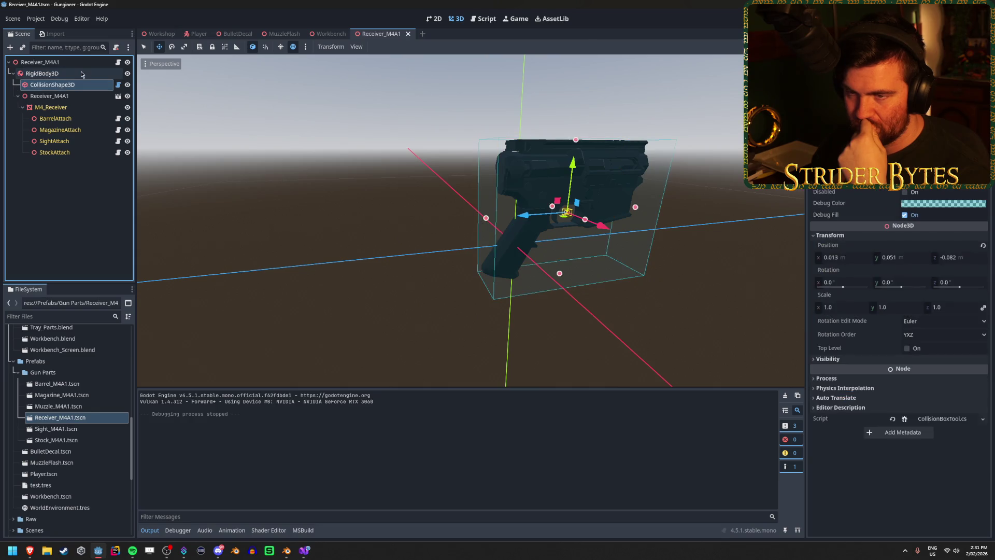
pyautogui.click(81, 73)
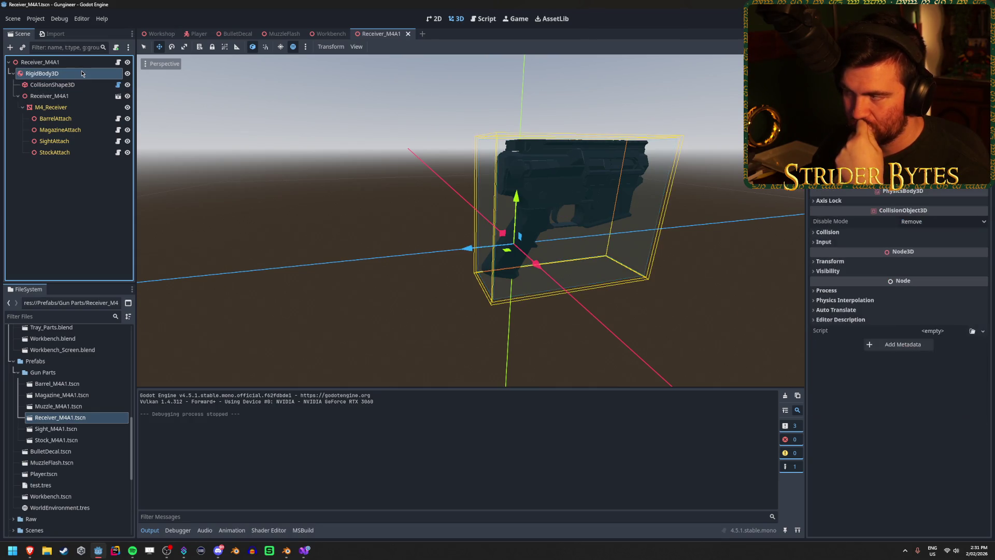
pyautogui.click(61, 216)
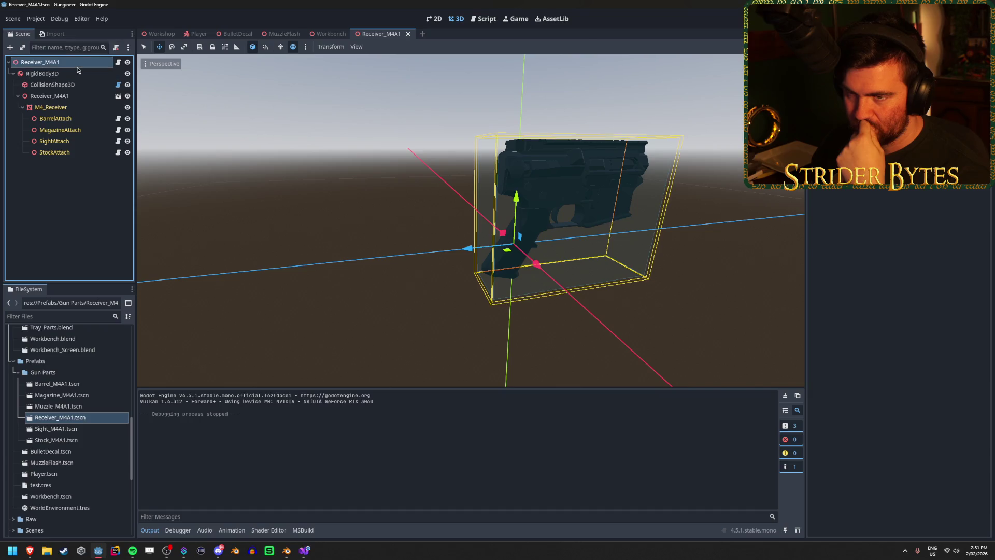
pyautogui.click(41, 62)
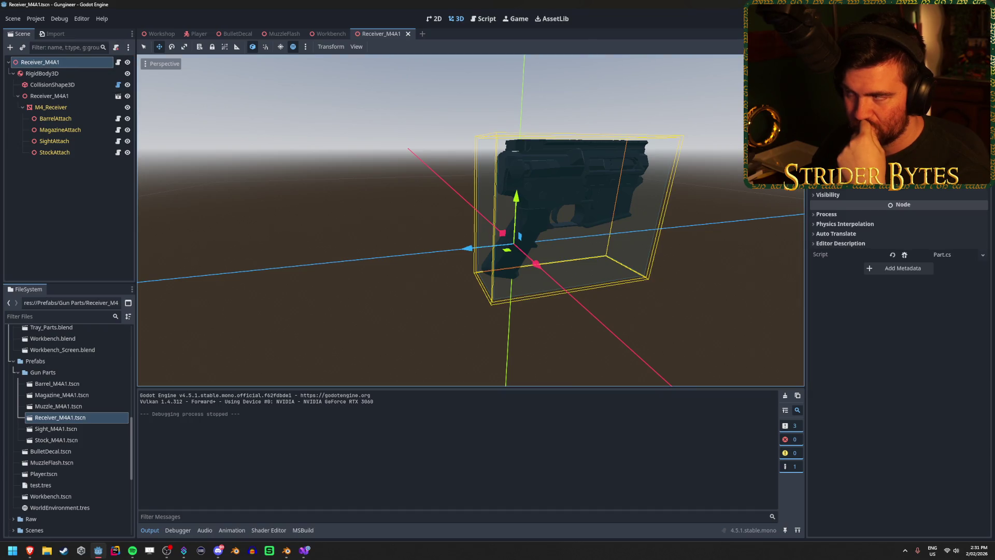
# Build the .NET project, recheck the RigidBody3D and CollisionShape3D nodes, then switch to Visual Studio.
pyautogui.press('F5')
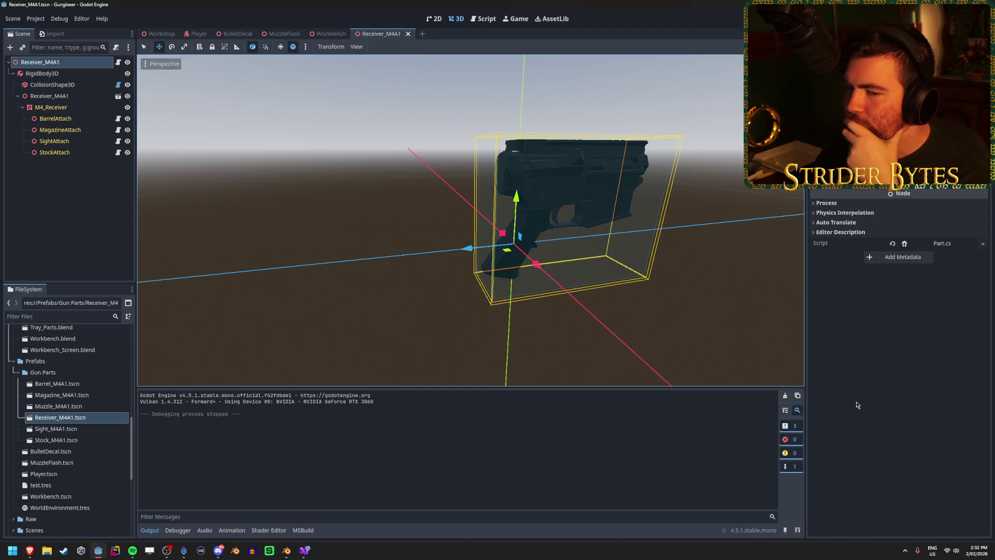
pyautogui.click(66, 185)
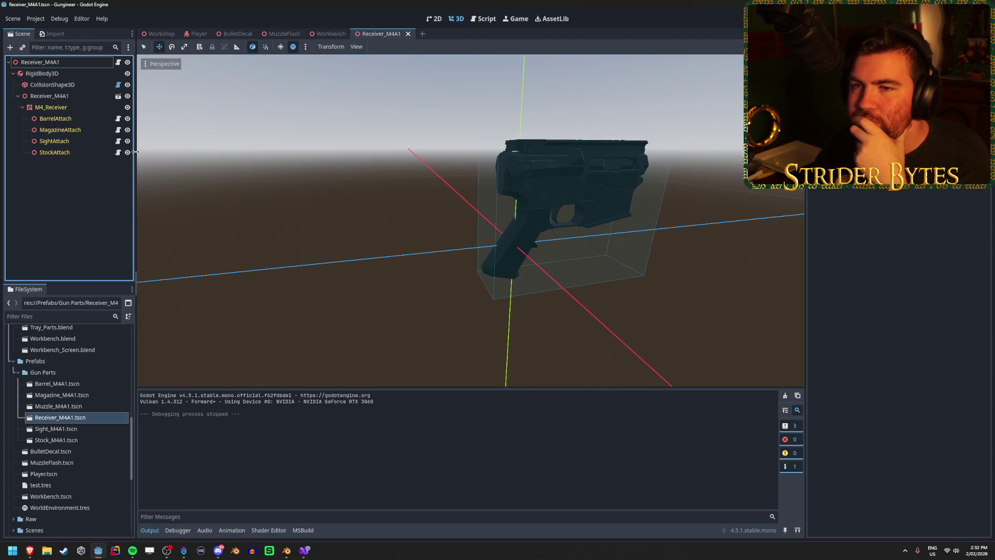
pyautogui.click(66, 75)
pyautogui.click(71, 85)
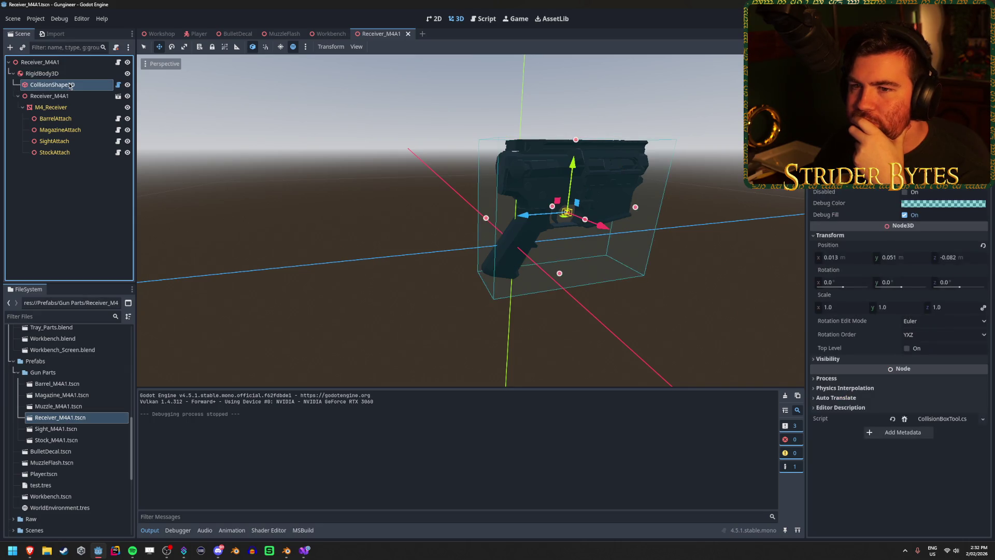
pyautogui.click(78, 96)
pyautogui.click(78, 62)
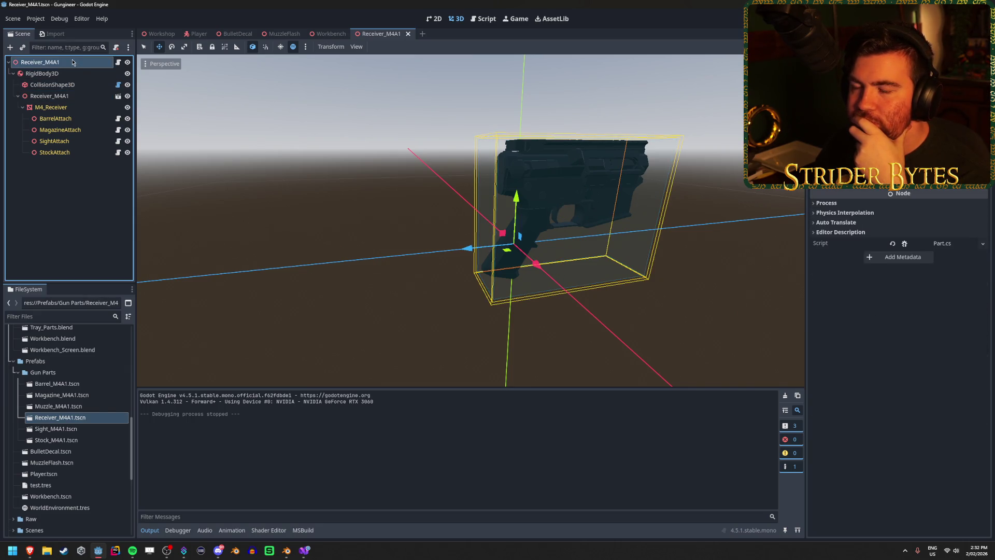
pyautogui.click(87, 229)
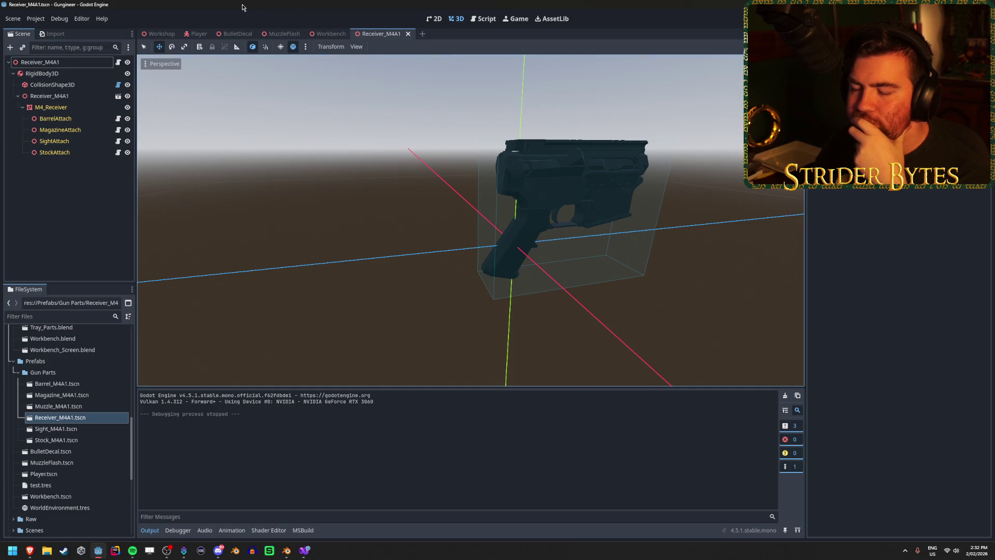
pyautogui.click(299, 552)
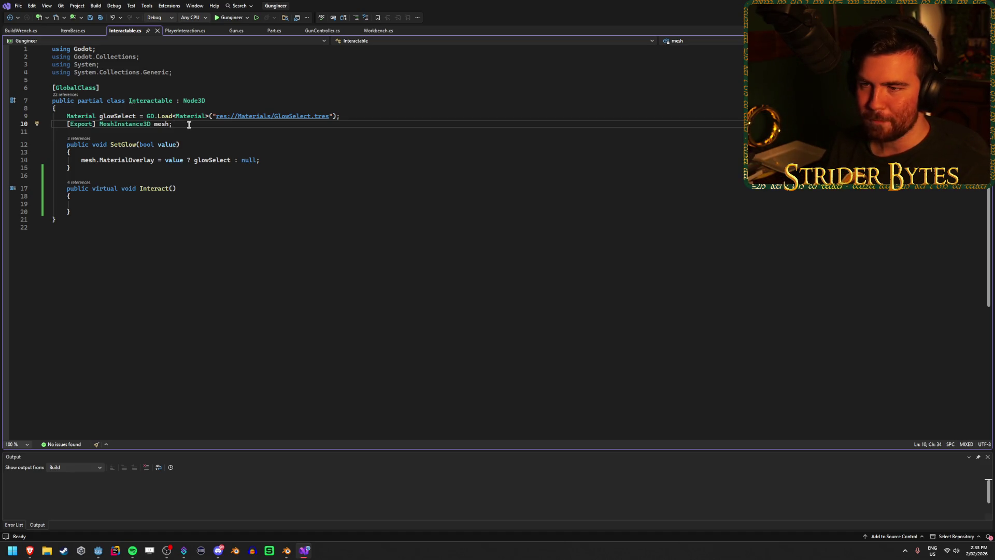
pyautogui.click(18, 30)
pyautogui.click(123, 28)
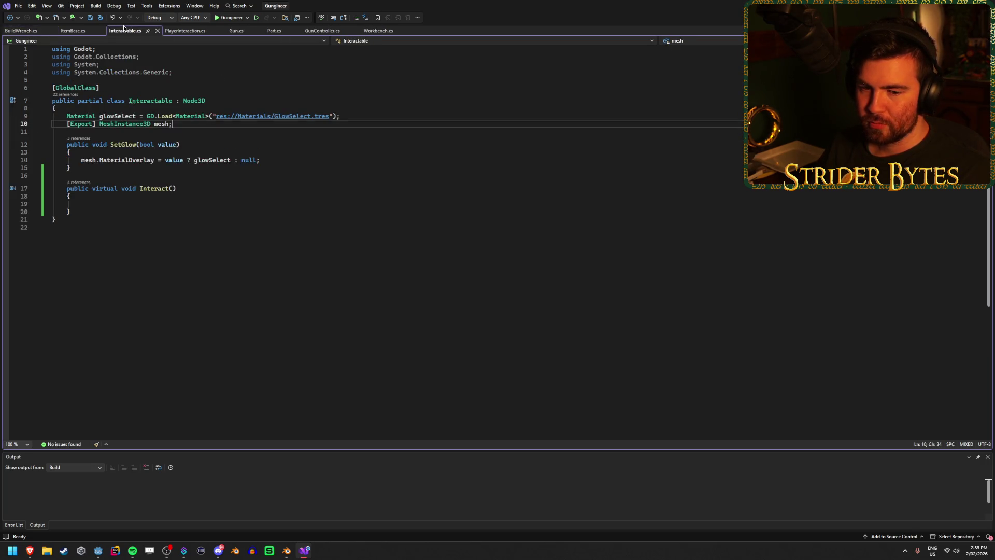
pyautogui.click(187, 31)
pyautogui.click(124, 31)
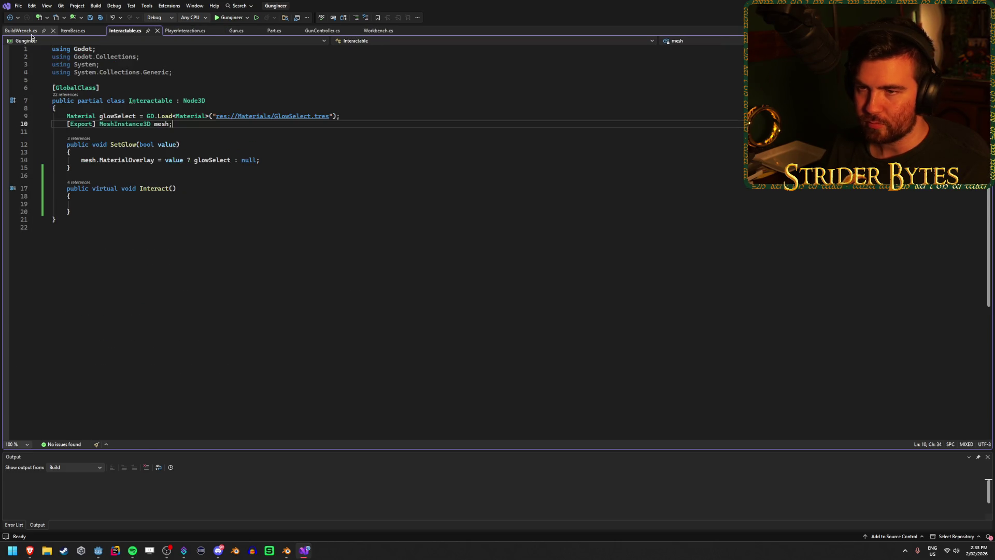
pyautogui.click(74, 31)
pyautogui.click(128, 33)
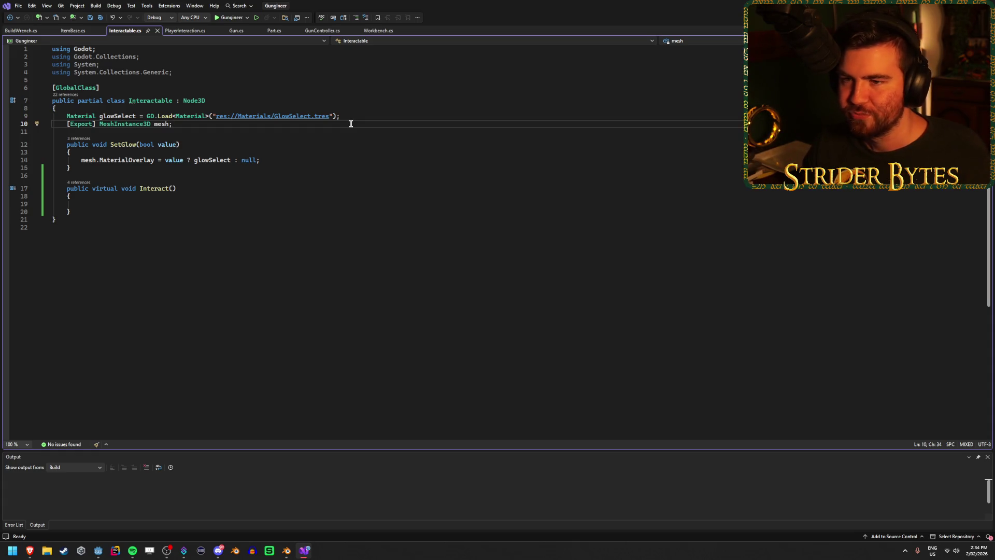
pyautogui.click(354, 116)
pyautogui.click(355, 124)
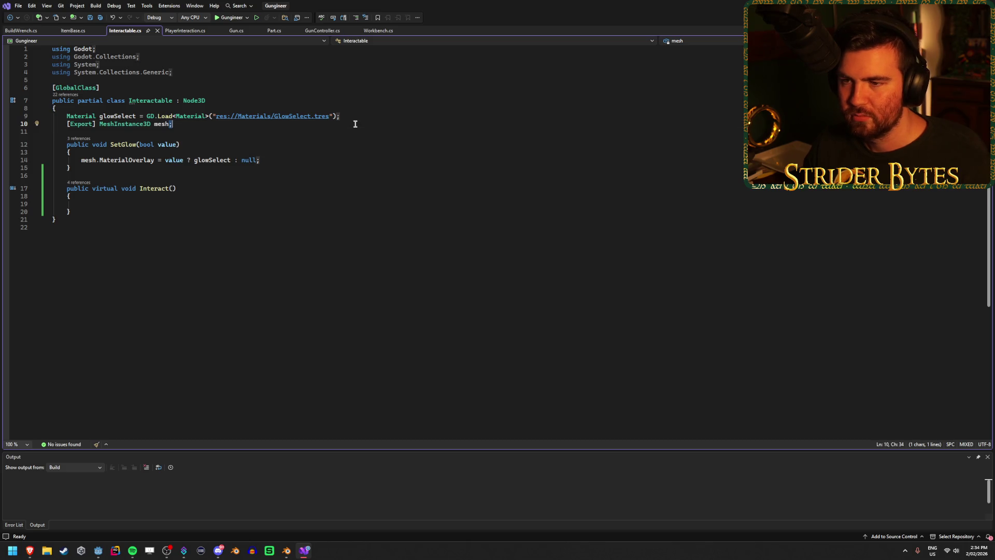
pyautogui.click(243, 142)
pyautogui.click(144, 209)
pyautogui.click(149, 203)
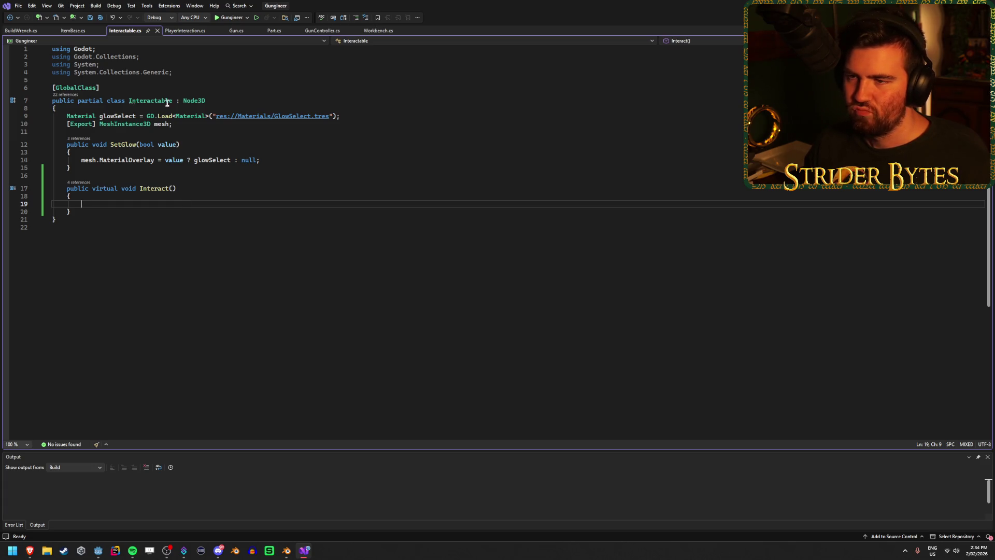
# Check Quick Info on Interactable's Node3D base class, then return to Godot.
pyautogui.click(190, 100)
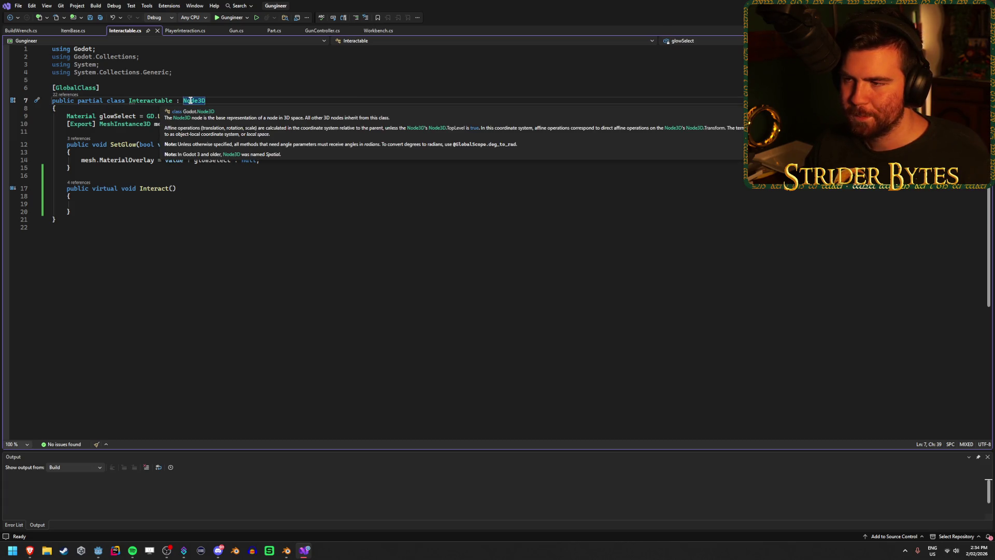
pyautogui.doubleClick(185, 100)
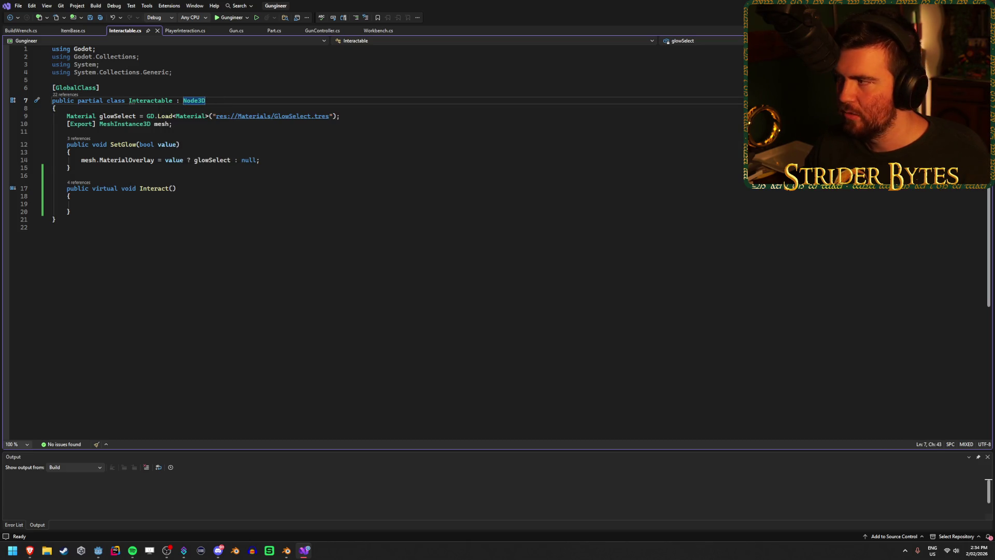
pyautogui.hotkey('alt', 'Tab')
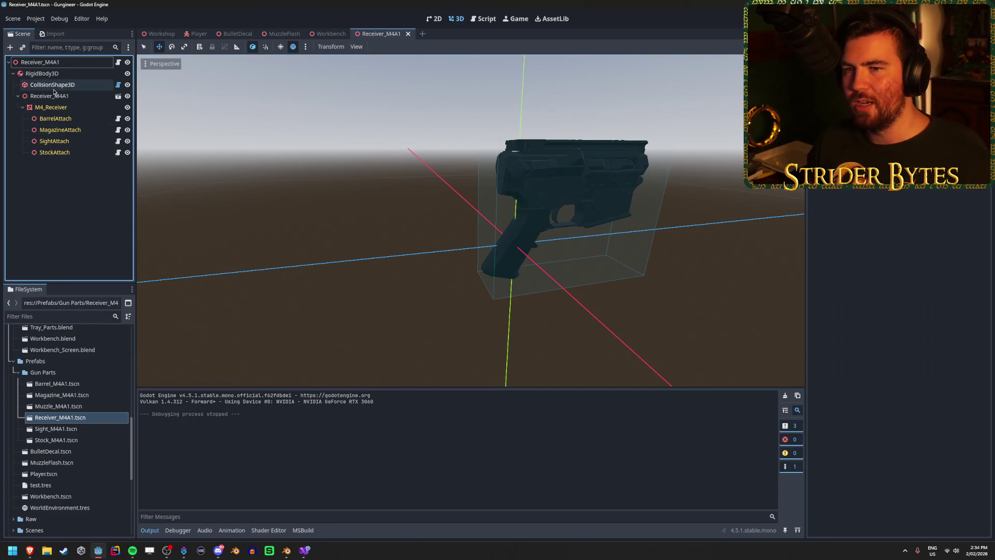
# Switch to the Workbench scene and start adding a new node under Build Wrench.
pyautogui.click(41, 61)
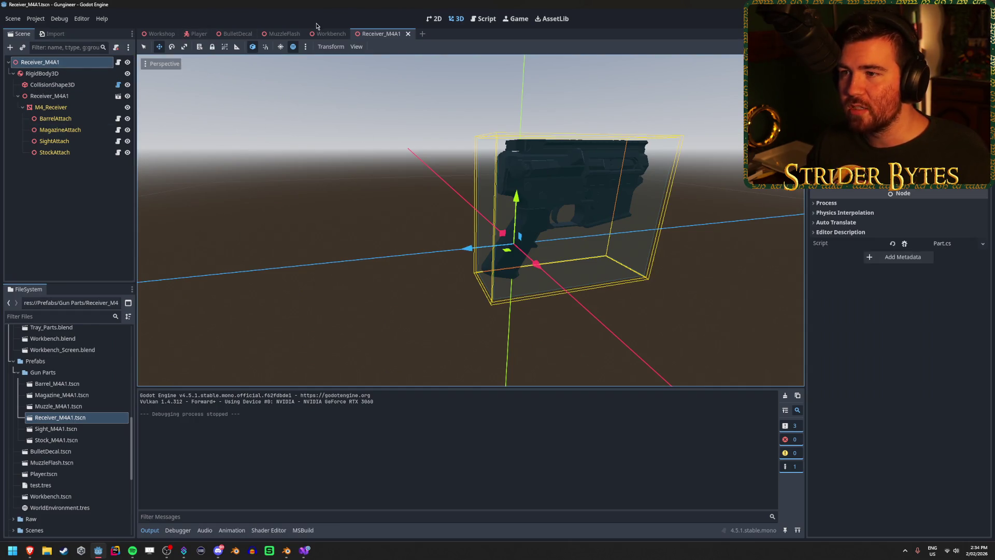
pyautogui.click(328, 34)
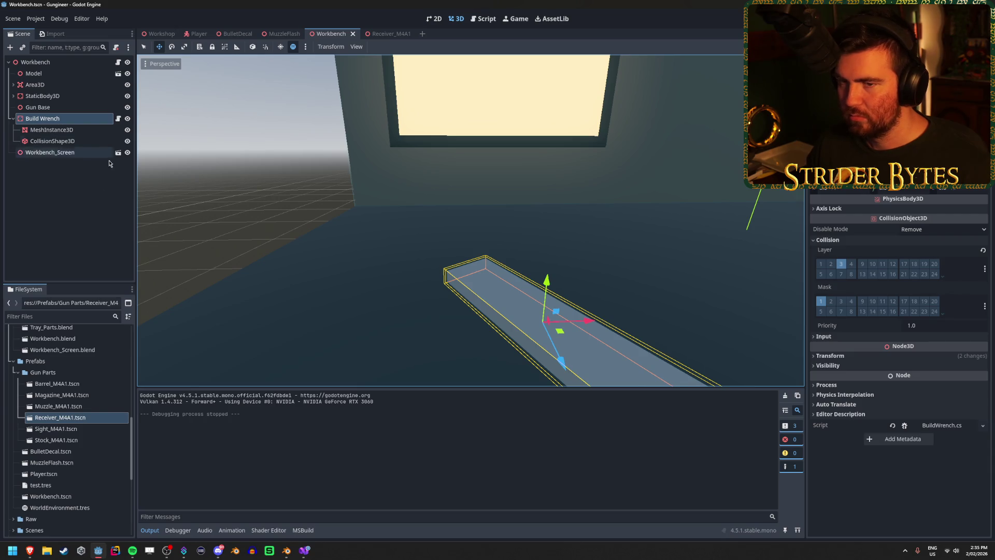
pyautogui.click(9, 47)
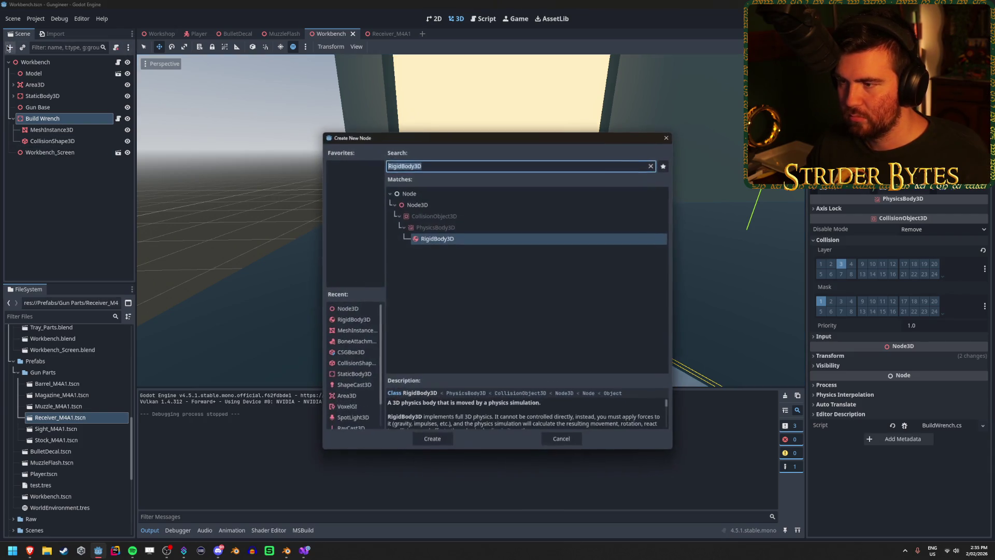
# Trace Node3D > CollisionObject3D > PhysicsBody3D > RigidBody3D in the node list and open RigidBody3D's class reference.
pyautogui.press('BackSpace')
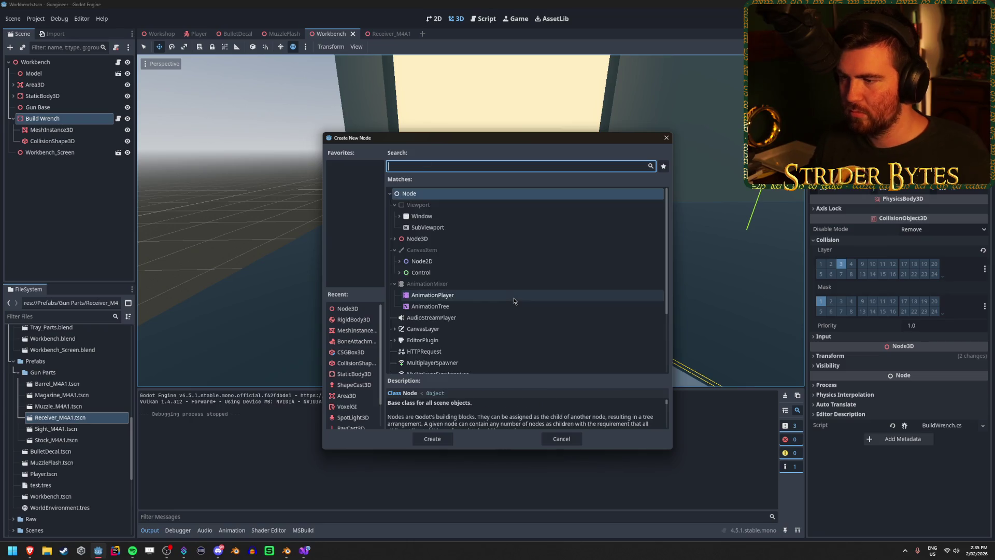
pyautogui.click(394, 239)
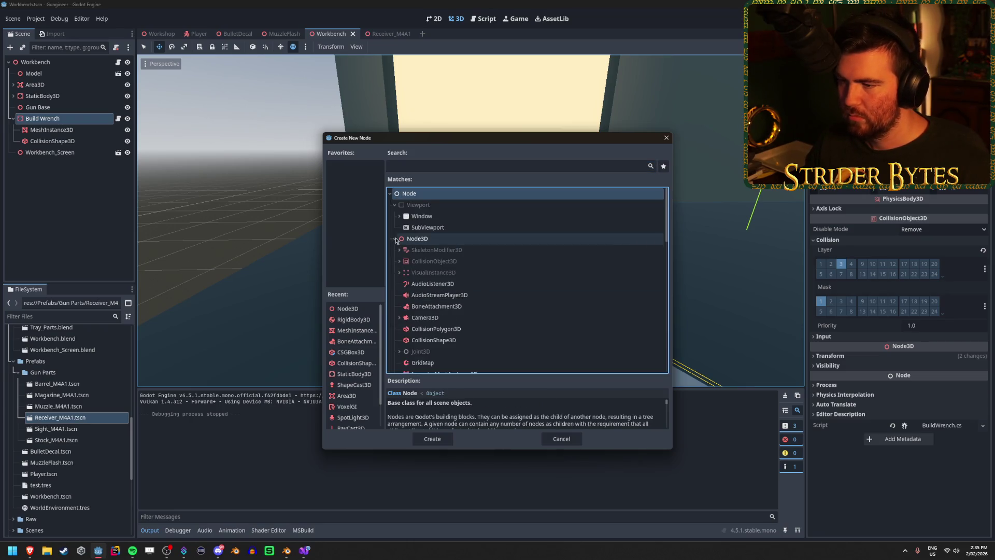
pyautogui.click(404, 272)
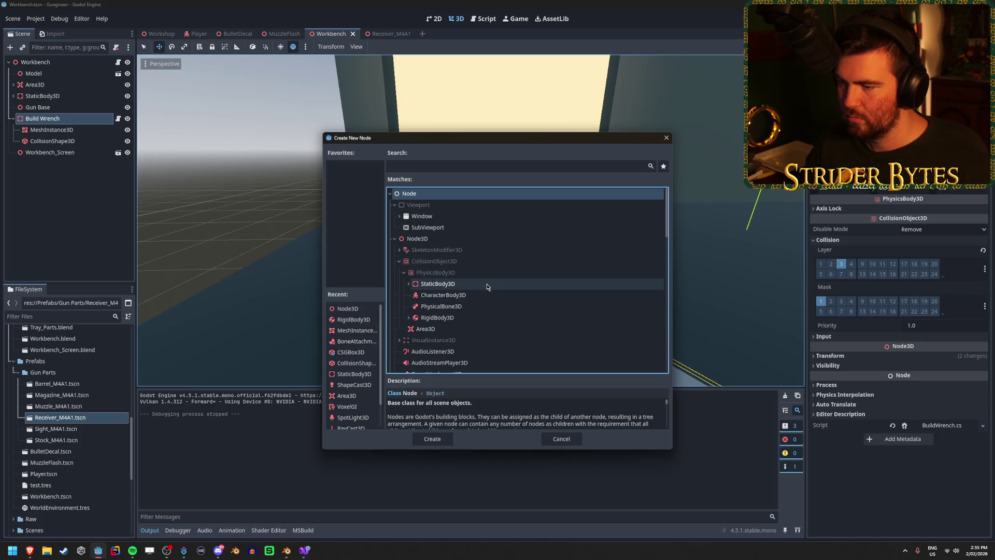
pyautogui.scroll(-2, 472, 277)
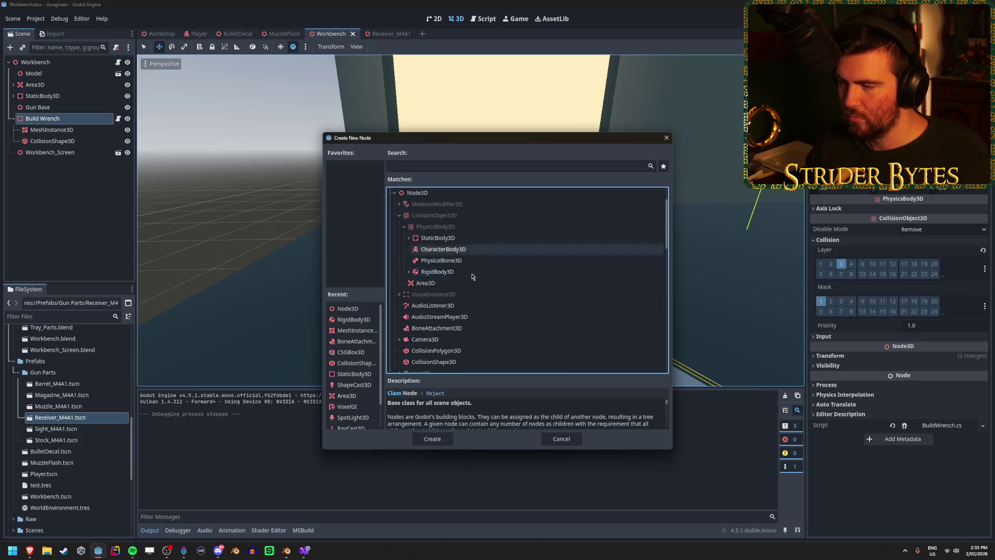
pyautogui.click(464, 215)
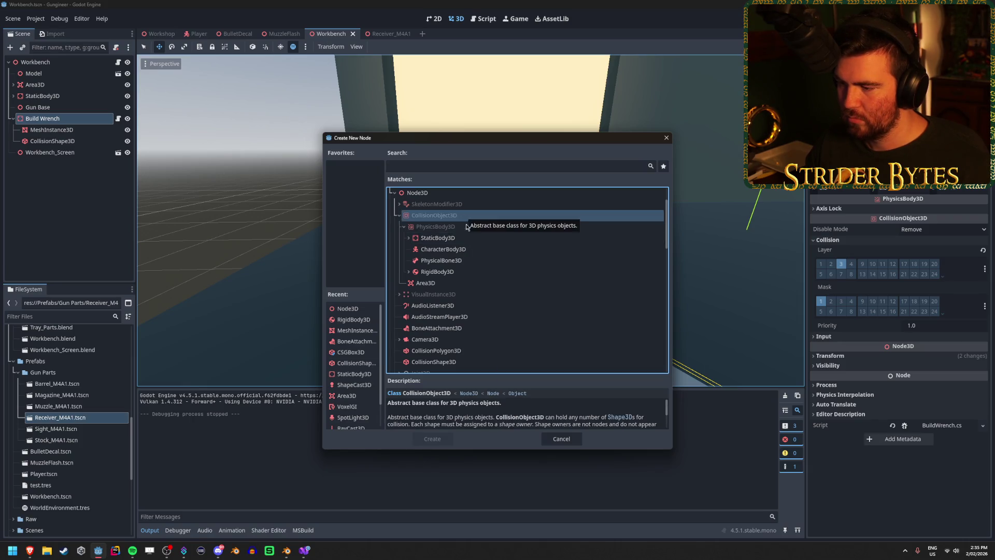
pyautogui.scroll(-3, 531, 413)
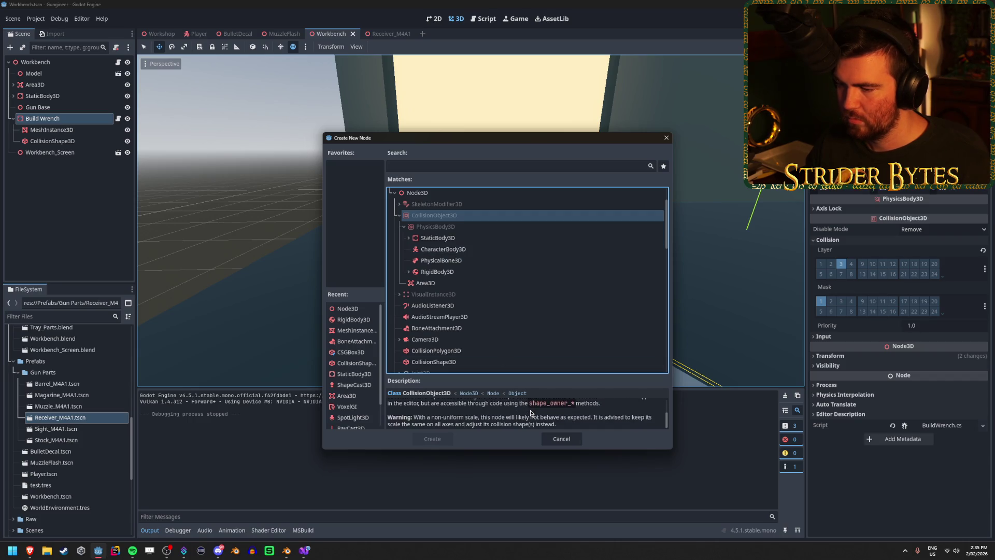
pyautogui.click(480, 228)
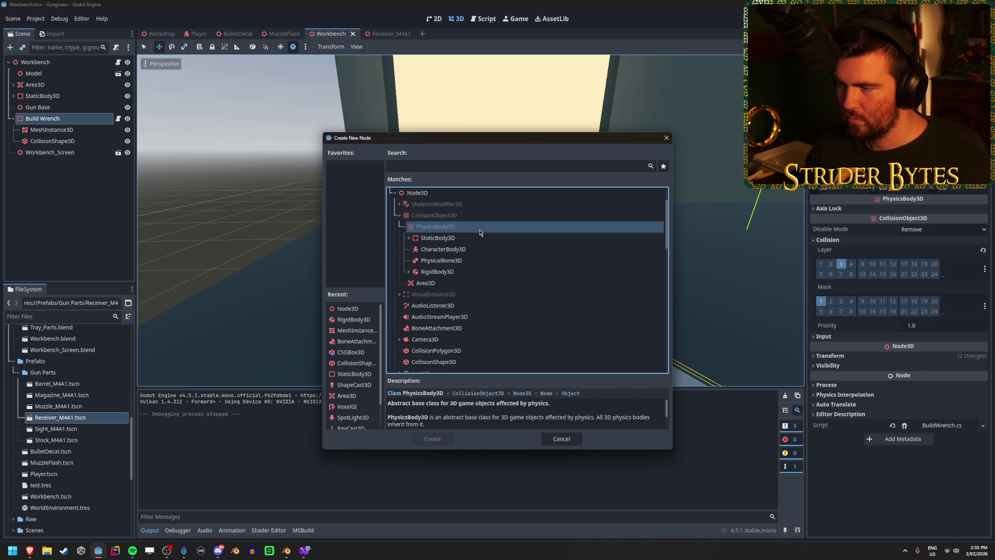
pyautogui.click(470, 271)
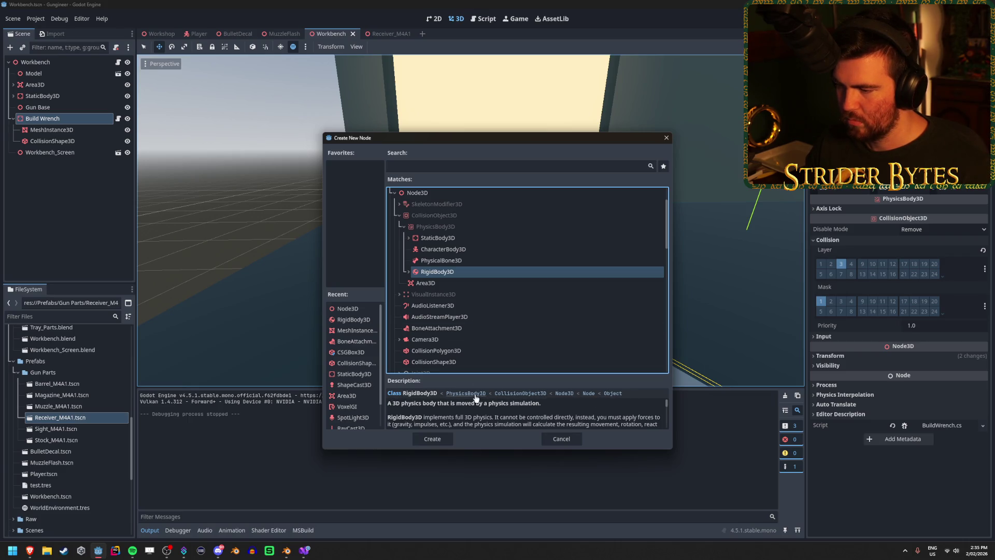
pyautogui.click(419, 395)
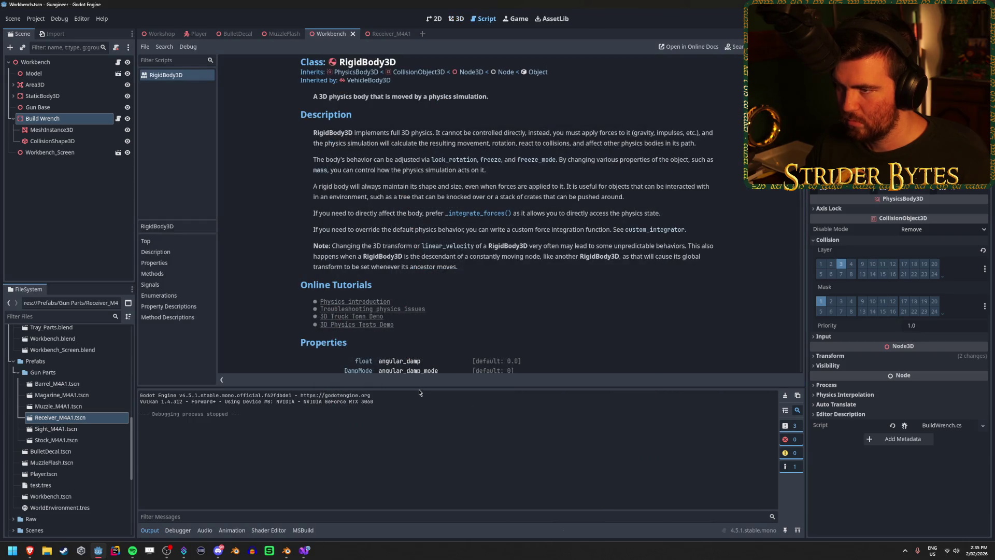
# Open the RigidBody3D class reference in the online docs, then return to Godot's 3D view.
pyautogui.scroll(-5, 399, 181)
pyautogui.scroll(5, 634, 230)
pyautogui.click(689, 46)
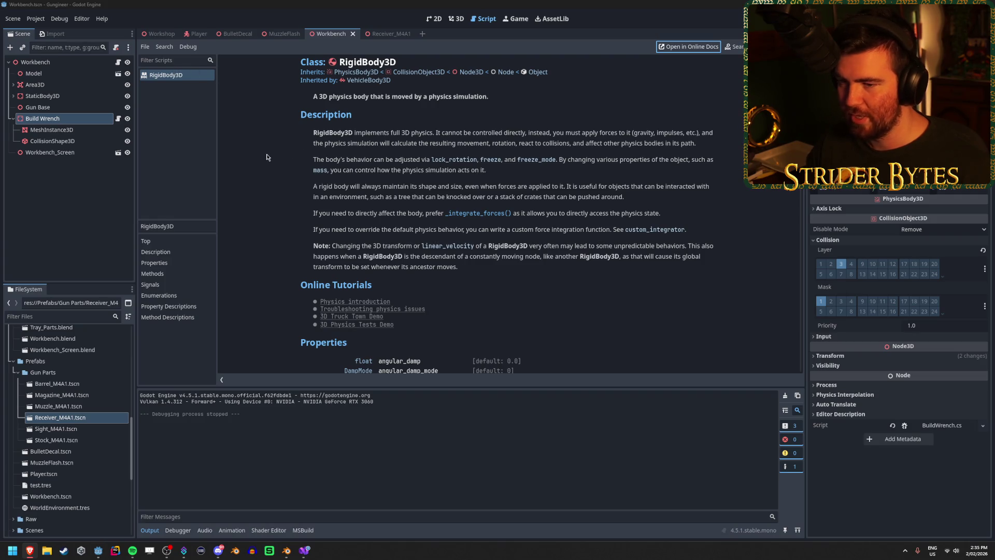
pyautogui.click(158, 151)
pyautogui.click(456, 18)
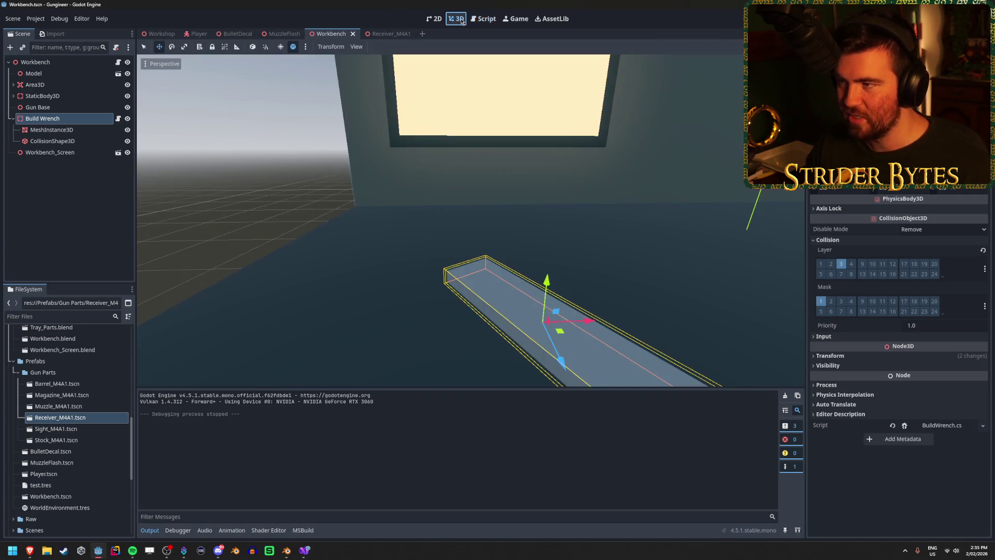
# Scan RigidBody3D's properties and methods in the online docs, then bring up Interactable.cs.
pyautogui.hotkey('alt', 'Tab')
pyautogui.scroll(-5, 555, 259)
pyautogui.scroll(-2, 575, 252)
pyautogui.scroll(1, 583, 250)
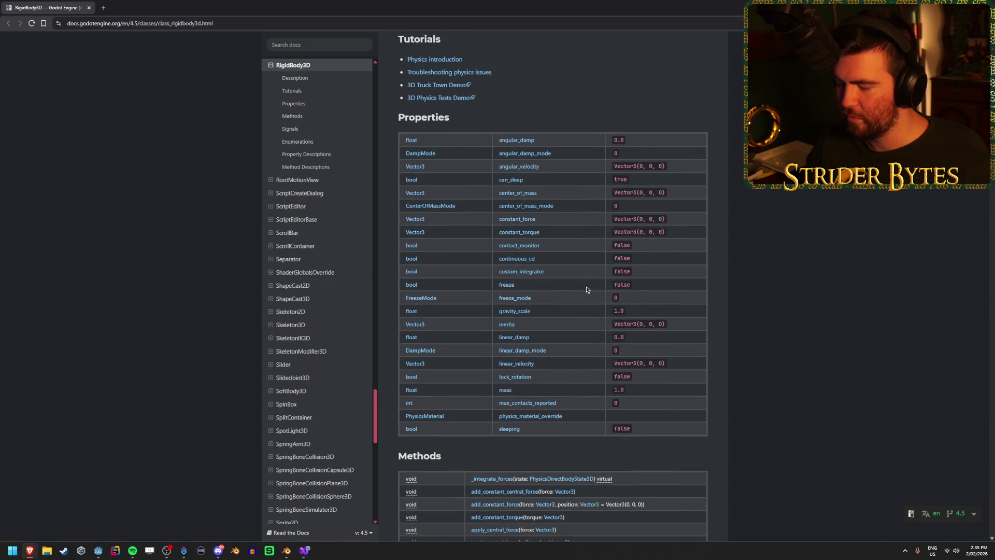
pyautogui.scroll(-4, 580, 277)
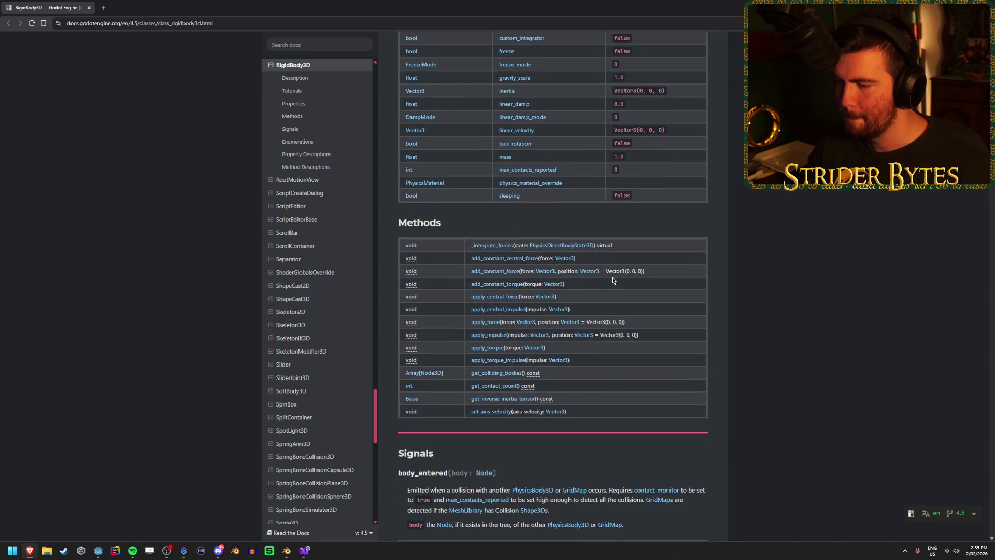
pyautogui.scroll(3, 607, 275)
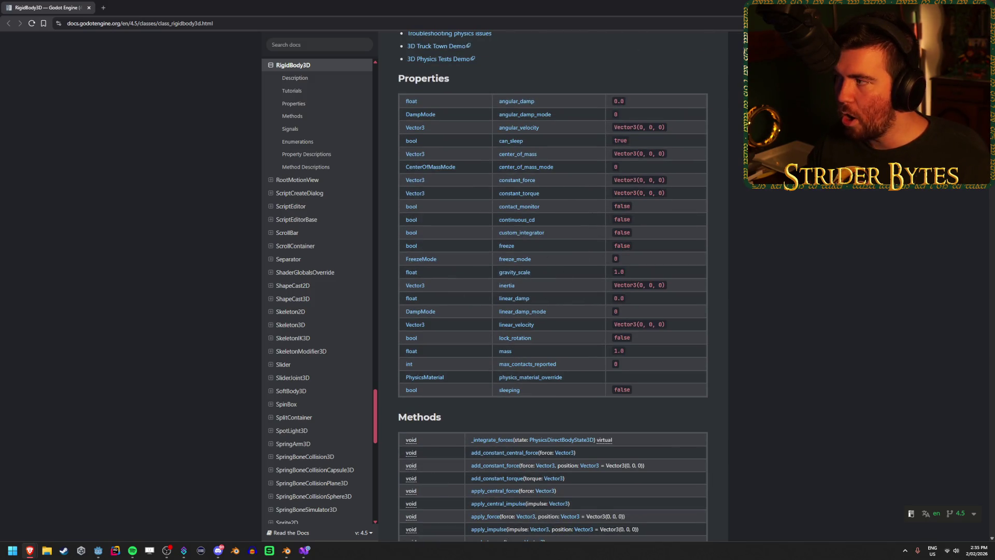
pyautogui.hotkey('alt', 'Tab')
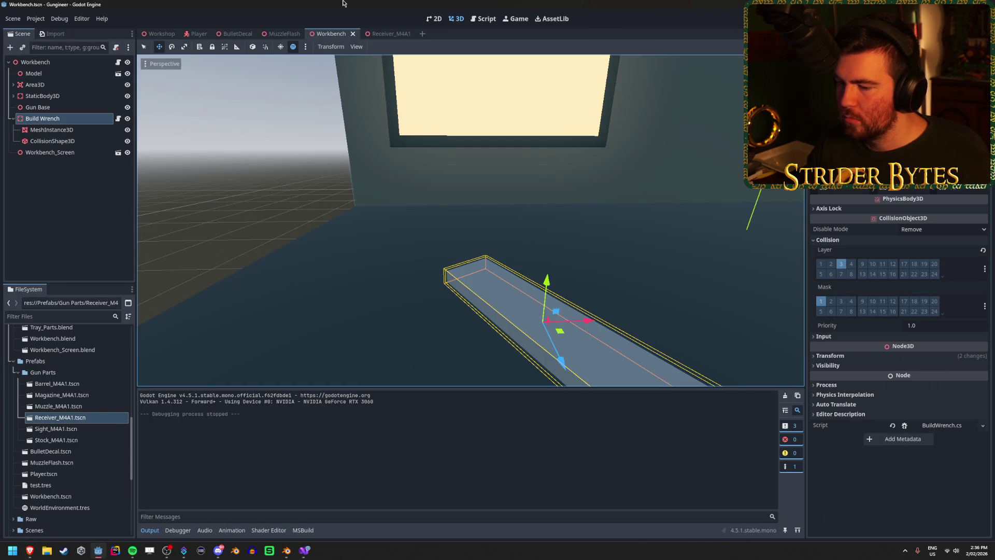
pyautogui.click(304, 551)
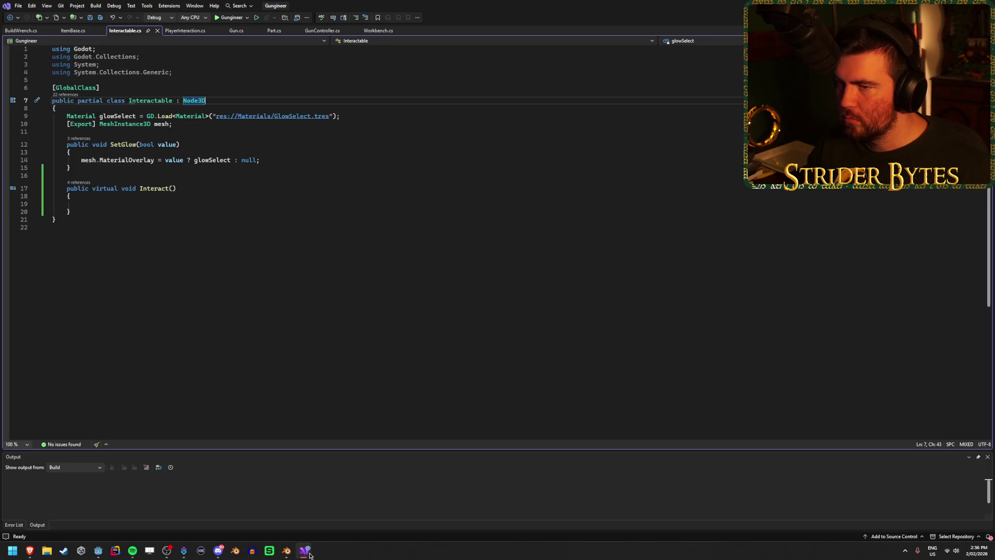
# Glance at the Receiver_M4A1 scene in Godot, then select Node3D in Interactable's class declaration.
pyautogui.click(214, 131)
pyautogui.click(210, 124)
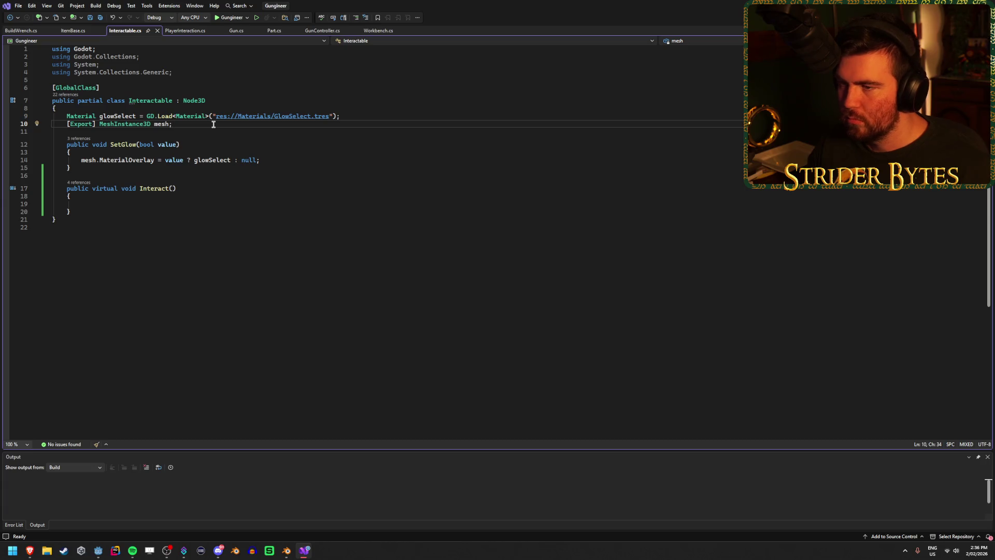
pyautogui.hotkey('alt', 'Tab')
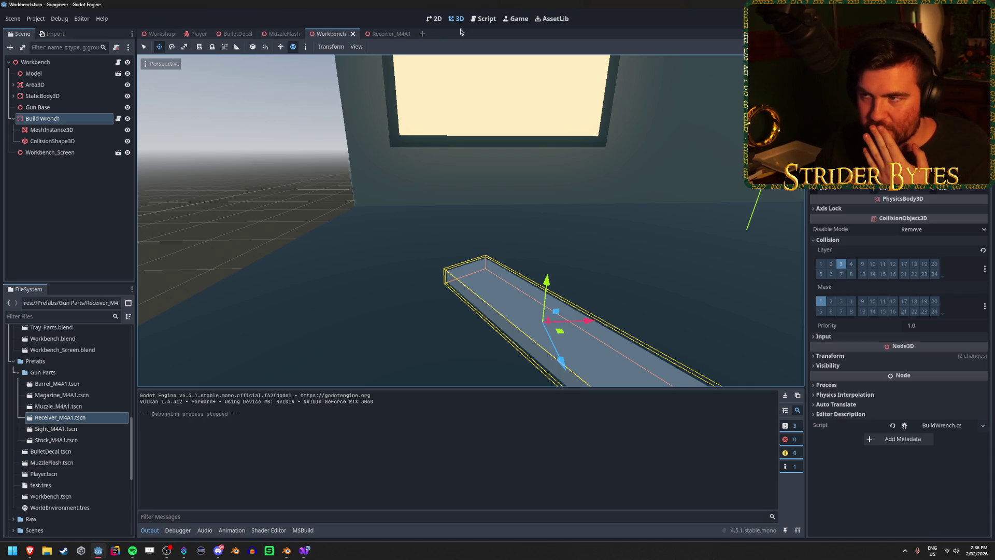
pyautogui.click(381, 34)
pyautogui.click(300, 551)
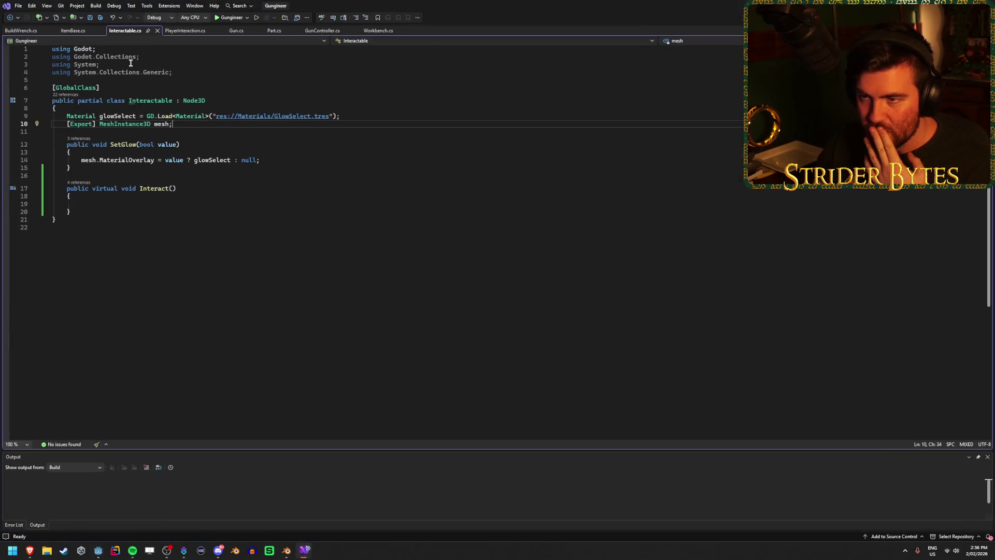
pyautogui.doubleClick(201, 101)
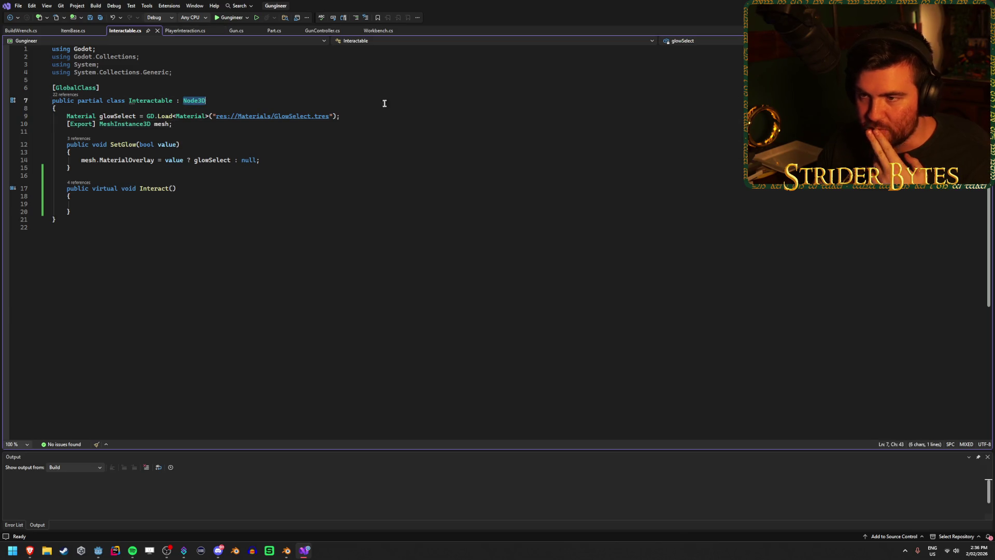
# Change Interactable's base class to PhysicsBody3D, save, and inspect the resulting error.
pyautogui.write('Physics')
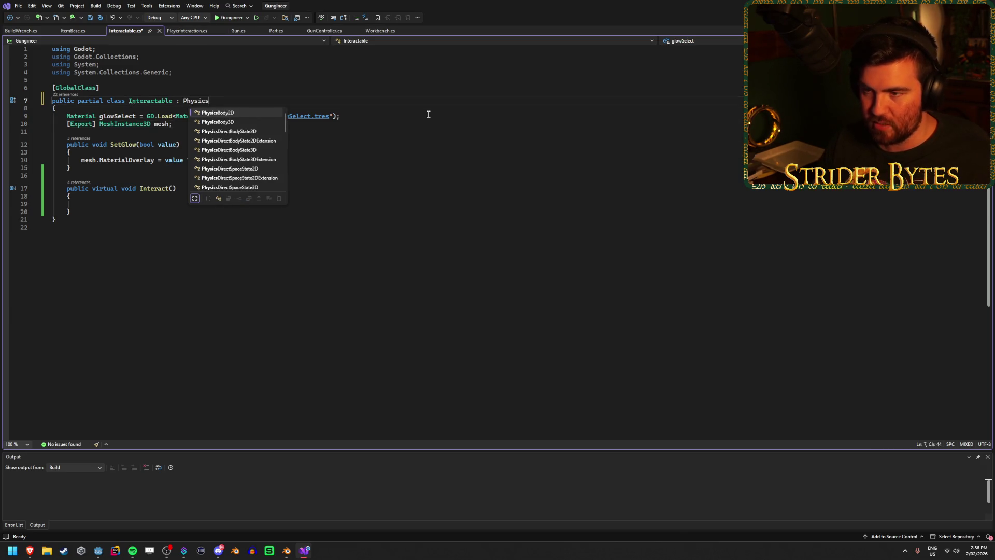
pyautogui.press('Tab')
pyautogui.hotkey('ctrl', 's')
pyautogui.click(182, 145)
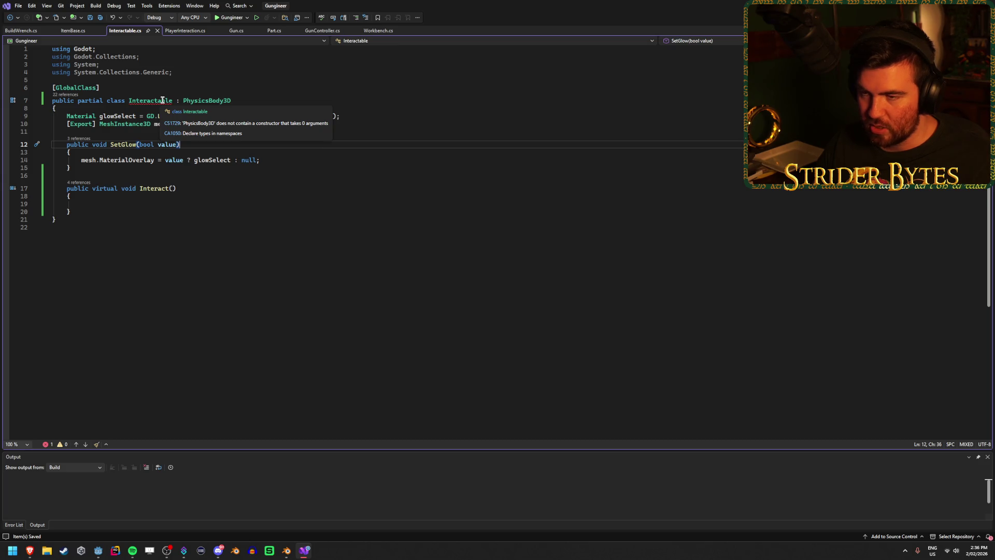
pyautogui.rightClick(162, 100)
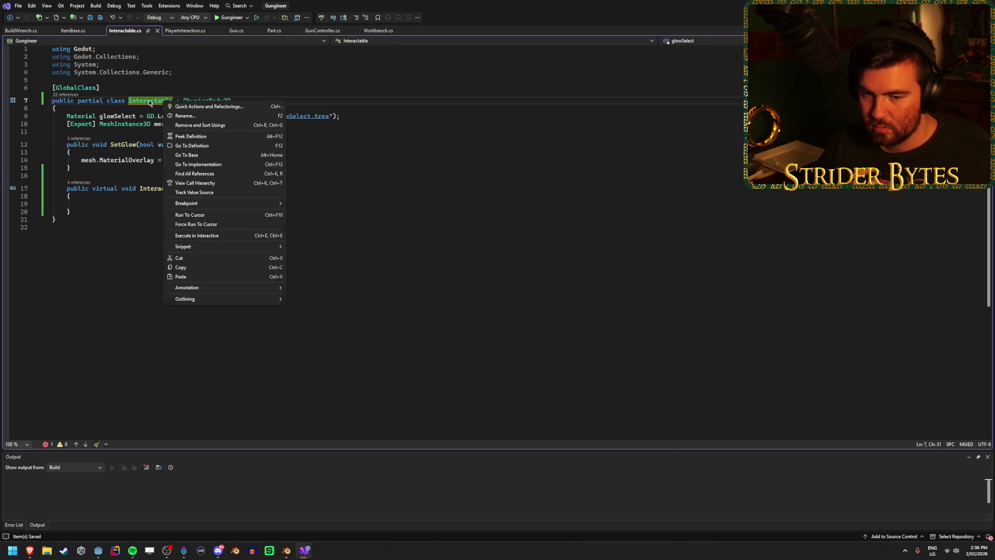
pyautogui.click(149, 101)
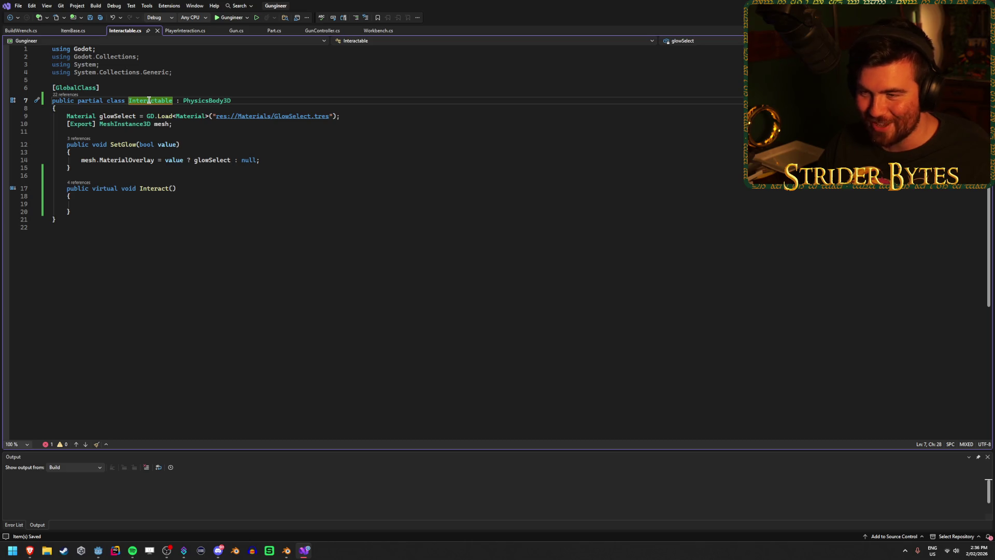
pyautogui.click(206, 98)
pyautogui.click(199, 101)
# Try deleting the [GlobalClass] attribute, undo it, and review the MaterialOverlay error in SetGlow.
pyautogui.moveTo(101, 88); pyautogui.dragTo(52, 88)
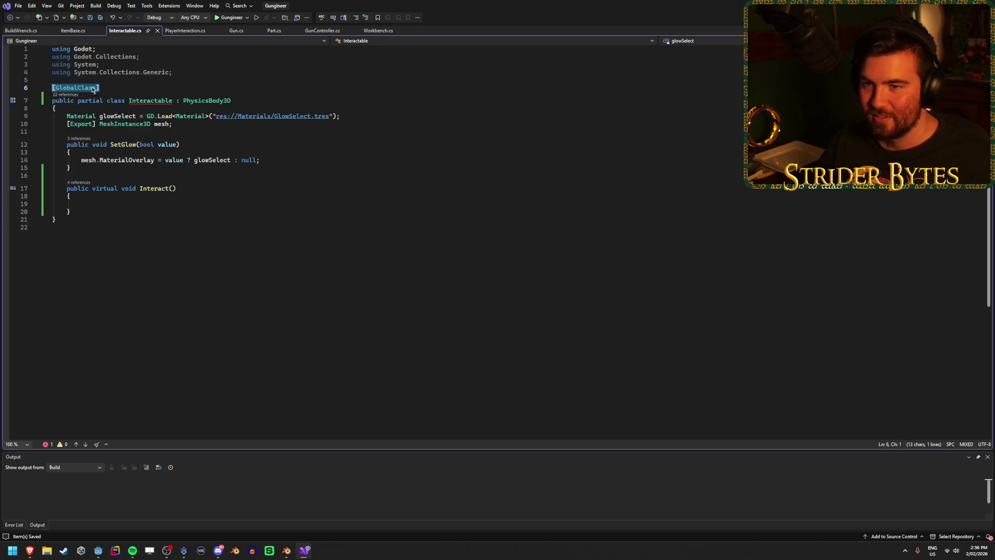
pyautogui.press('BackSpace')
pyautogui.press('BackSpace')
pyautogui.click(265, 95)
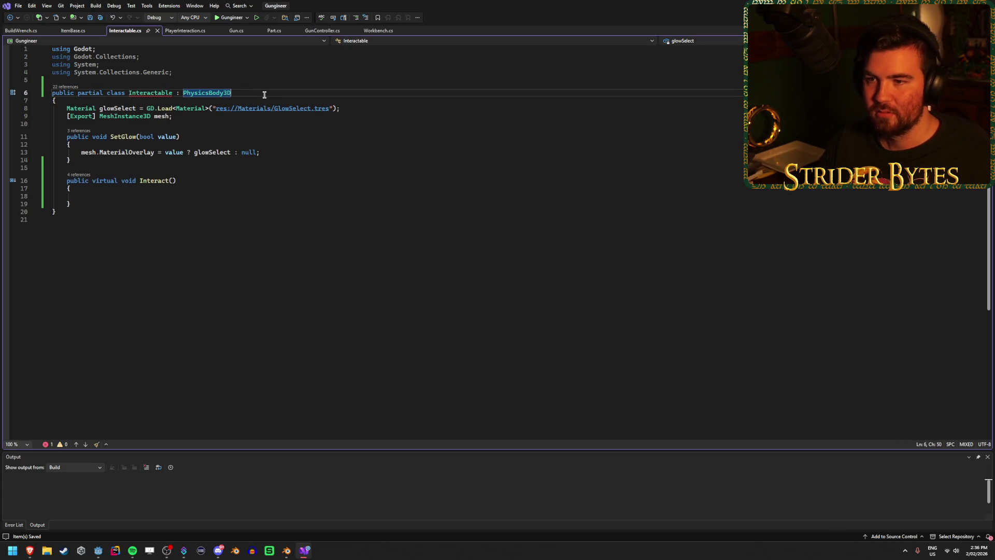
pyautogui.hotkey('ctrl', 'z')
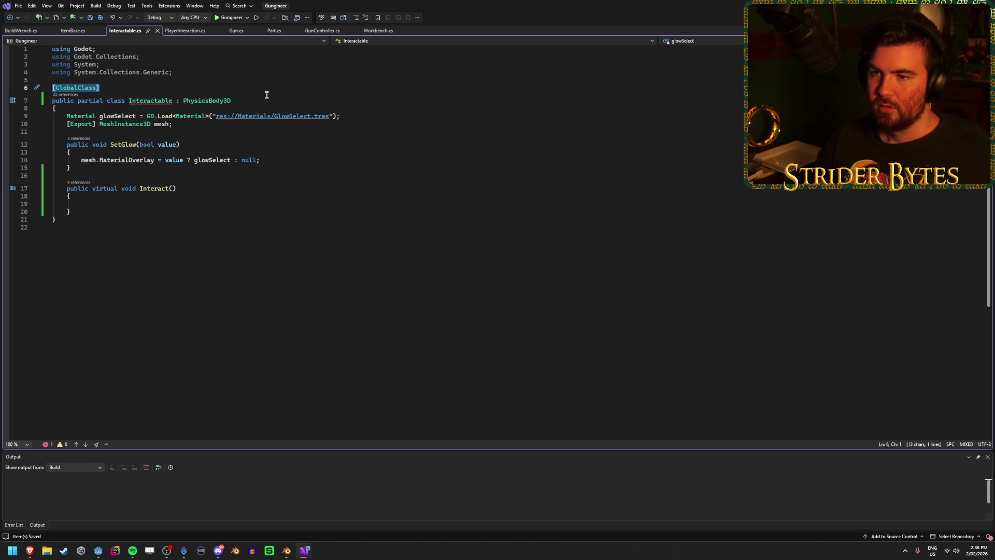
pyautogui.click(264, 94)
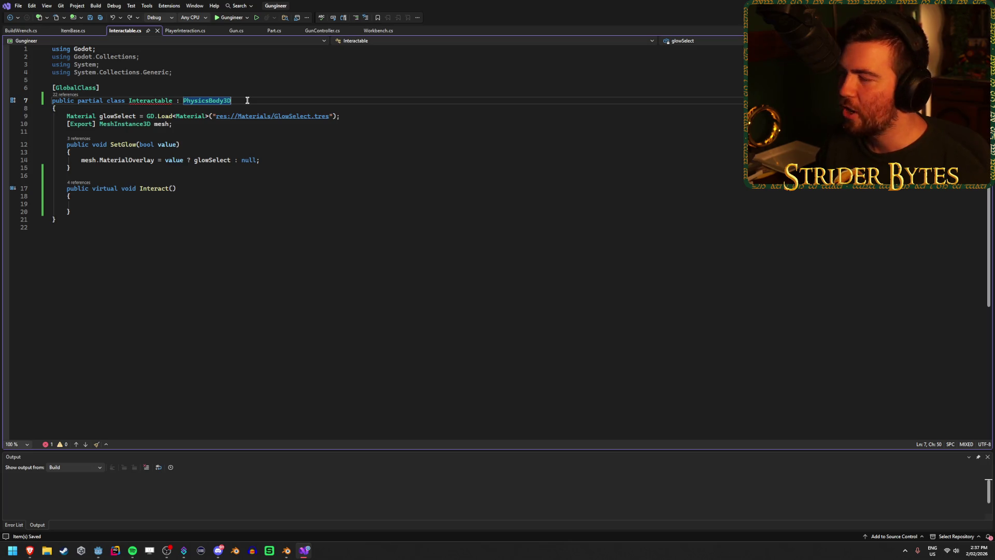
pyautogui.hotkey('alt', 'Tab')
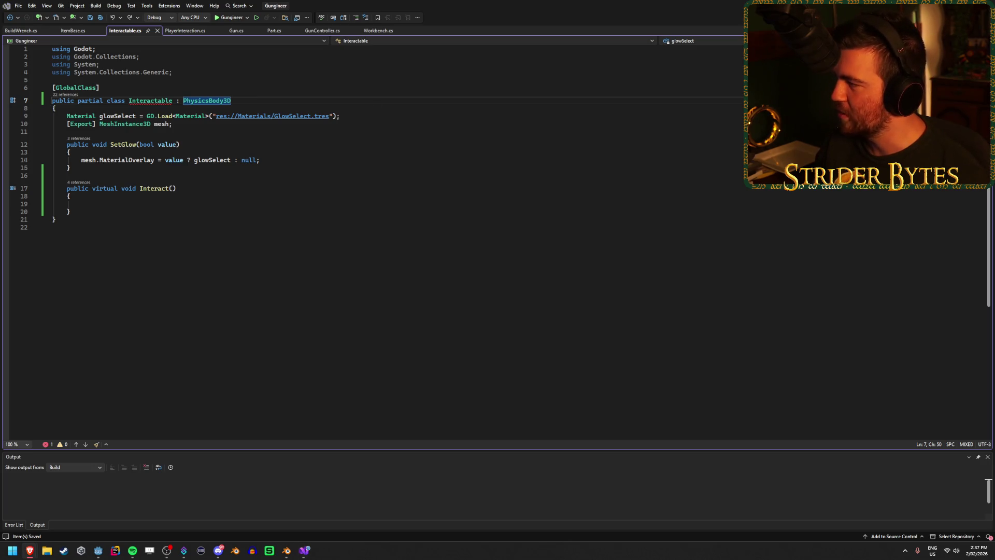
pyautogui.hotkey('alt', 'Tab')
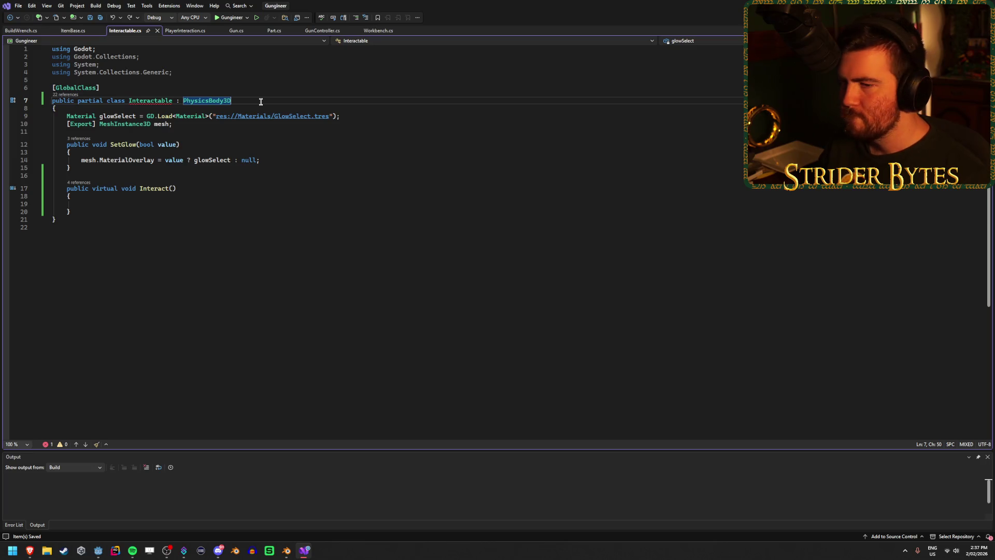
pyautogui.click(270, 161)
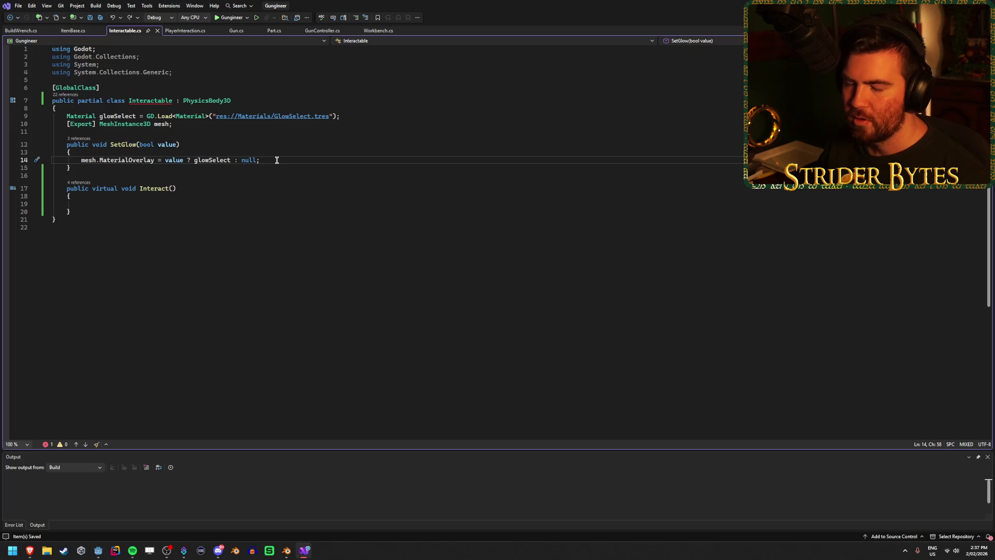
pyautogui.moveTo(158, 98)
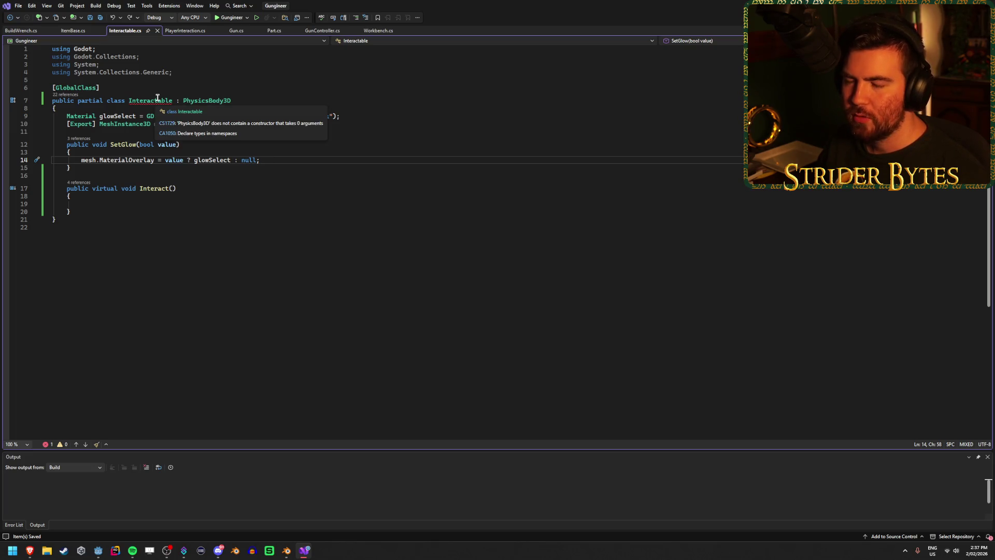
pyautogui.click(257, 102)
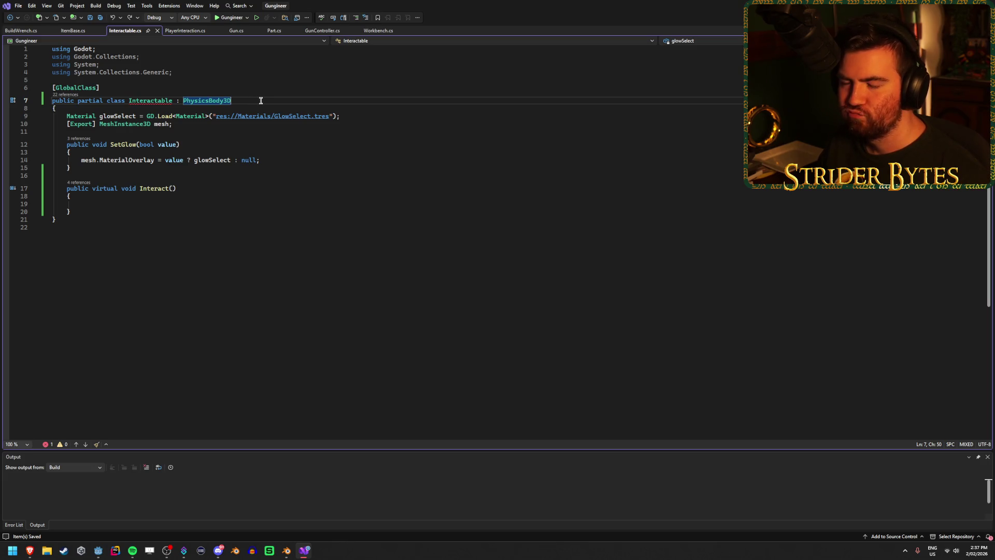
# Erase the PhysicsBody3D base type, then check Node3D's subclasses in Godot's Create New Node list.
pyautogui.doubleClick(213, 100)
pyautogui.write('Noid')
pyautogui.press('BackSpace')
pyautogui.press('BackSpace')
pyautogui.press('BackSpace')
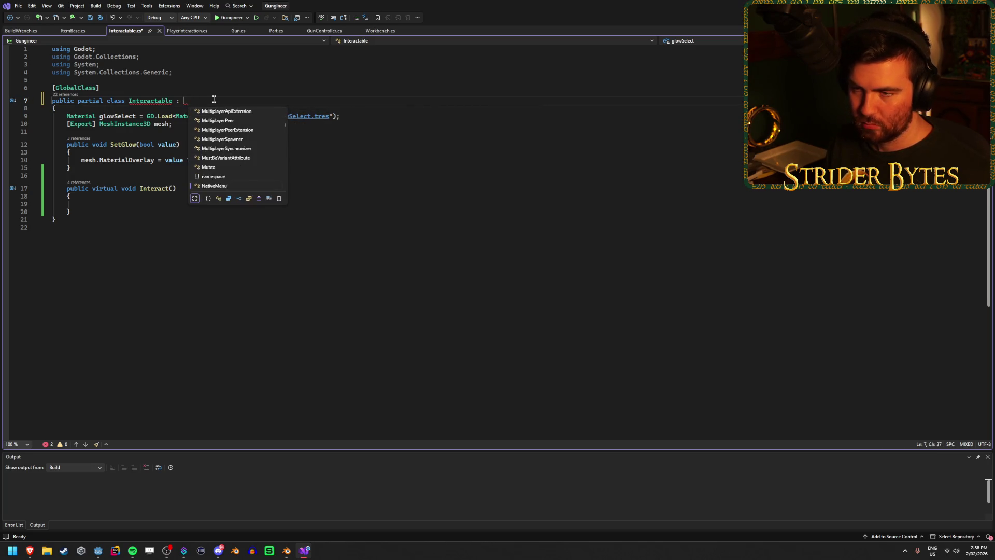
pyautogui.press('Escape')
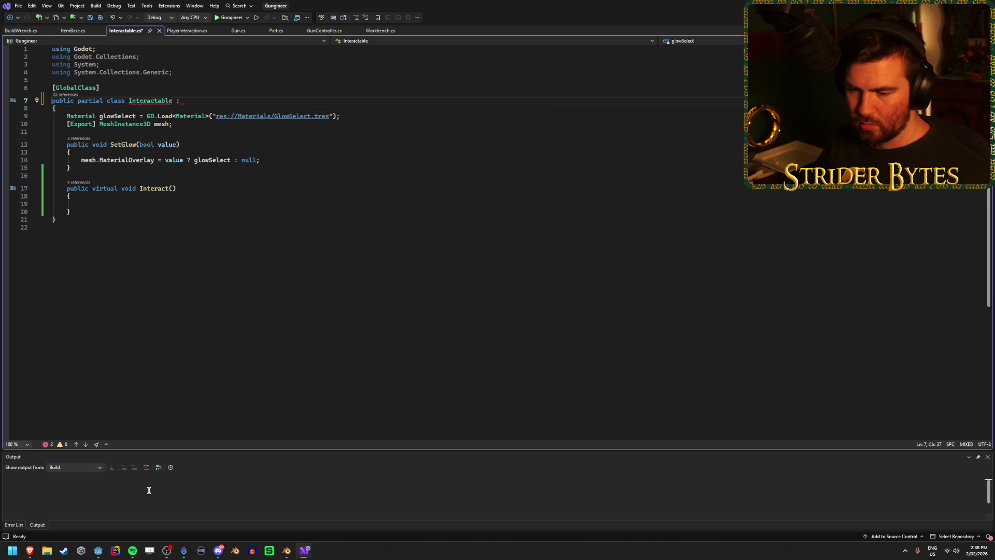
pyautogui.click(98, 550)
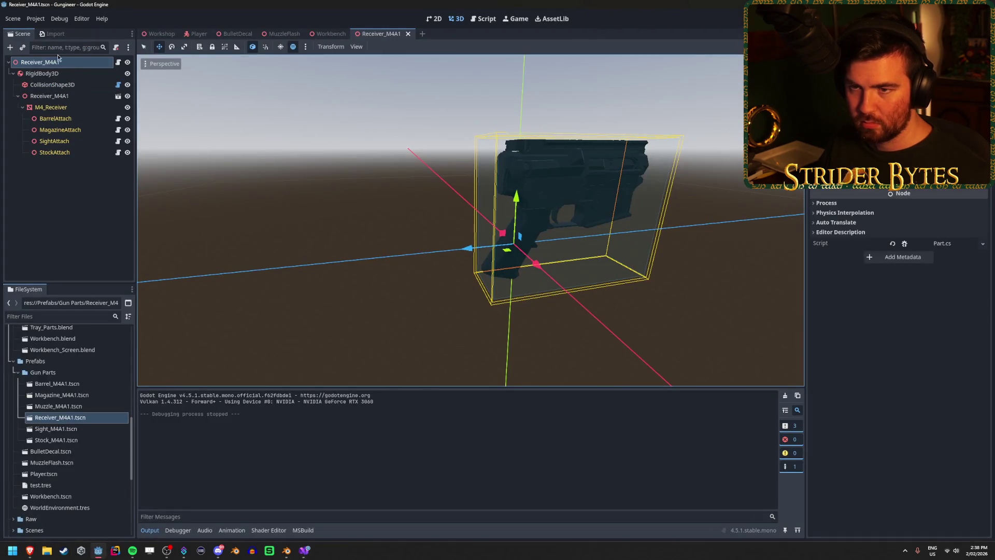
pyautogui.click(10, 47)
pyautogui.click(393, 240)
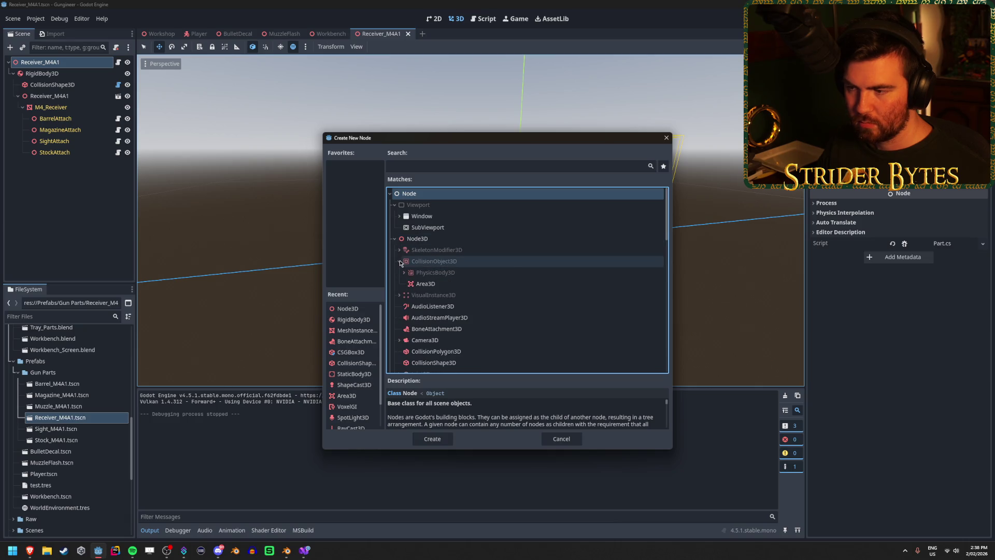
pyautogui.click(667, 138)
pyautogui.click(99, 550)
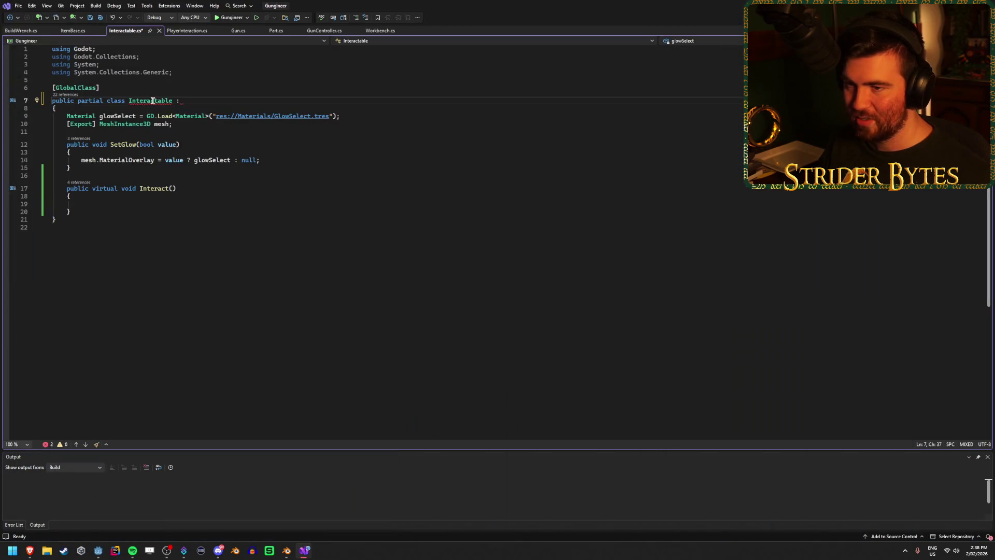
# Change Interactable's base class to CollisionObject3D and save.
pyautogui.write('Collisi')
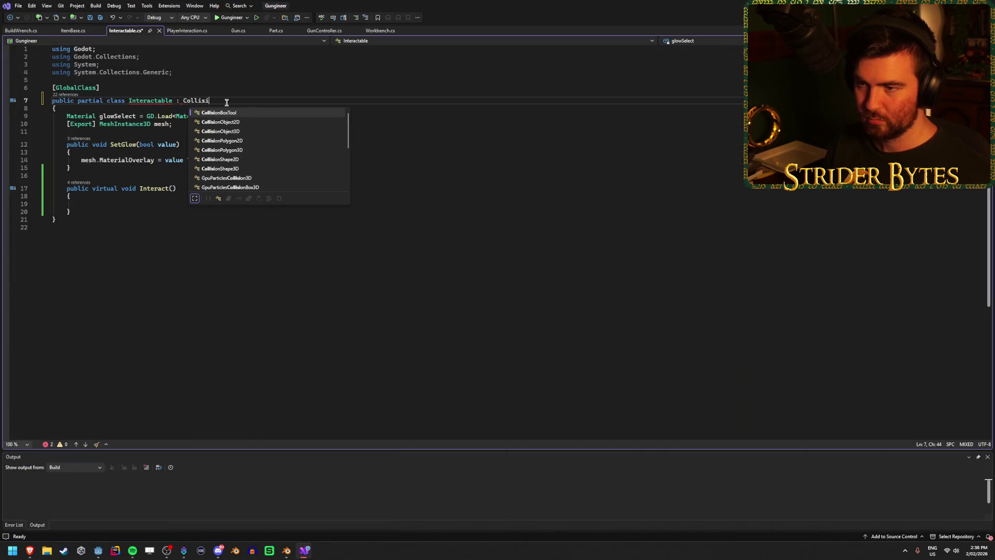
pyautogui.press('Down')
pyautogui.press('Down')
pyautogui.press('Tab')
pyautogui.hotkey('ctrl', 's')
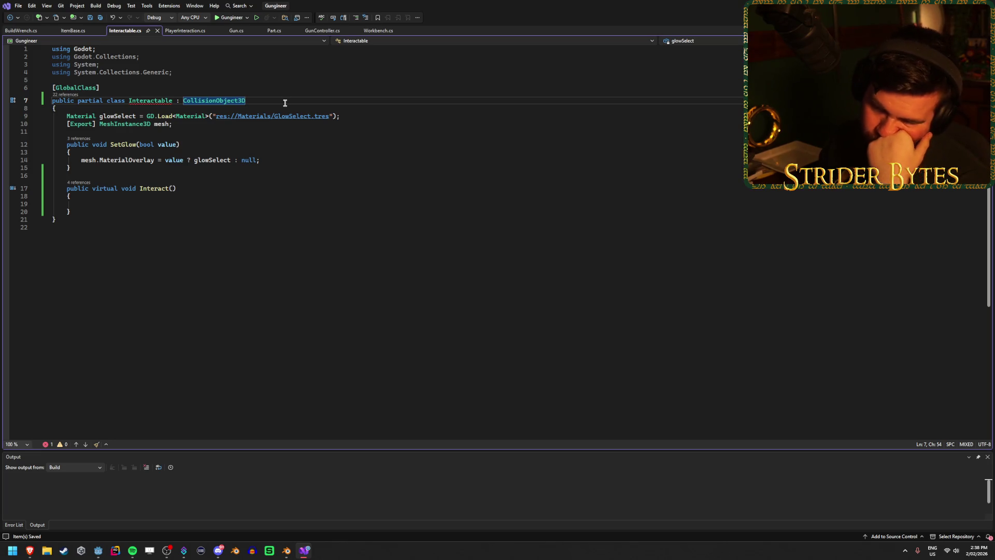
pyautogui.click(251, 100)
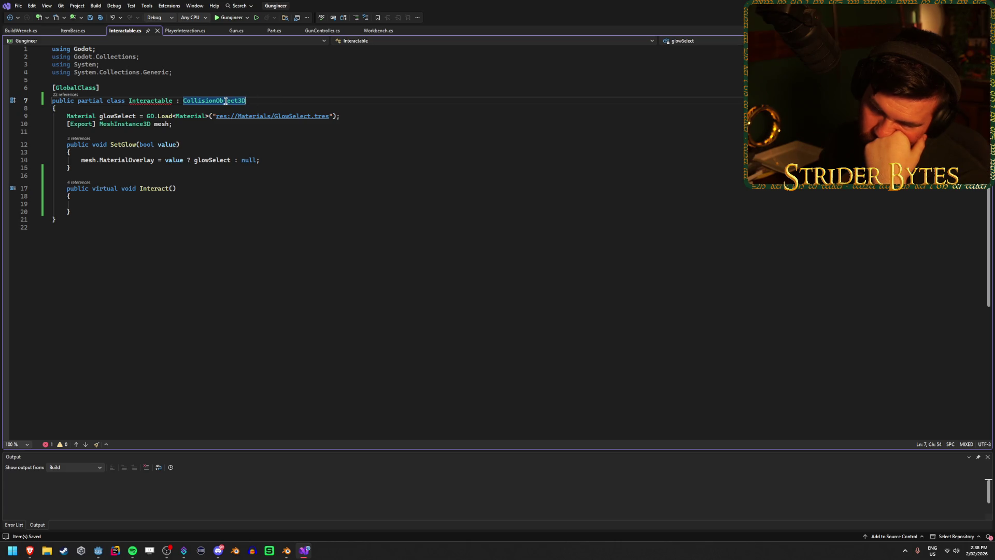
pyautogui.doubleClick(227, 100)
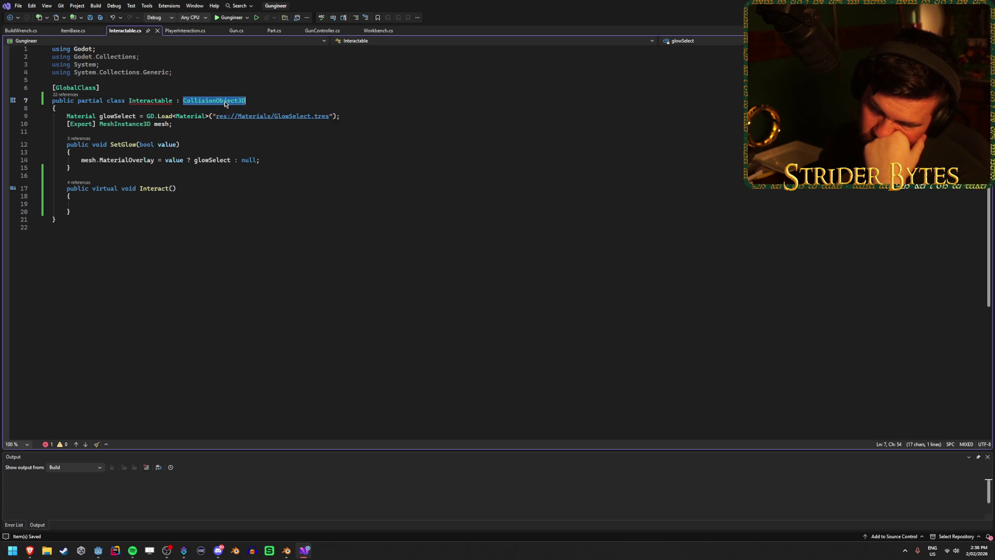
pyautogui.click(285, 100)
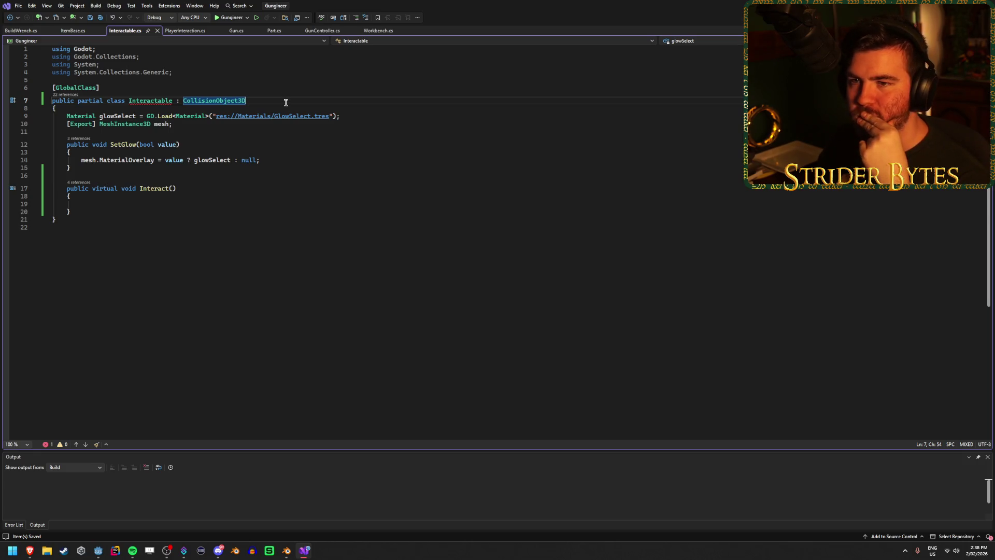
# Switch Interactable's base class back to Node3D and save, then open ItemBase.cs.
pyautogui.click(169, 32)
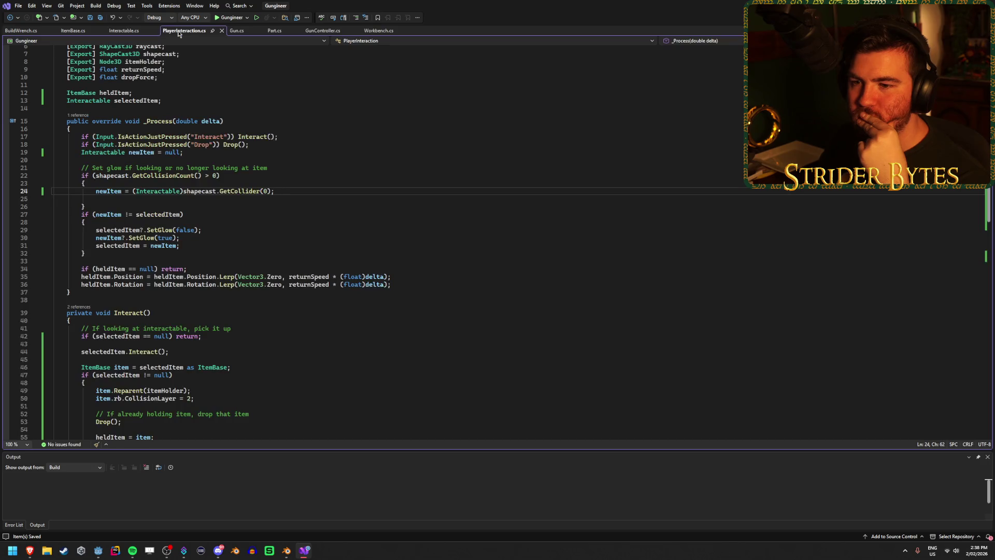
pyautogui.click(119, 32)
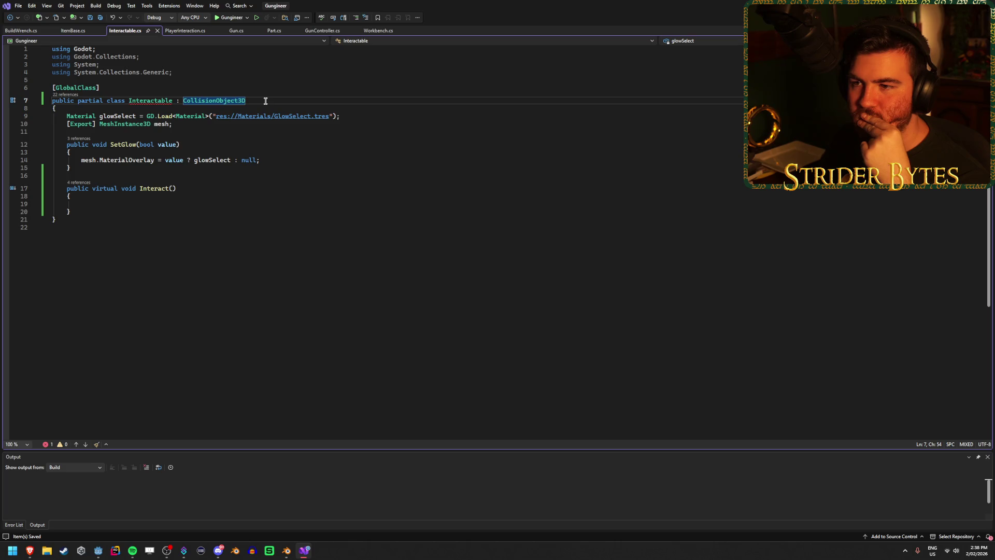
pyautogui.doubleClick(217, 100)
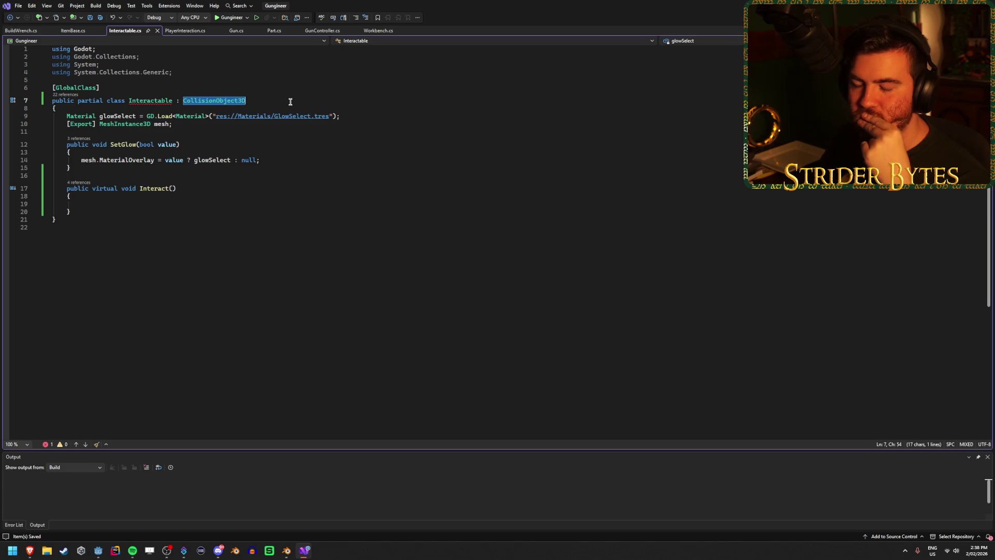
pyautogui.write('Node3D')
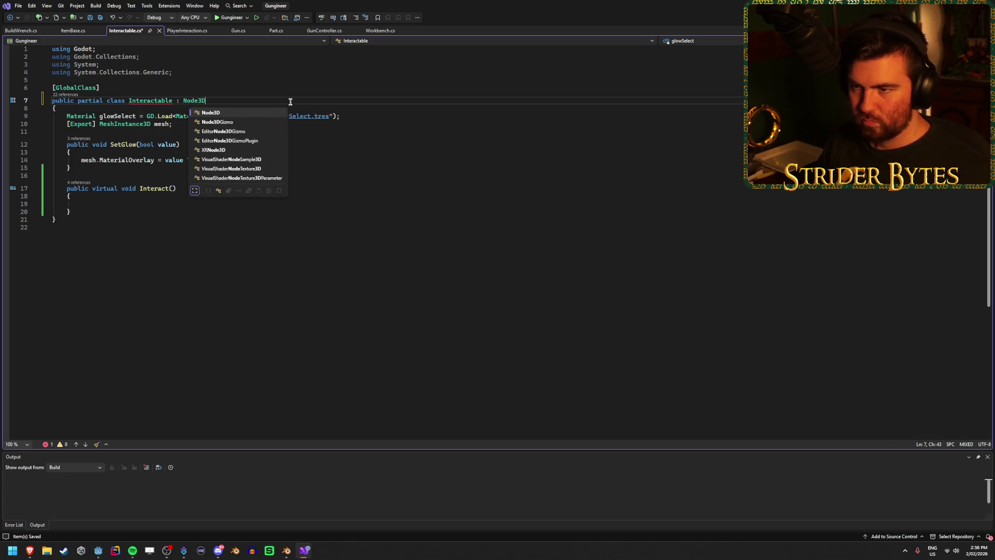
pyautogui.hotkey('ctrl', 's')
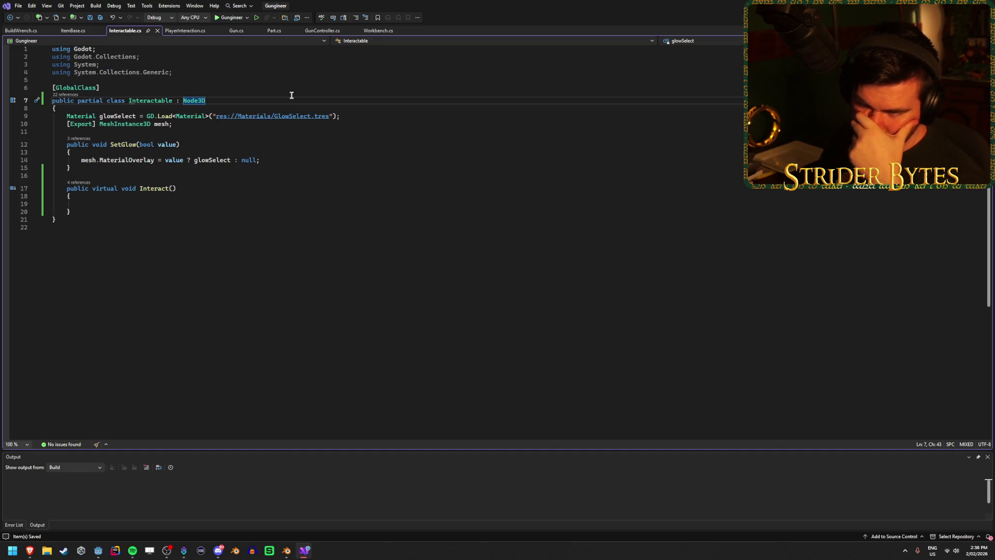
pyautogui.click(77, 31)
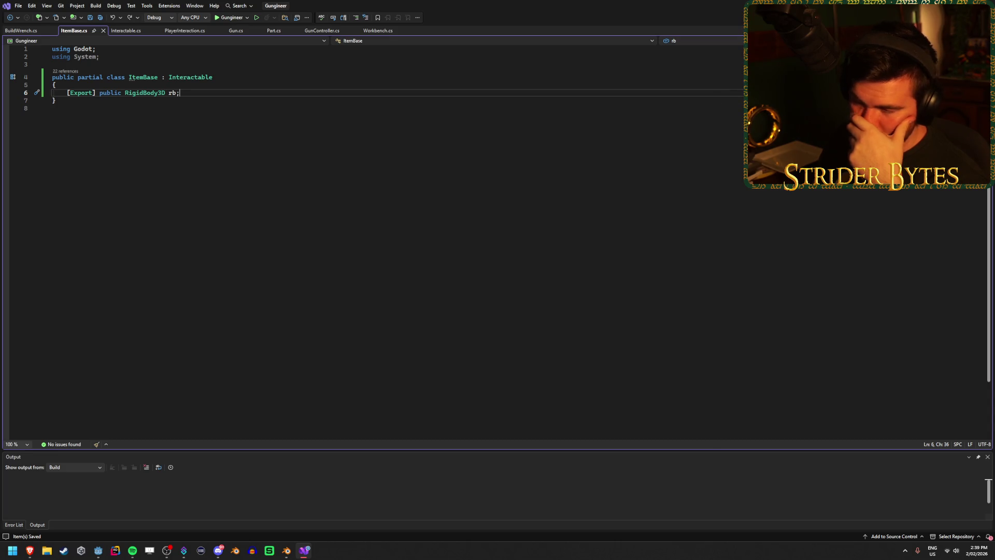
pyautogui.click(304, 550)
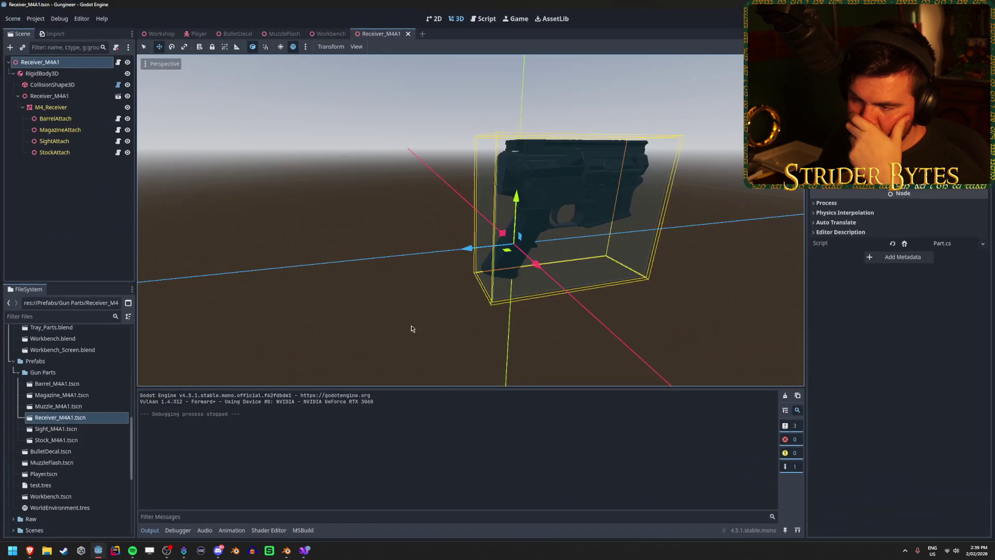
# Move the receiver's RigidBody3D from collision layer 1 to the Interactable layer 3.
pyautogui.click(98, 551)
pyautogui.moveTo(466, 217); pyautogui.dragTo(394, 223)
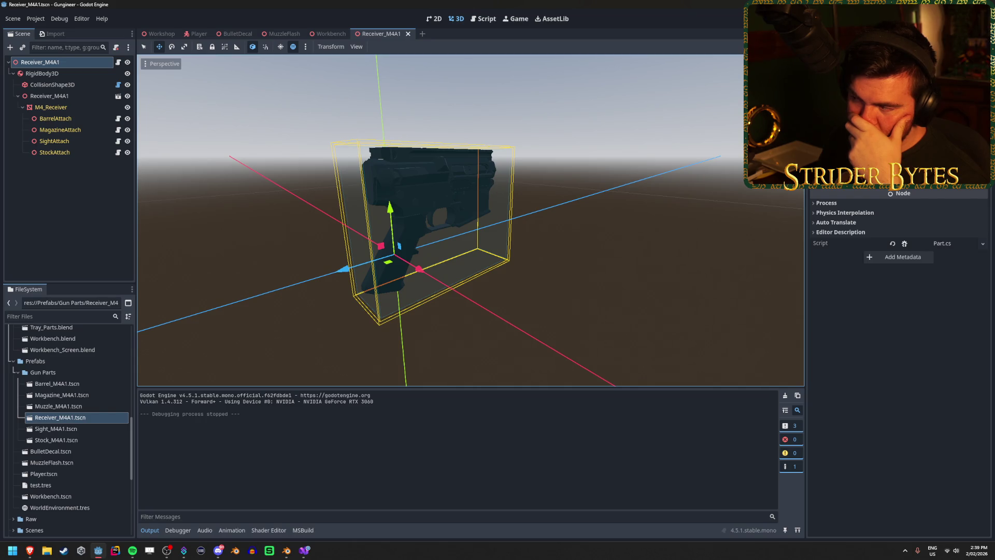
pyautogui.click(42, 73)
pyautogui.click(834, 232)
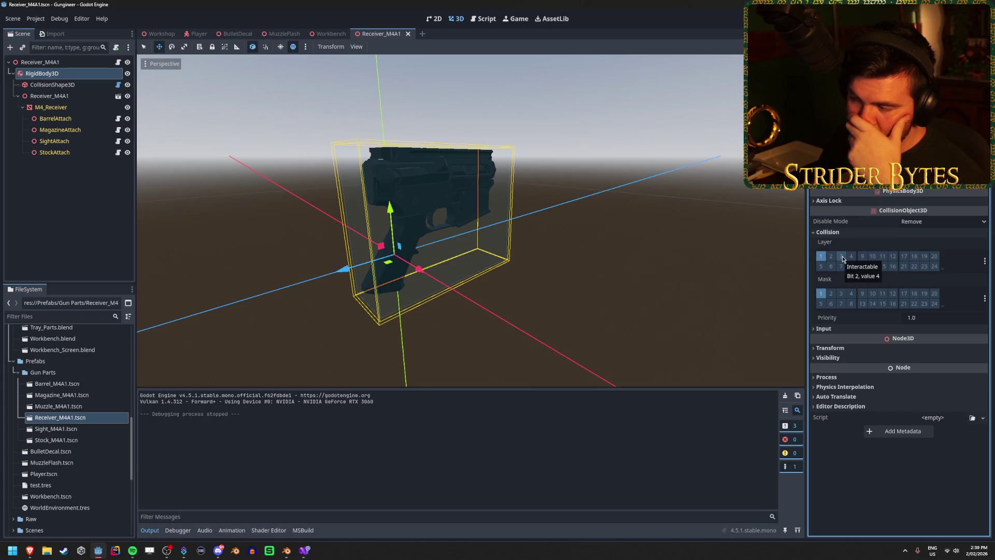
pyautogui.click(822, 256)
pyautogui.click(841, 256)
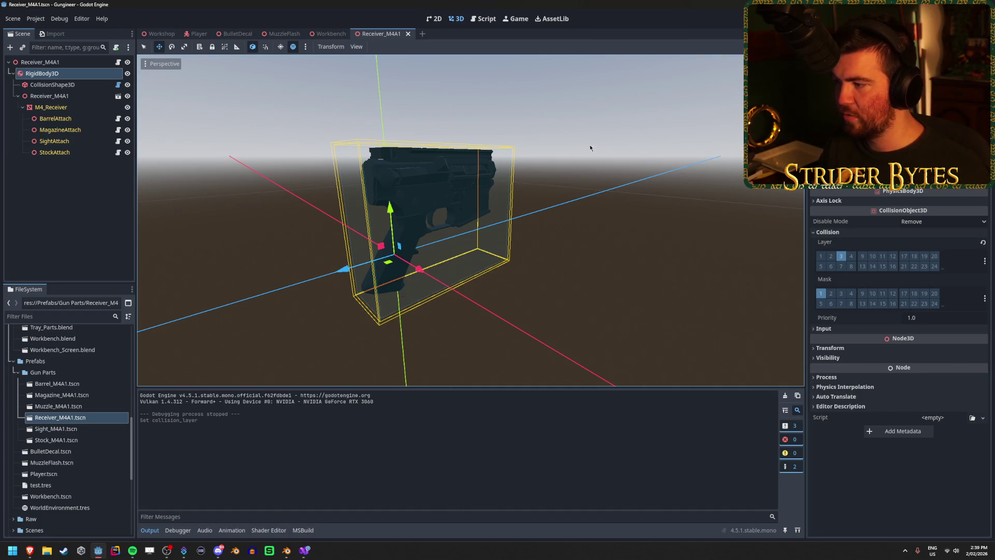
# Test-run the game and review the RigidBody3D-to-Interactable cast errors in the Debugger.
pyautogui.press('F5')
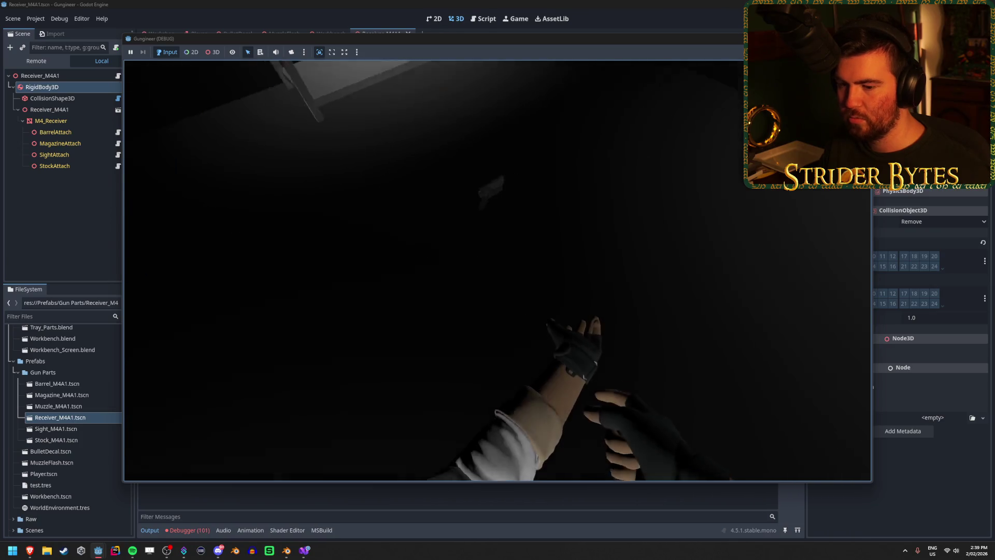
pyautogui.press('F8')
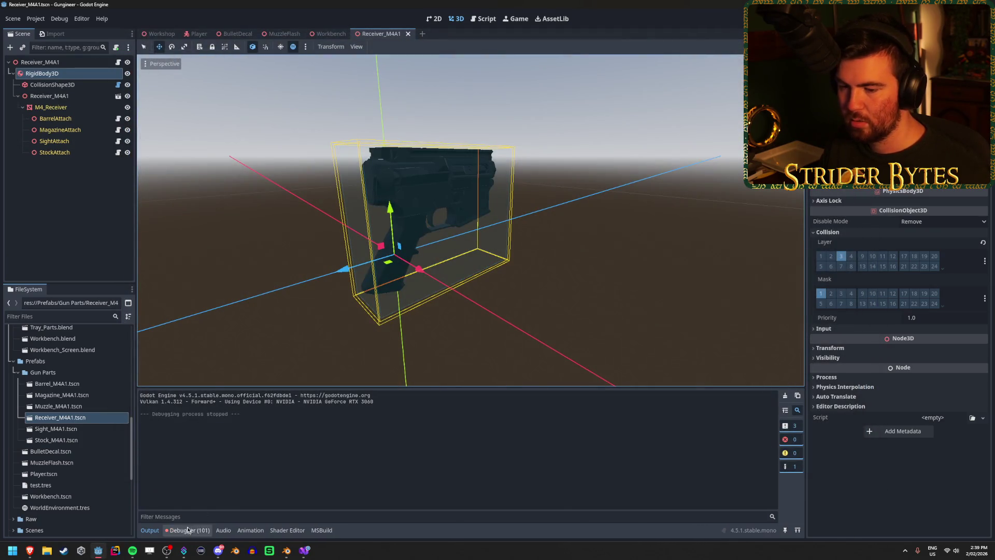
pyautogui.click(192, 530)
pyautogui.click(275, 456)
pyautogui.doubleClick(724, 456)
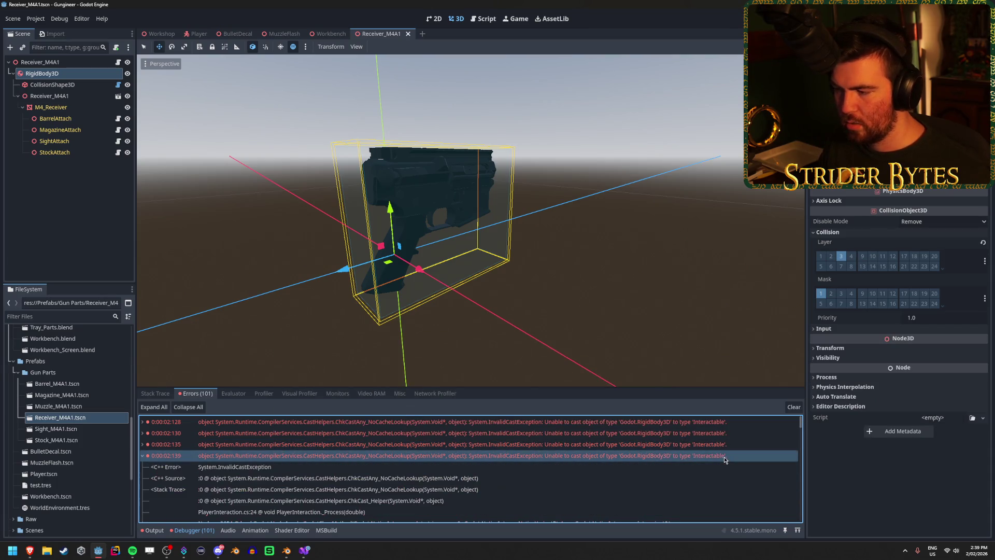
pyautogui.scroll(-1, 723, 456)
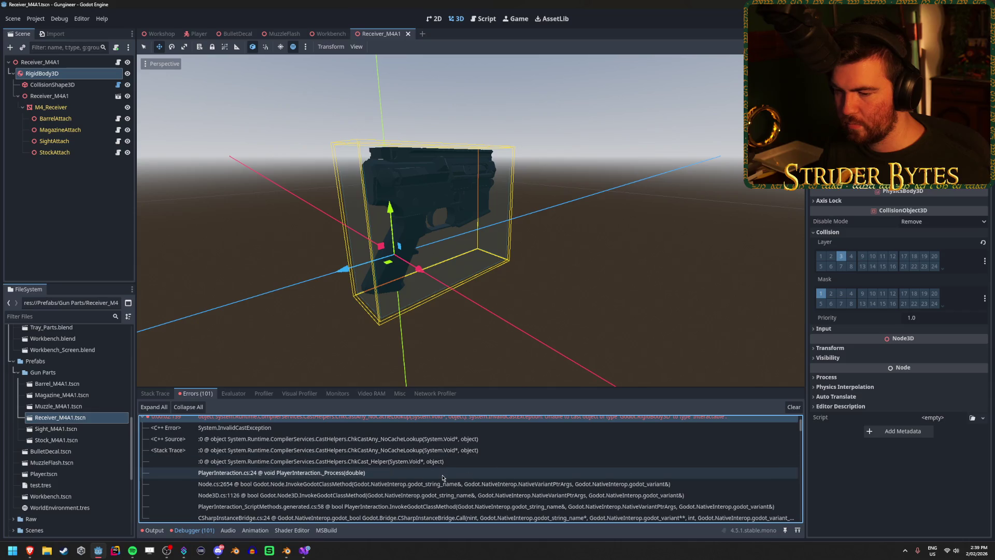
pyautogui.click(477, 517)
pyautogui.click(305, 552)
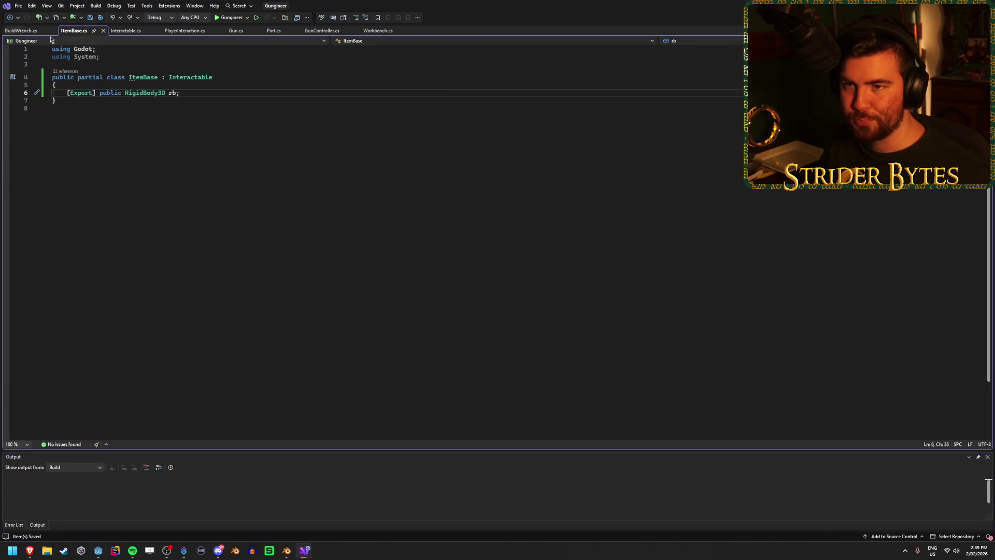
# Open PlayerInteraction.cs and highlight the uses of shapecast on line 24.
pyautogui.click(185, 31)
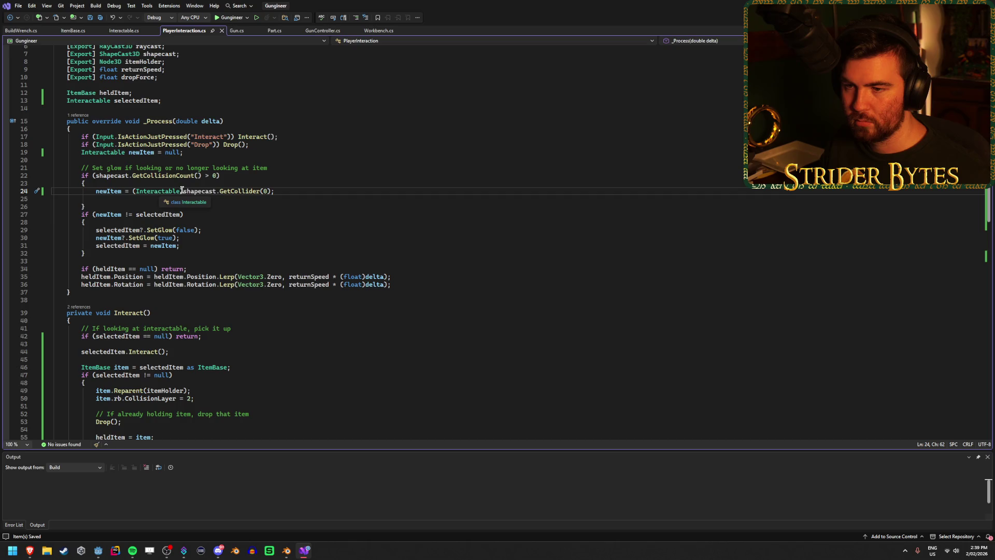
pyautogui.scroll(1, 180, 192)
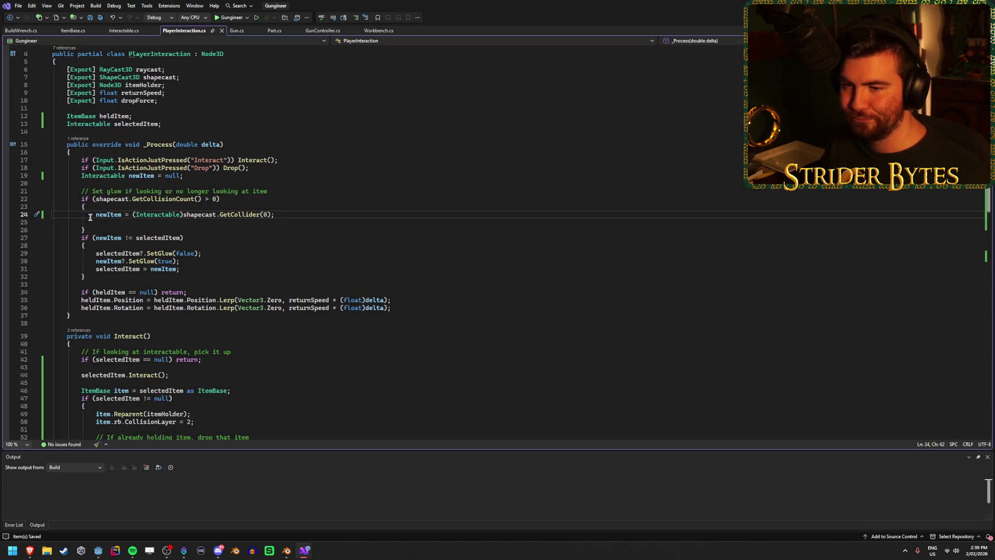
pyautogui.click(158, 214)
pyautogui.click(201, 214)
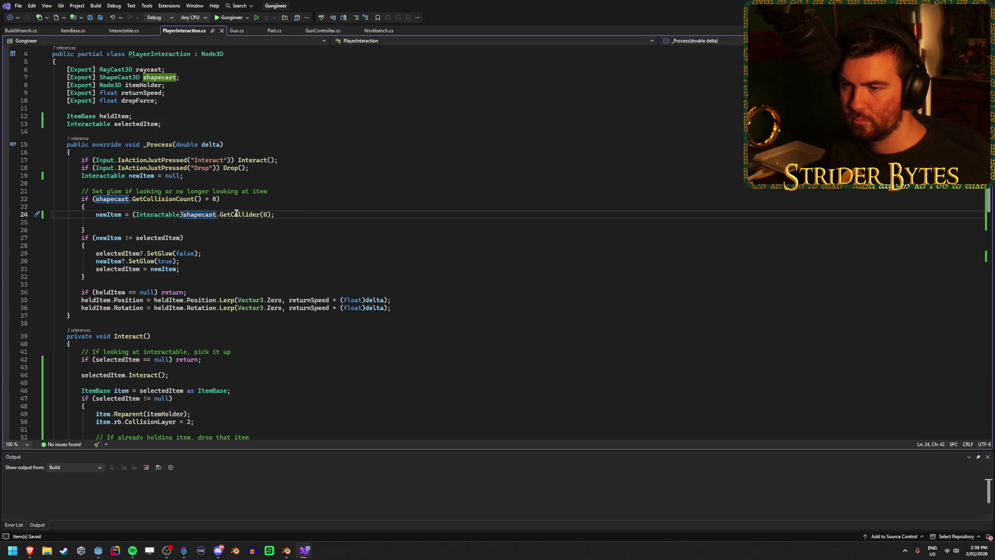
pyautogui.moveTo(236, 213)
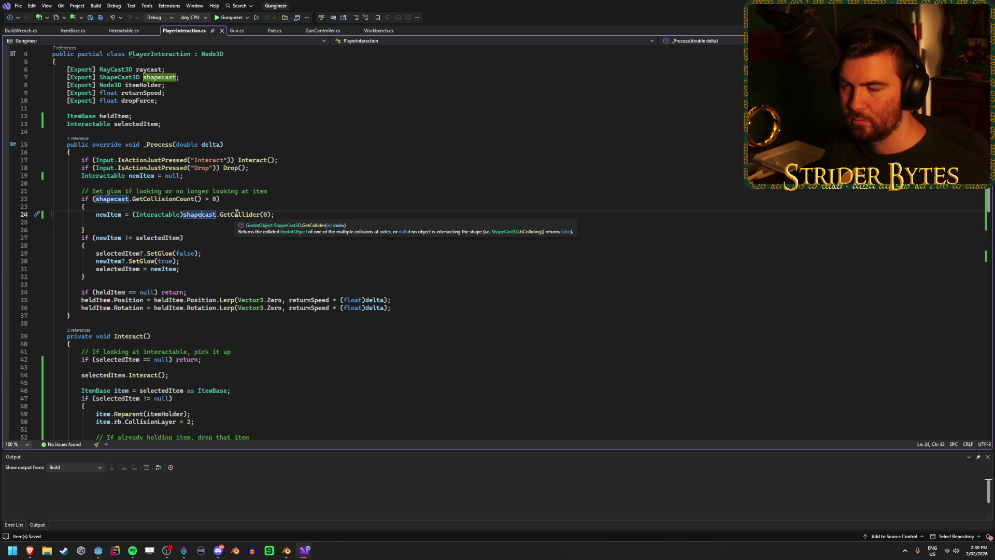
# Browse GetCollider(0)'s members via IntelliSense, then delete the (Interactable) cast on line 24.
pyautogui.click(270, 214)
pyautogui.write('.')
pyautogui.press('pagedown')
pyautogui.press('pagedown')
pyautogui.press('pagedown')
pyautogui.press('Escape')
pyautogui.hotkey('ctrl', 'space')
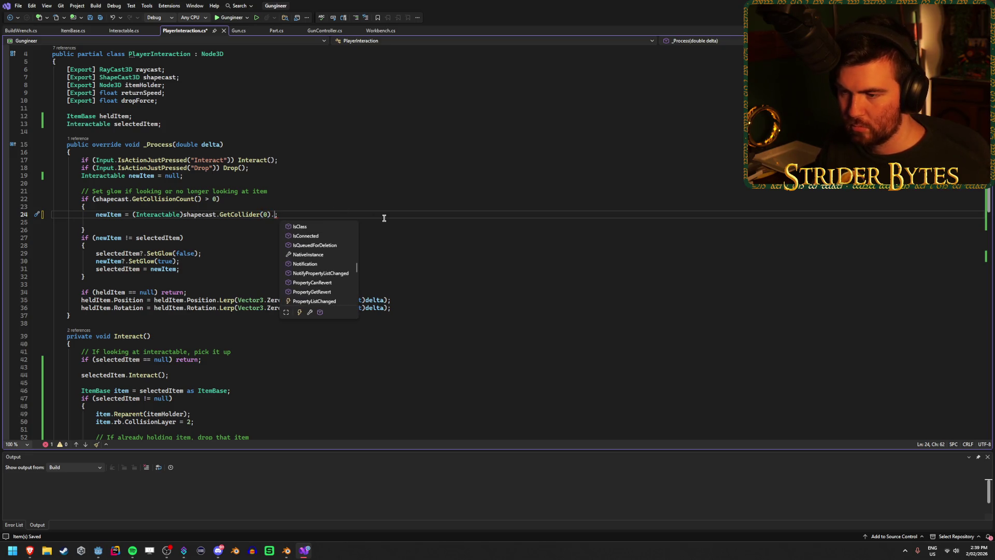
pyautogui.scroll(-5, 321, 252)
pyautogui.scroll(10, 322, 252)
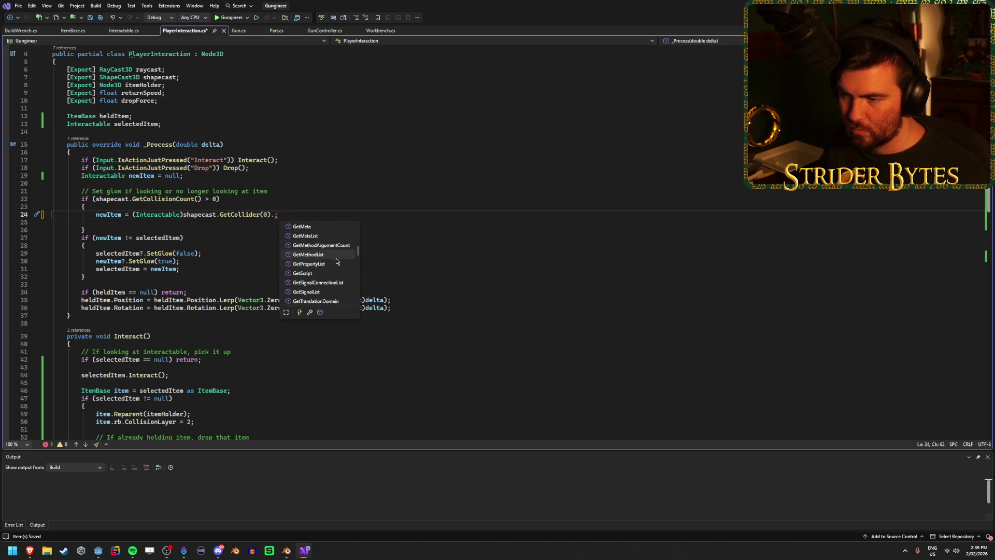
pyautogui.scroll(6, 335, 264)
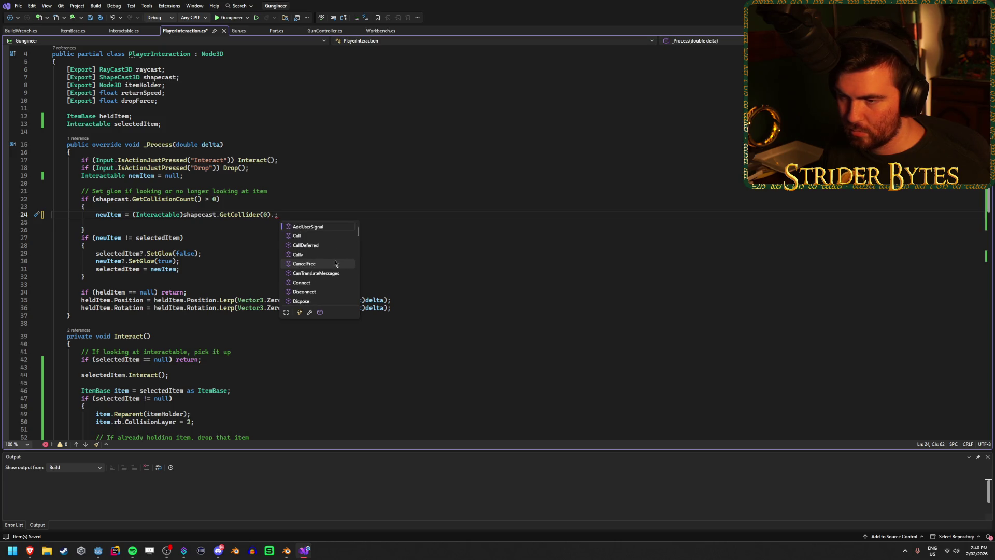
pyautogui.moveTo(246, 214)
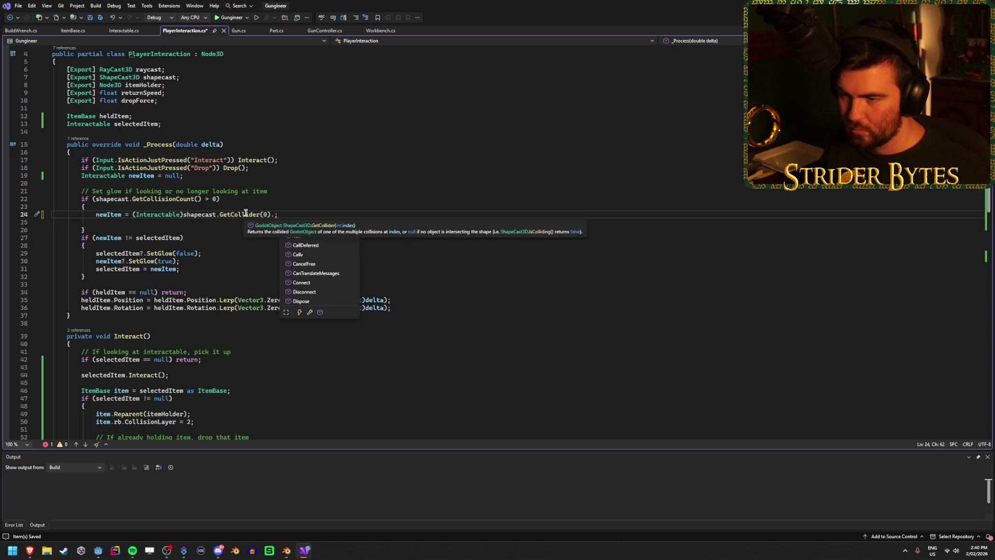
pyautogui.press('Right')
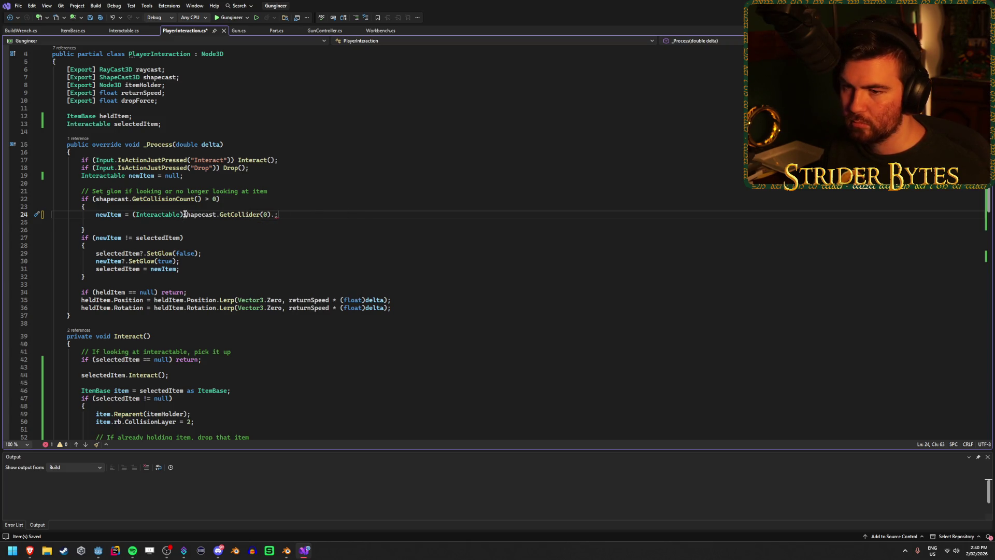
pyautogui.moveTo(183, 214); pyautogui.dragTo(133, 216)
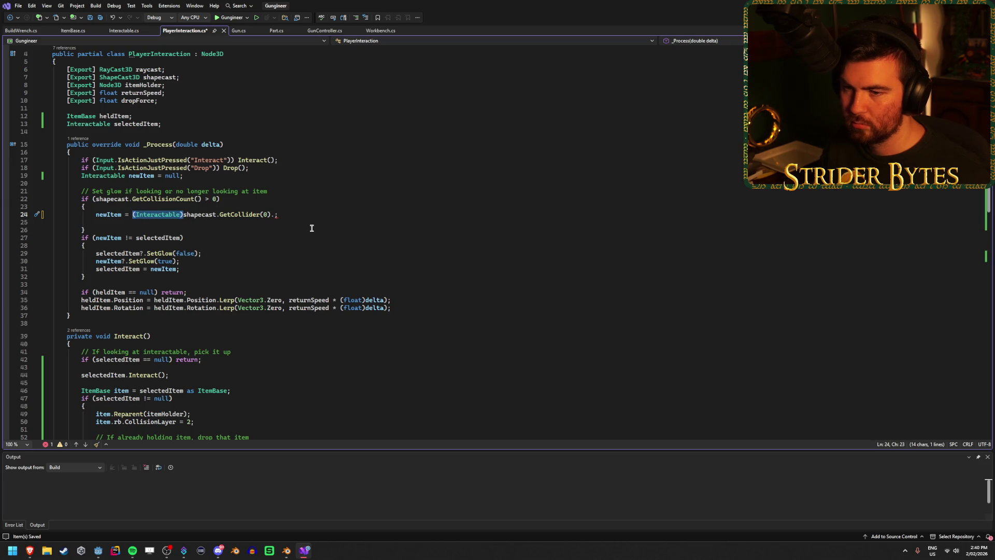
pyautogui.press('Delete')
# Add a dot after GetCollider(0) on line 24 to view its member suggestions.
pyautogui.press('End')
pyautogui.press('Left')
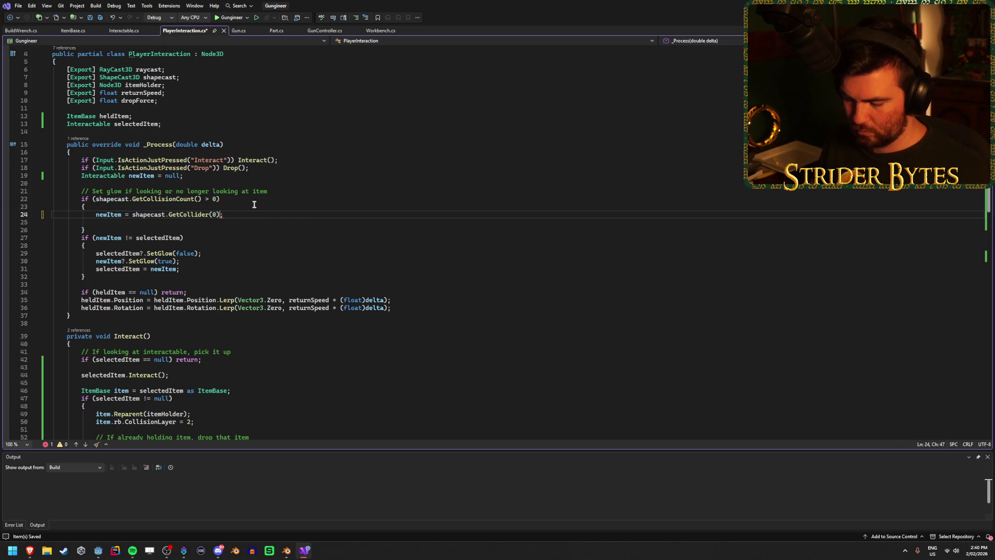
pyautogui.write('.')
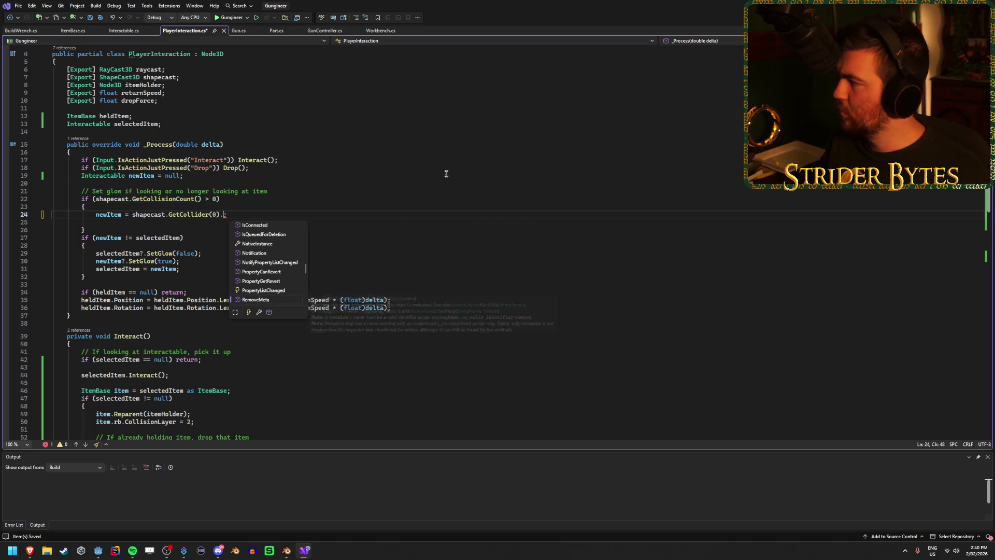
pyautogui.press('Escape')
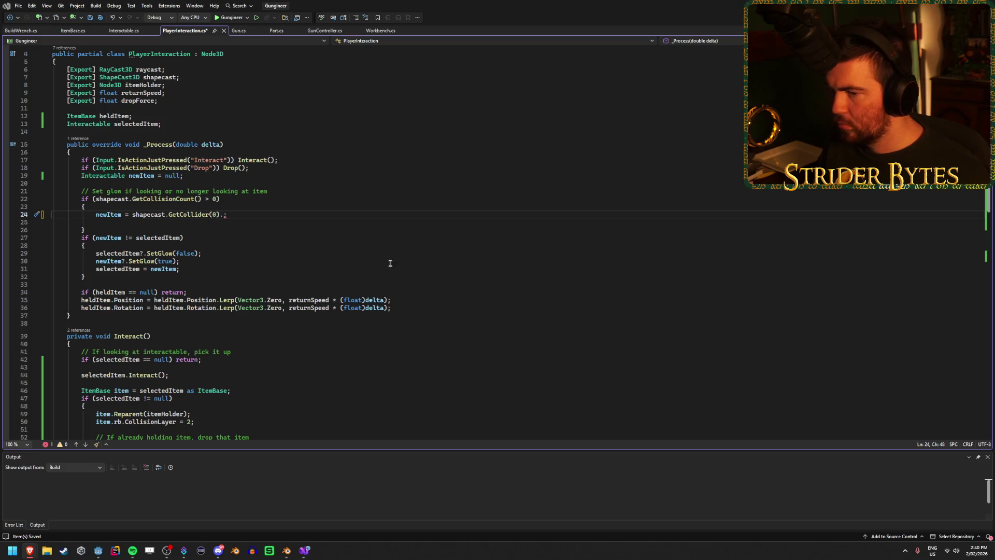
# Try a .GetTree call after GetCollider(0), then delete it, leaving a trailing dot.
pyautogui.click(237, 218)
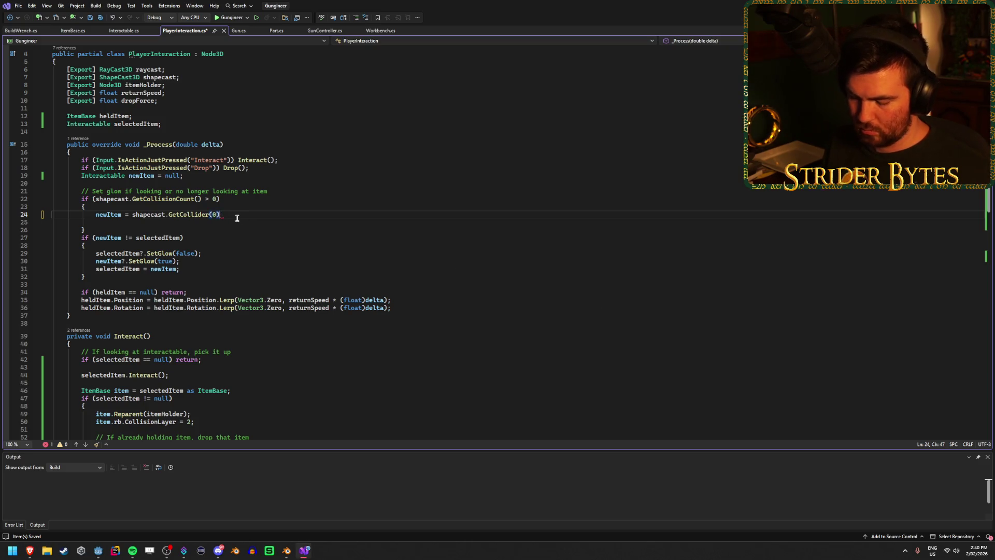
pyautogui.write('.Get')
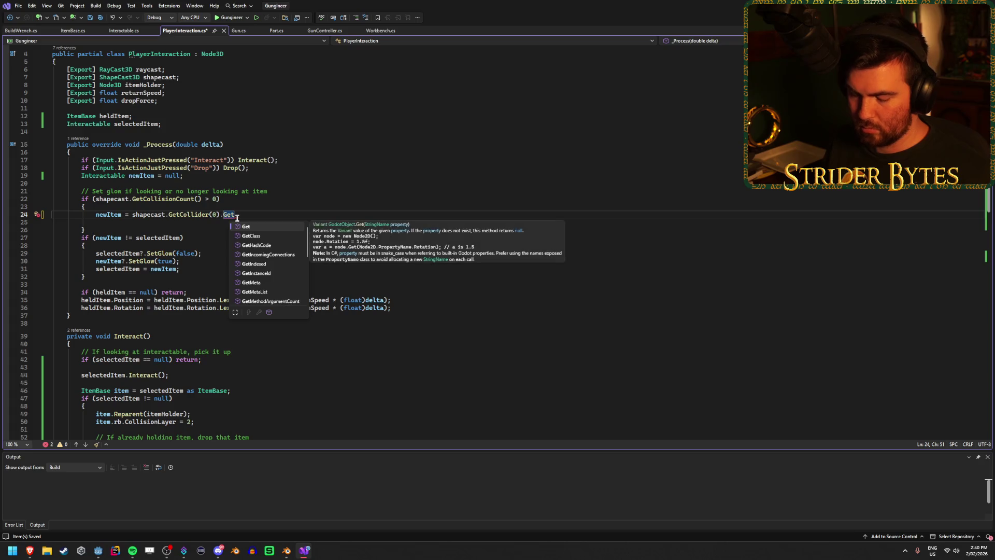
pyautogui.write('Tree')
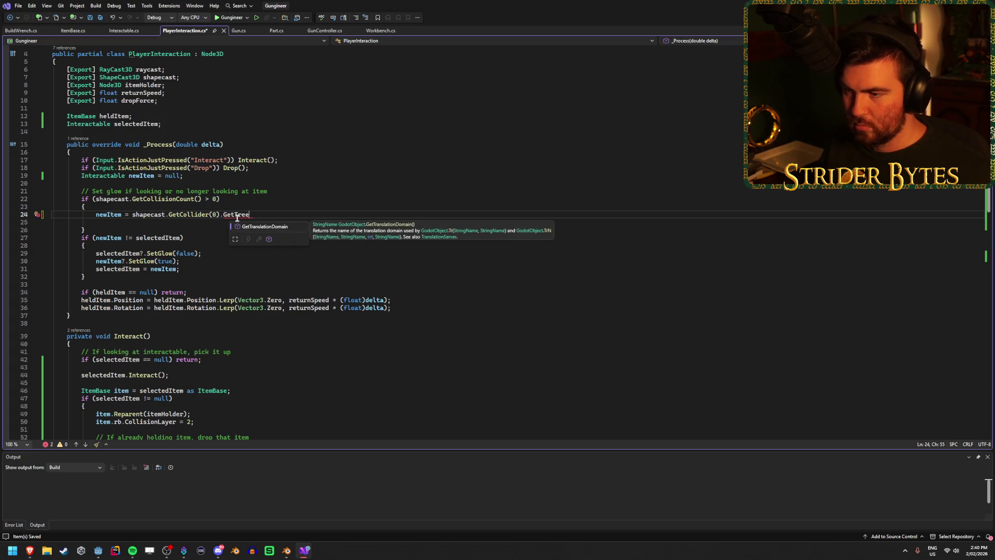
pyautogui.press('Escape')
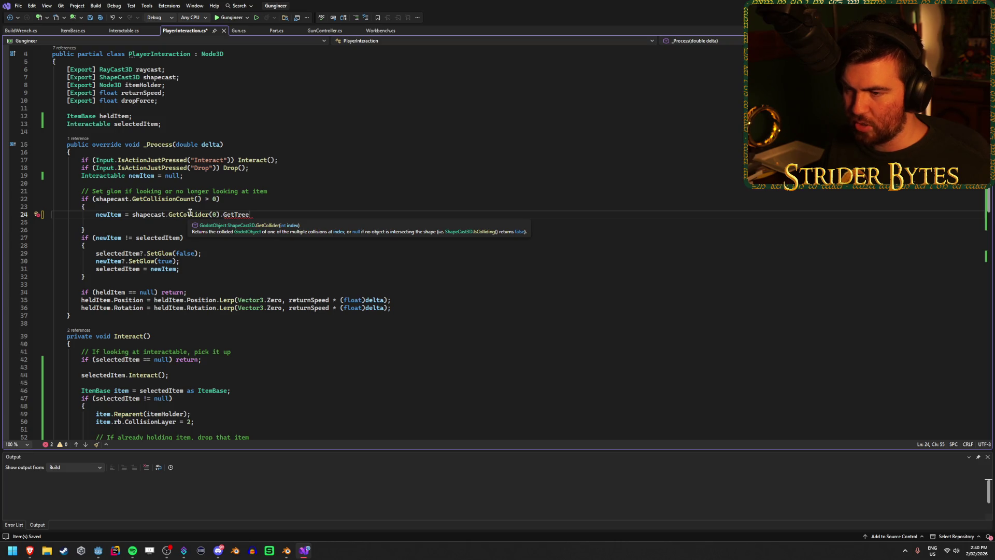
pyautogui.hotkey('ctrl', 'shift', 'Left')
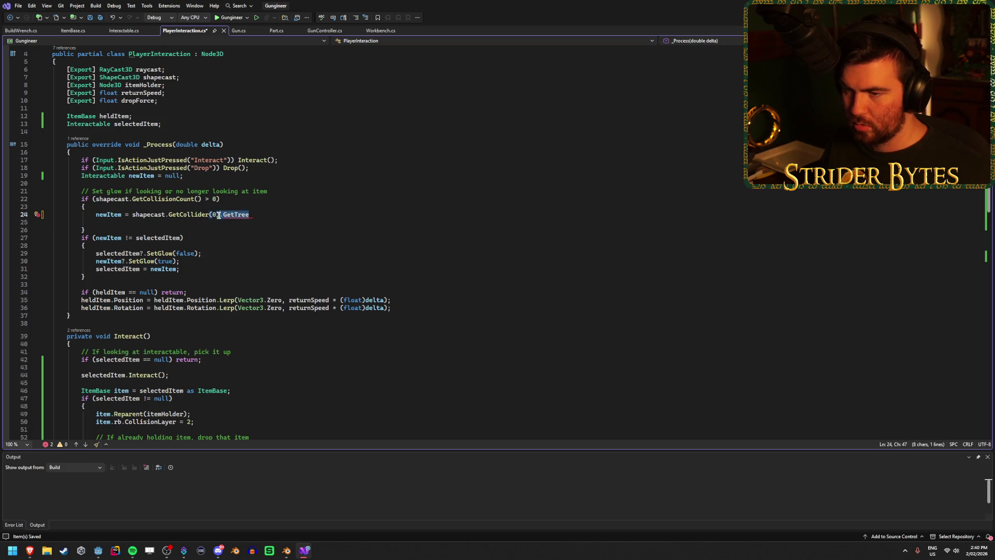
pyautogui.press('BackSpace')
pyautogui.write('.')
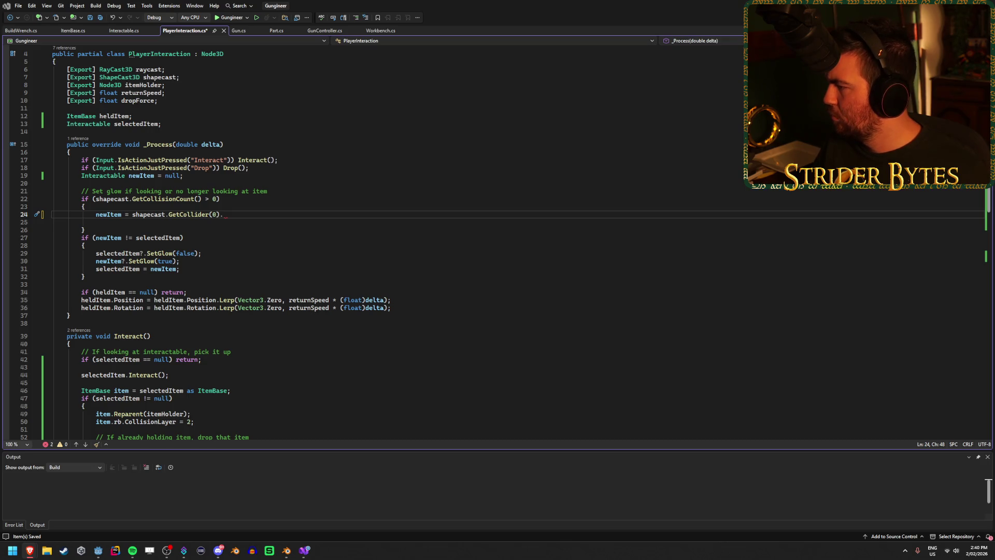
pyautogui.hotkey('alt', 'Tab')
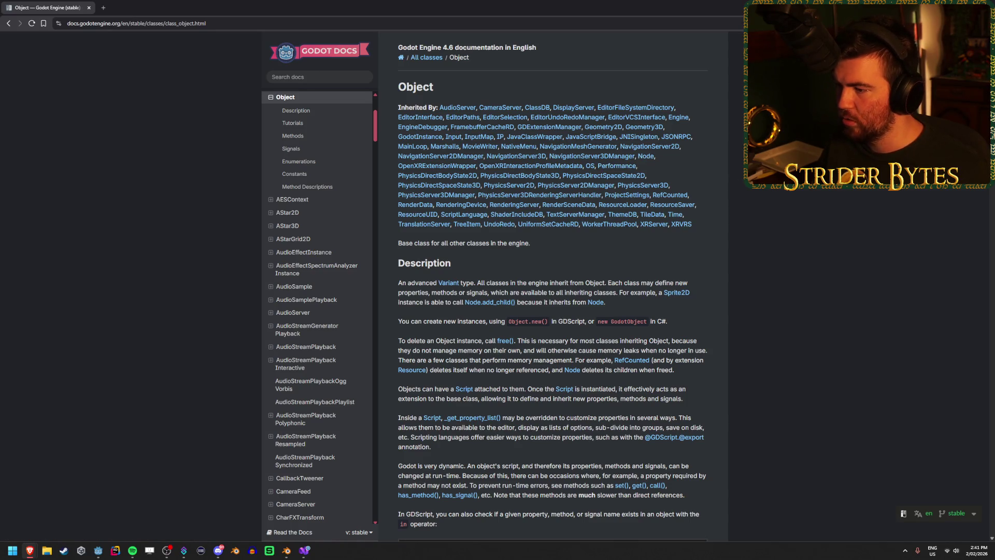
# Read the Object docs down to Methods, then add a (Node3D) cast before shapecast on line 24.
pyautogui.scroll(-10, 553, 285)
pyautogui.hotkey('alt', 'Tab')
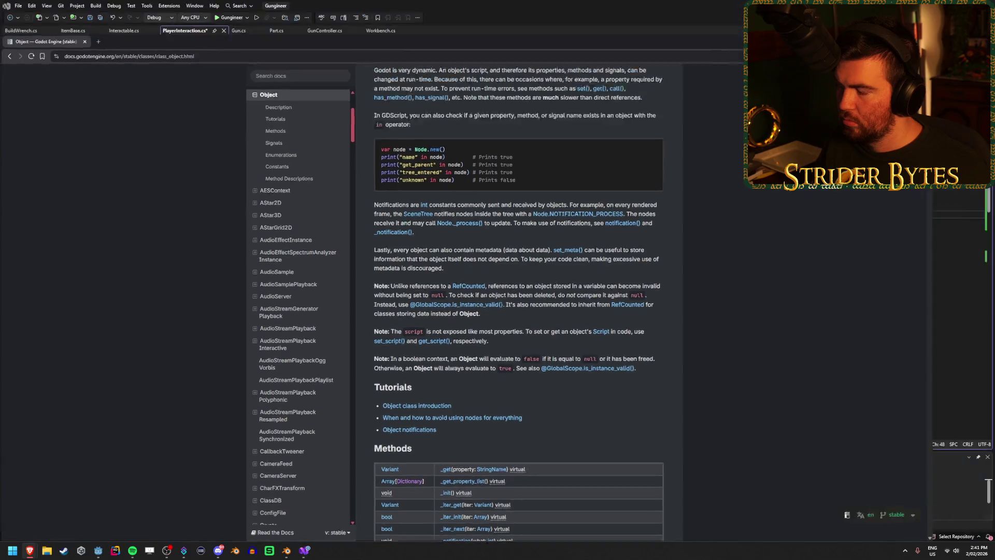
pyautogui.click(133, 214)
pyautogui.write('(0).')
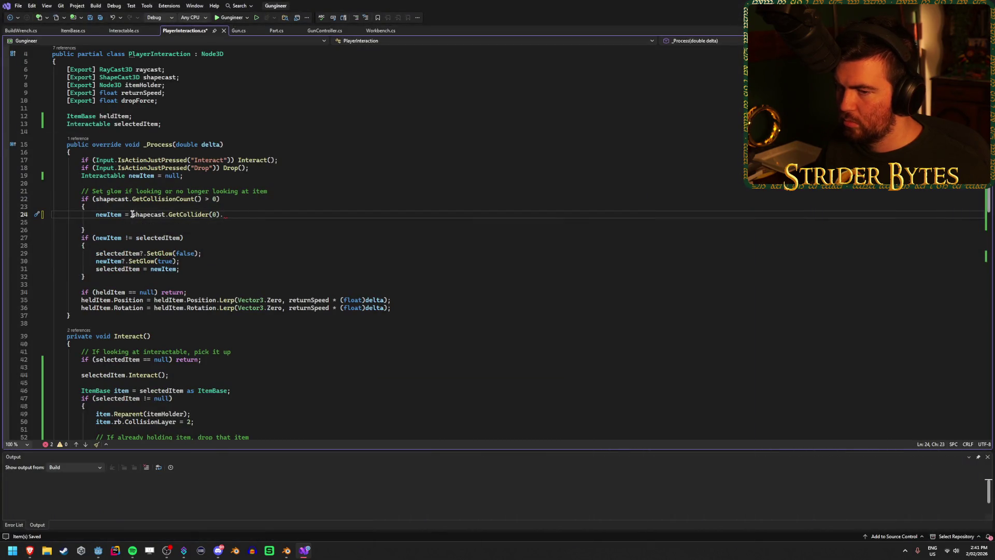
pyautogui.write('Node3')
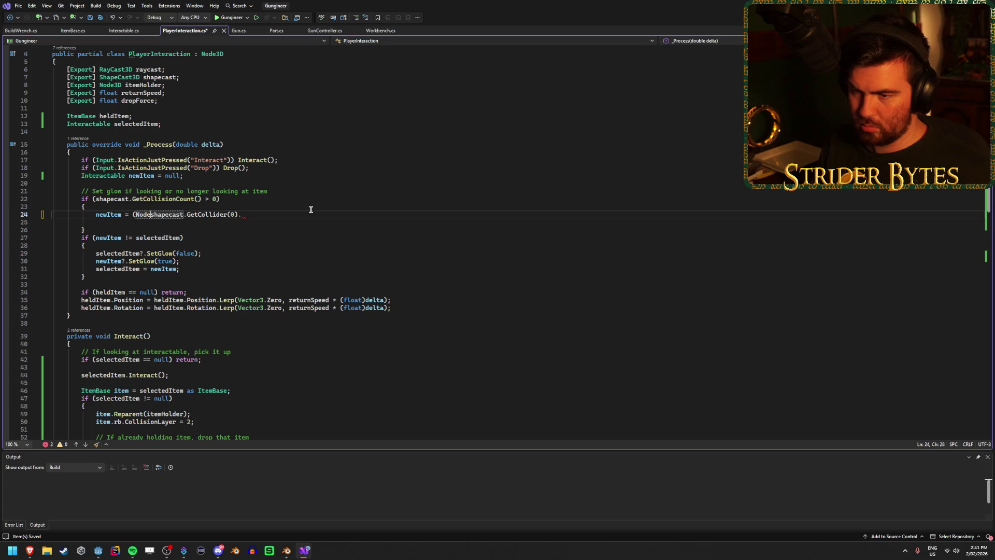
pyautogui.write('D)')
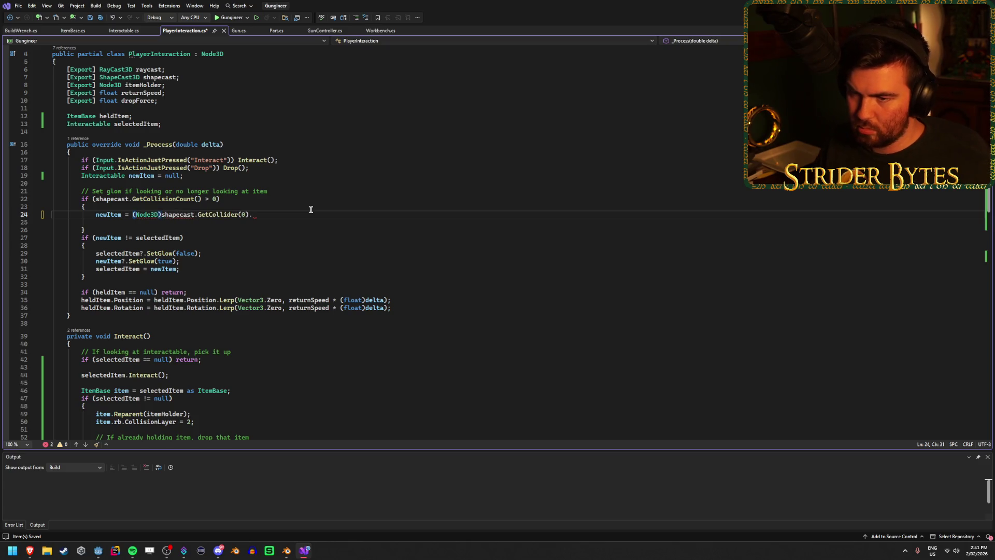
# Browse the member suggestions after GetCollider(0) on line 24, then dismiss them.
pyautogui.click(290, 214)
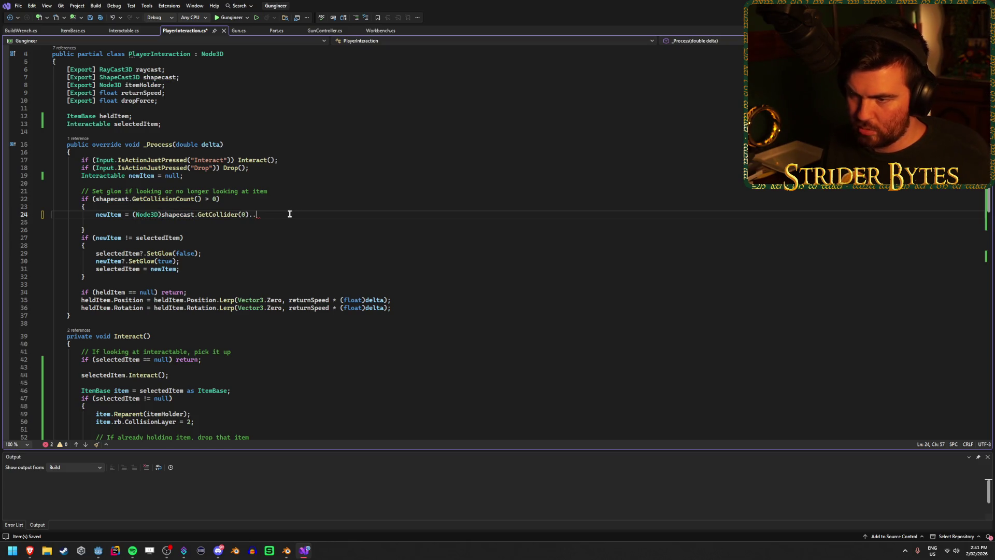
pyautogui.write('oo')
pyautogui.press('BackSpace')
pyautogui.press('BackSpace')
pyautogui.press('BackSpace')
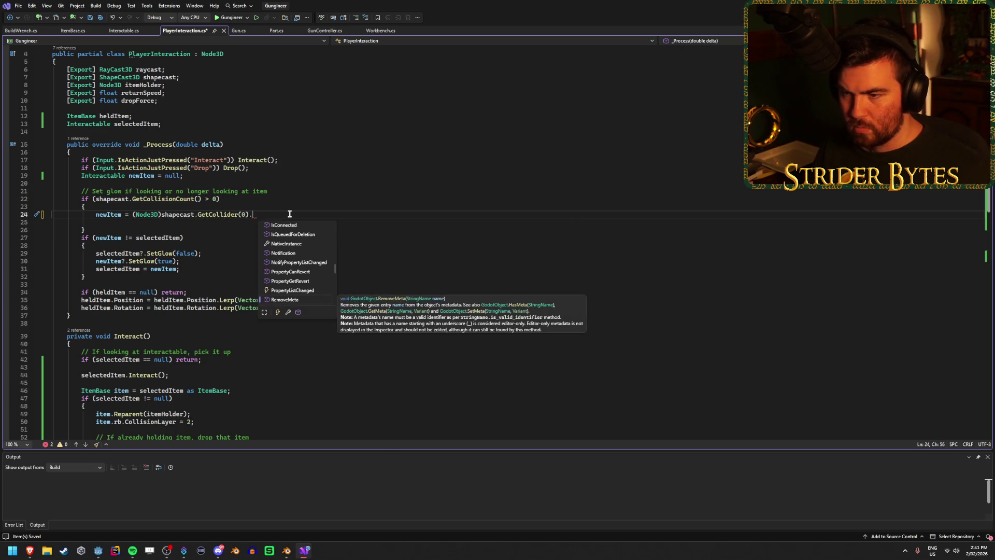
pyautogui.press('Down')
pyautogui.press('Down')
pyautogui.press('Down')
pyautogui.press('Down')
pyautogui.press('Down')
pyautogui.press('Down')
pyautogui.press('Up')
pyautogui.press('pageup')
pyautogui.press('pageup')
pyautogui.press('pageup')
pyautogui.press('Up')
pyautogui.press('Up')
pyautogui.press('Up')
pyautogui.press('Down')
pyautogui.press('Down')
pyautogui.press('Down')
pyautogui.press('Escape')
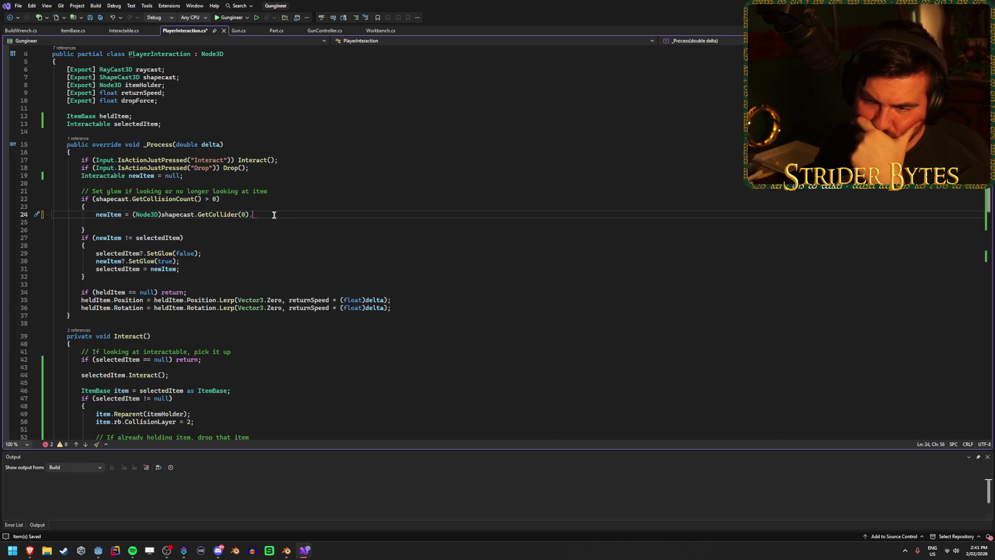
# Move shapecast.GetCollider(0) out of the assignment onto a new line above it.
pyautogui.moveTo(253, 215); pyautogui.dragTo(161, 215)
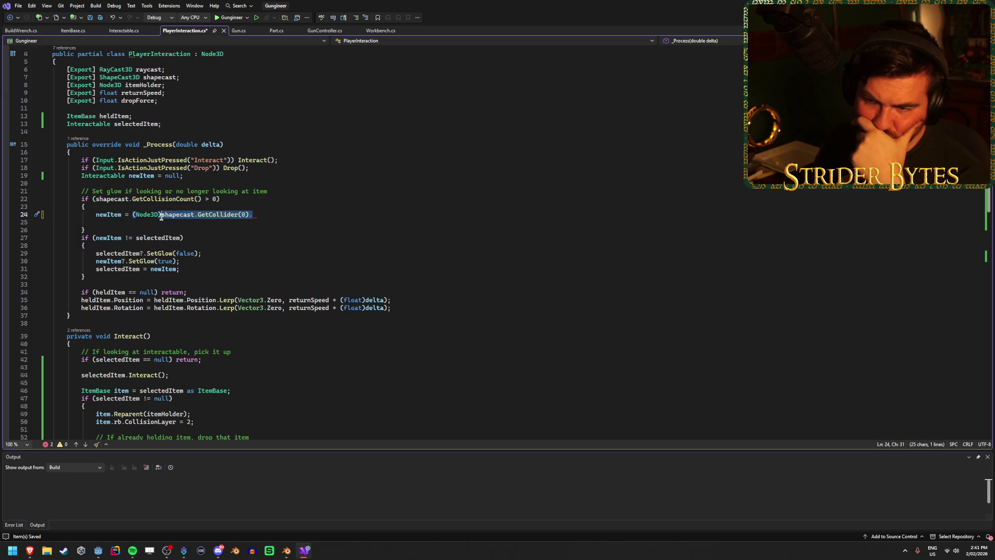
pyautogui.click(257, 214)
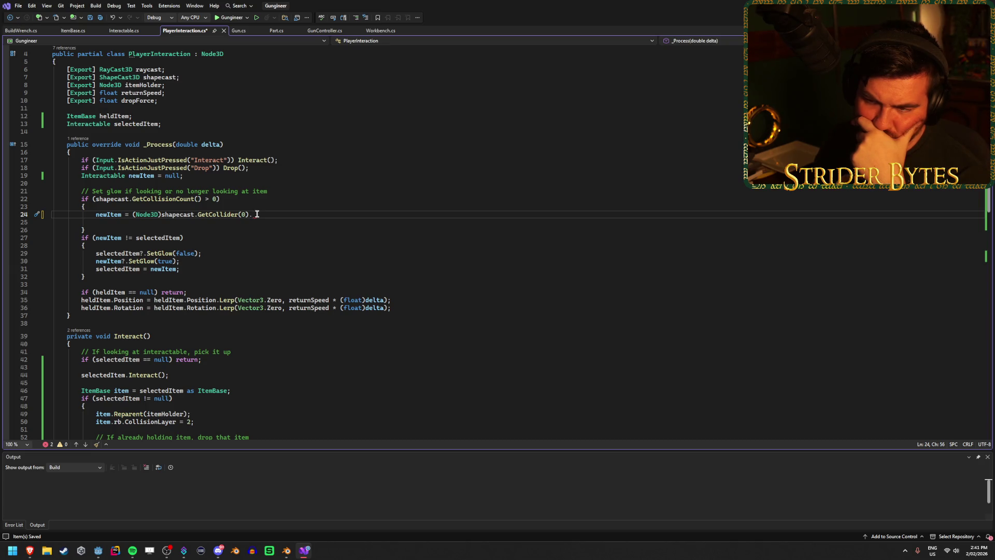
pyautogui.moveTo(249, 214)
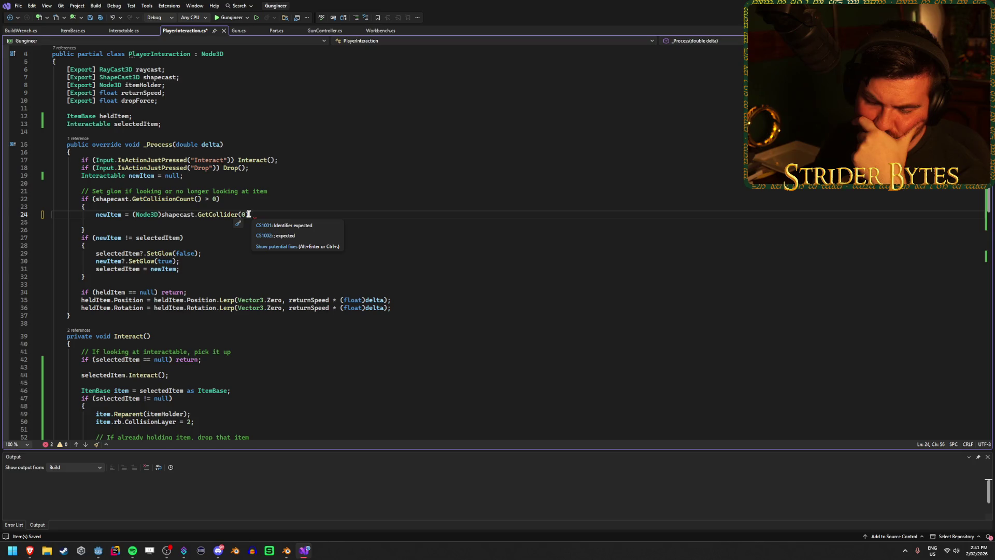
pyautogui.moveTo(249, 214); pyautogui.dragTo(161, 215)
pyautogui.click(249, 214)
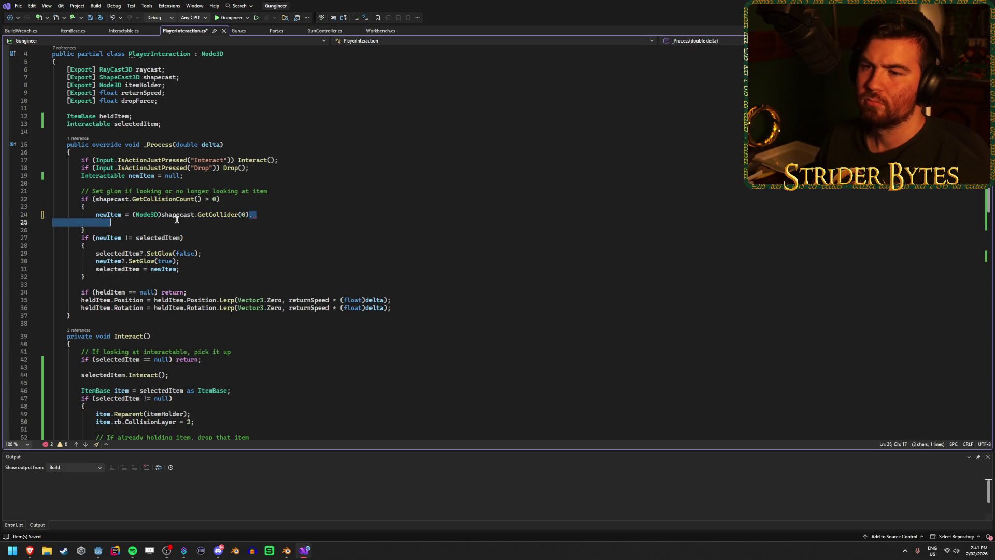
pyautogui.moveTo(249, 214); pyautogui.dragTo(161, 215)
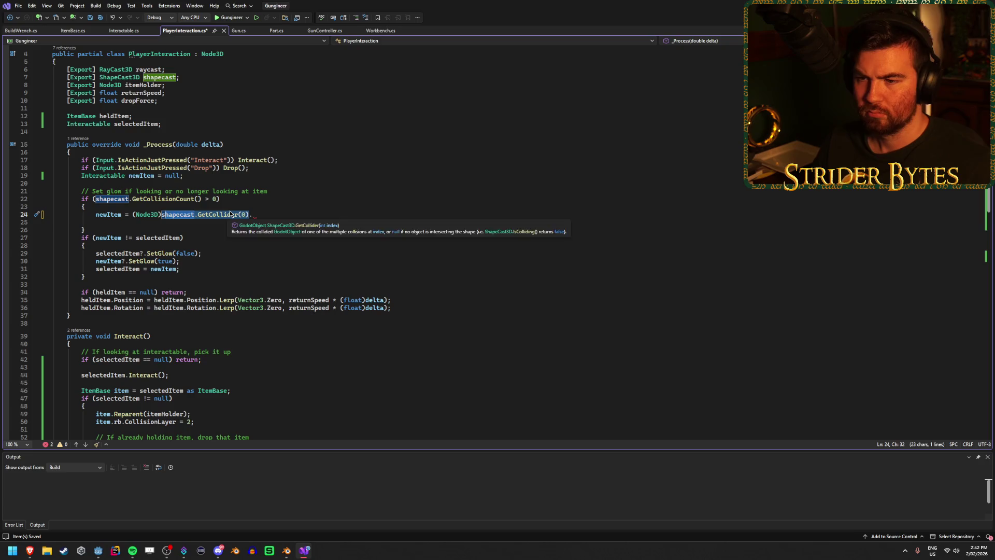
pyautogui.hotkey('ctrl', 'x')
pyautogui.press('Up')
pyautogui.press('Return')
pyautogui.hotkey('ctrl', 'v')
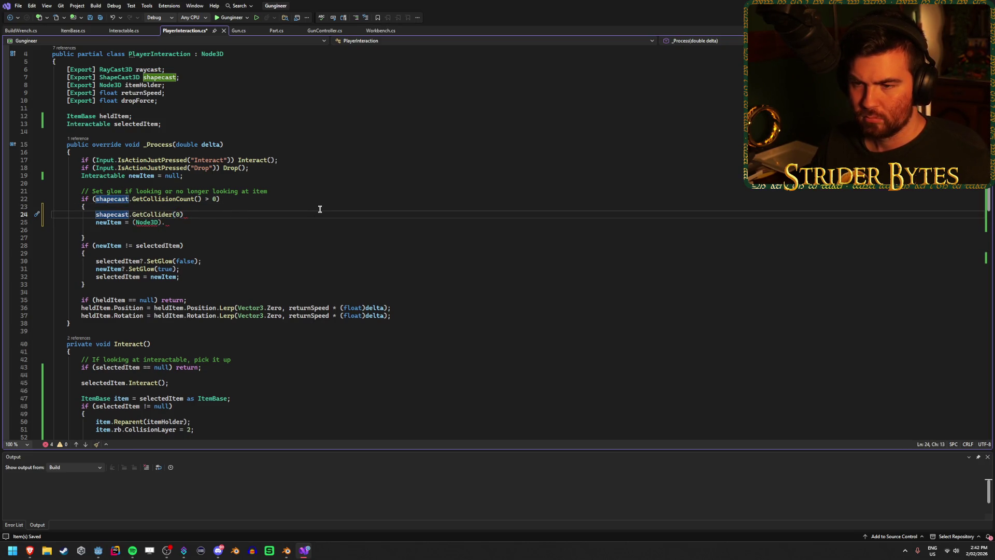
# Start that line as a 'Node3D col =' declaration before shapecast.GetCollider(0).
pyautogui.click(216, 215)
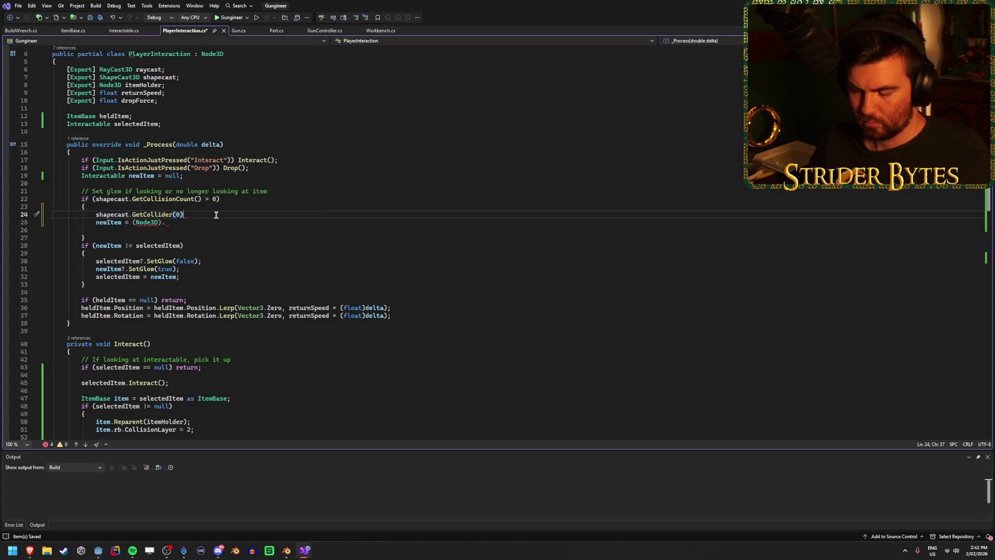
pyautogui.write('.')
pyautogui.press('BackSpace')
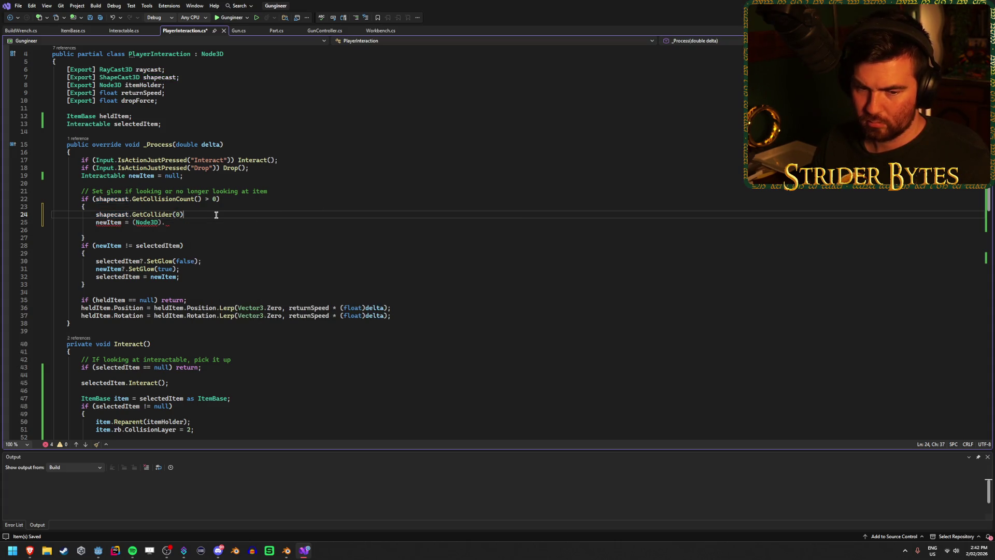
pyautogui.write('Node3D')
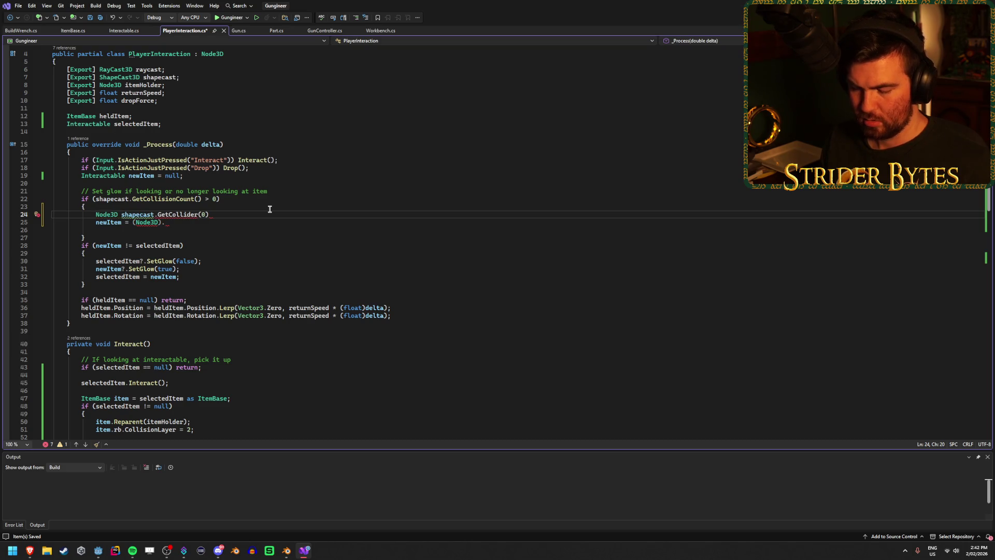
pyautogui.write(' col =')
# Finish line 24 with 'as Node3D;' and remove the leftover Node3D cast on line 25.
pyautogui.press('End')
pyautogui.write('as Node')
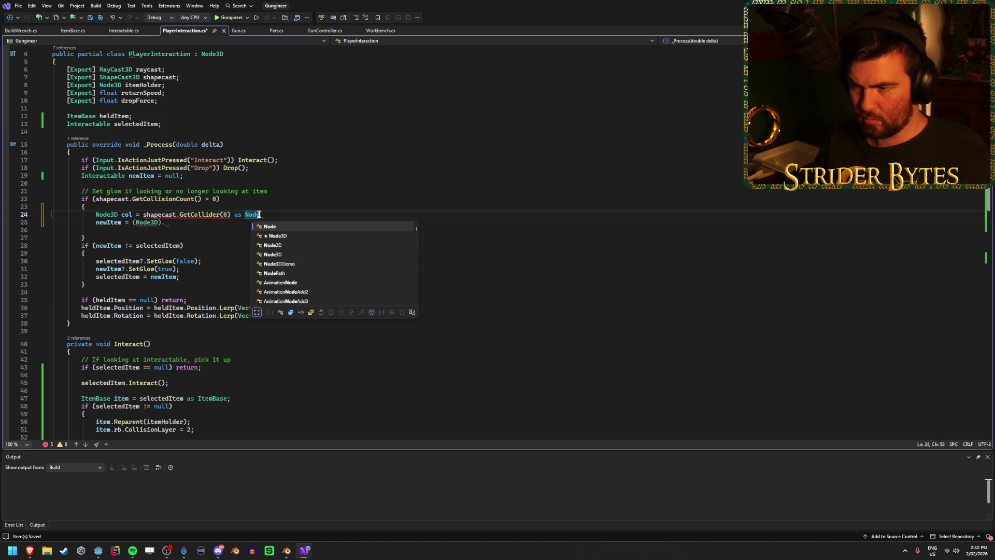
pyautogui.write('3D;')
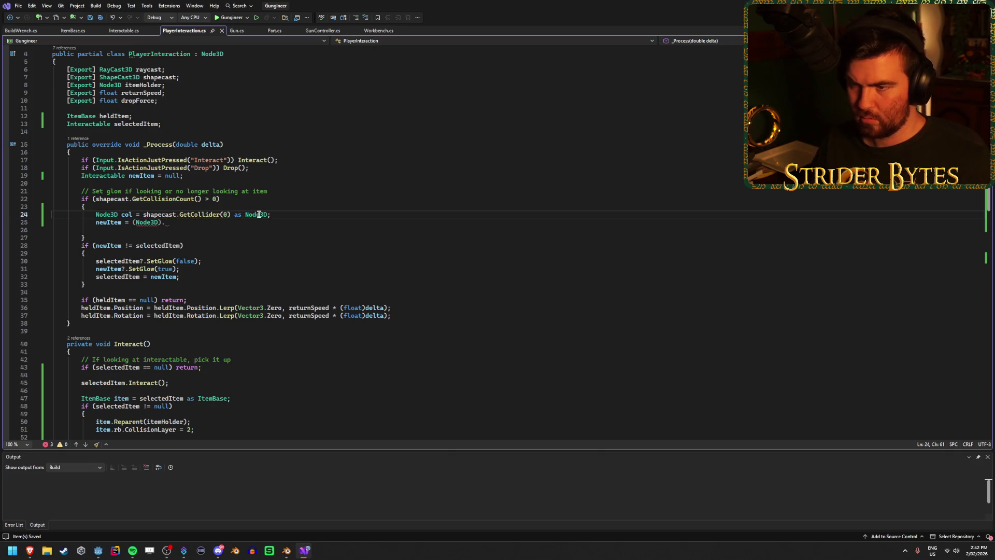
pyautogui.click(216, 223)
pyautogui.press('BackSpace')
pyautogui.press('BackSpace')
pyautogui.press('BackSpace')
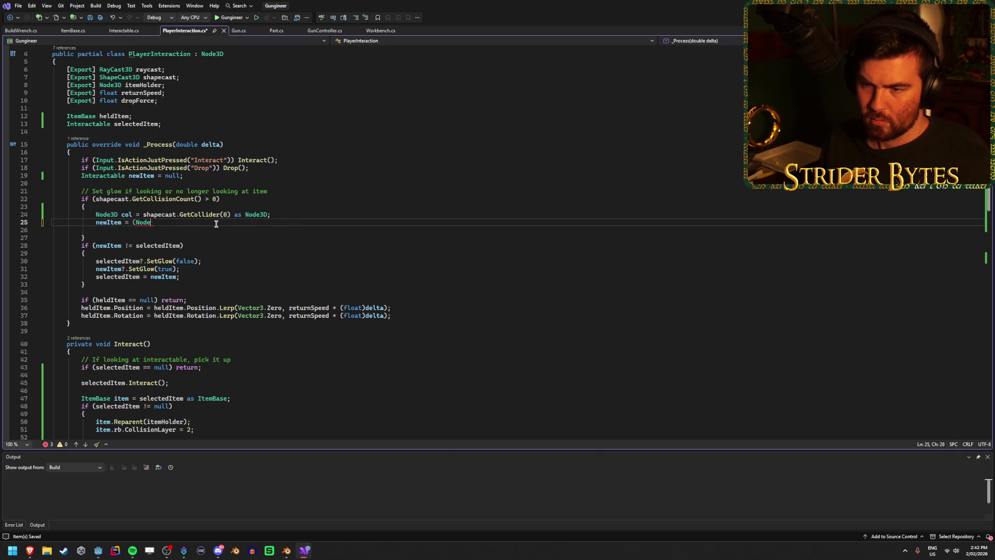
# Assign newItem from col.GetTree().Root on line 25 and insert an (Interactable) cast before col.
pyautogui.write('col.')
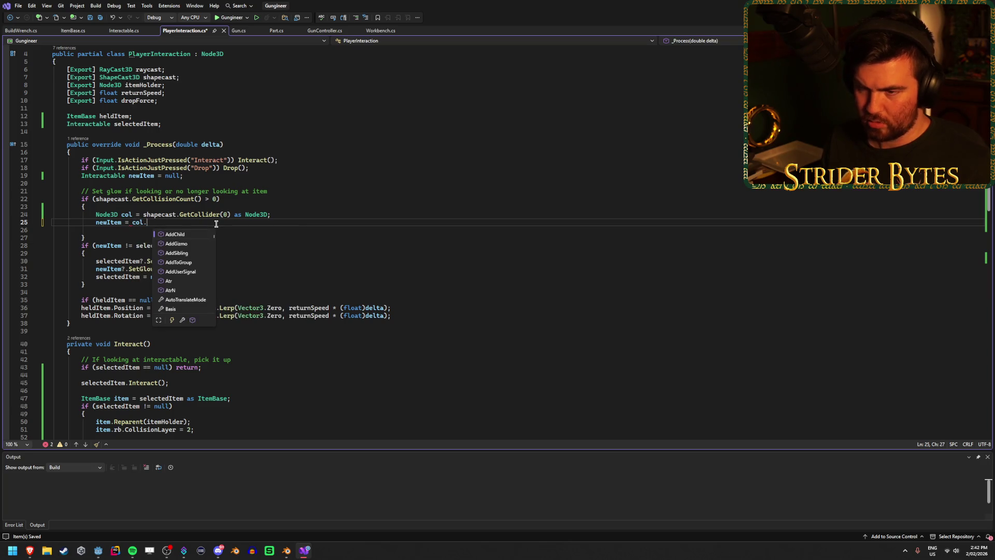
pyautogui.write('Ge')
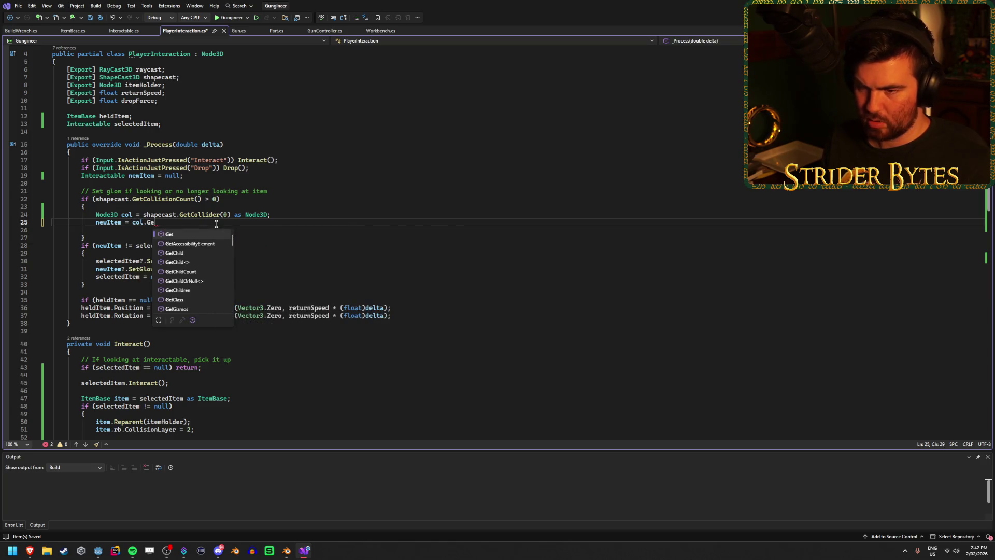
pyautogui.write('tR')
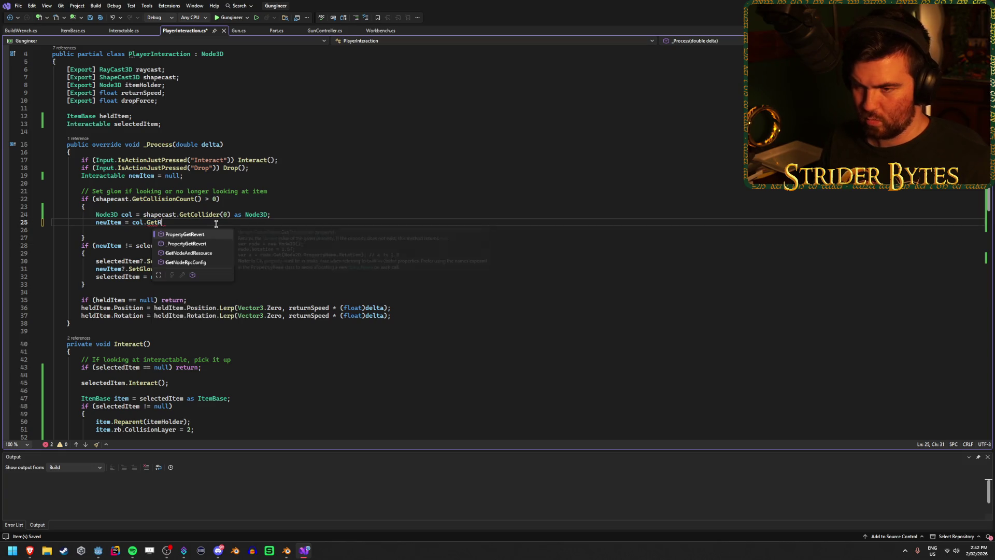
pyautogui.press('BackSpace')
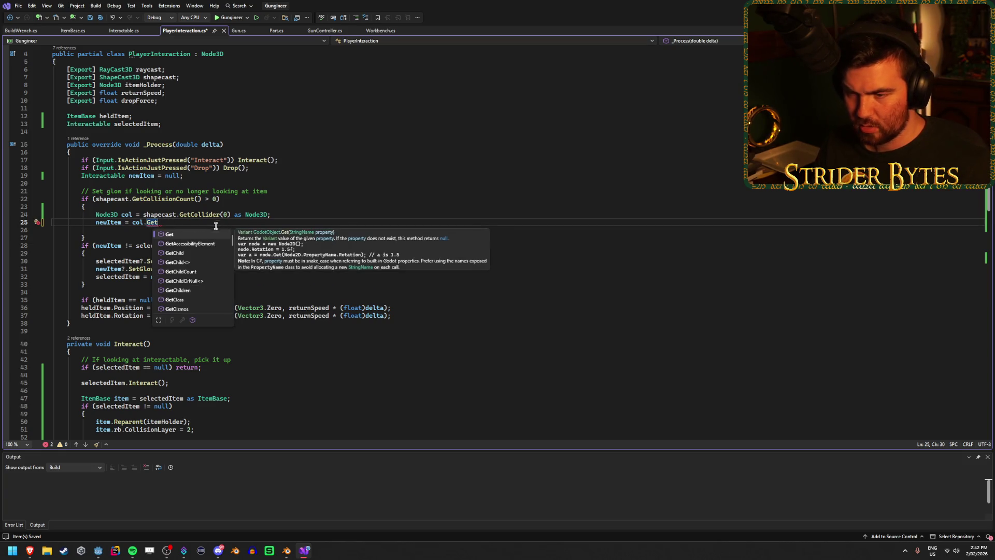
pyautogui.scroll(-7, 211, 249)
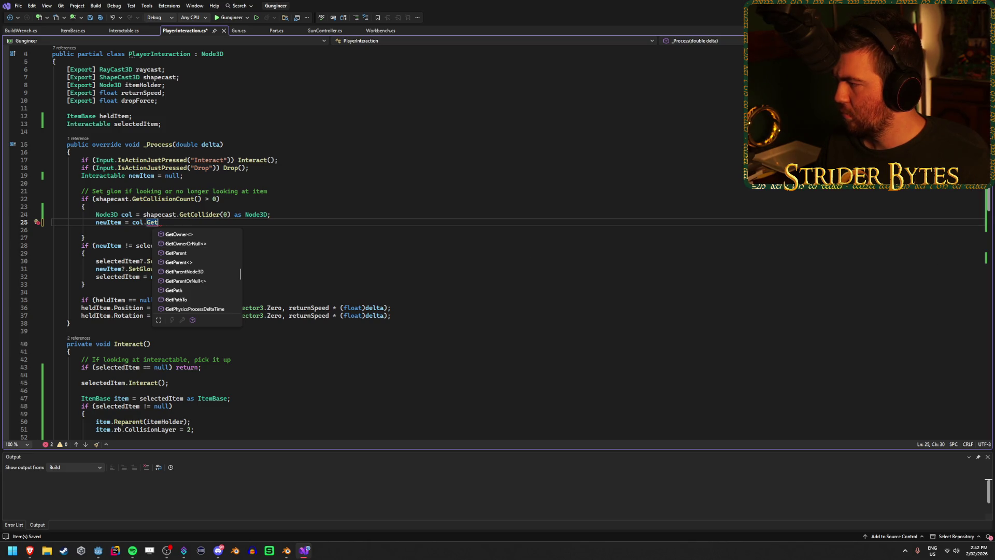
pyautogui.hotkey('alt', 'Tab')
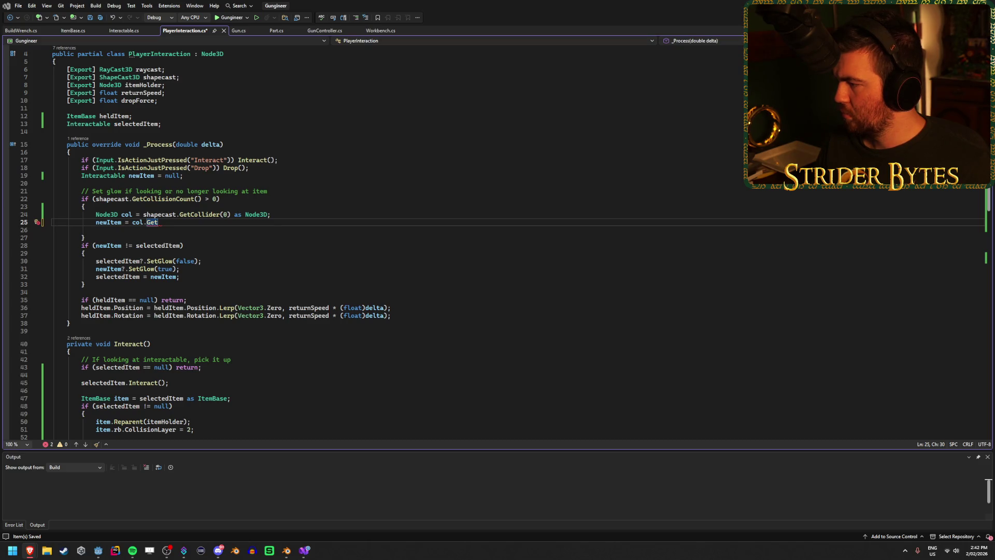
pyautogui.click(180, 222)
pyautogui.write('T')
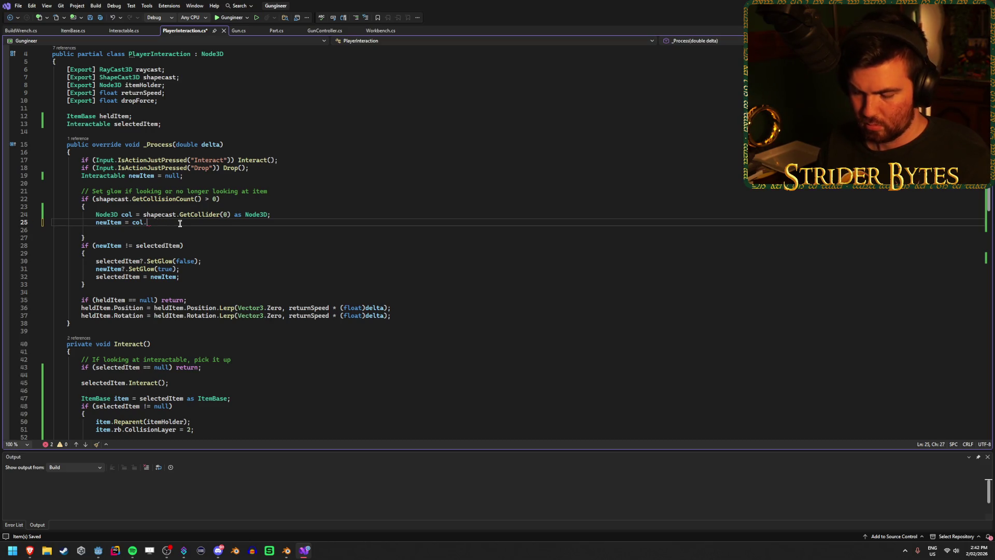
pyautogui.write('GetTree')
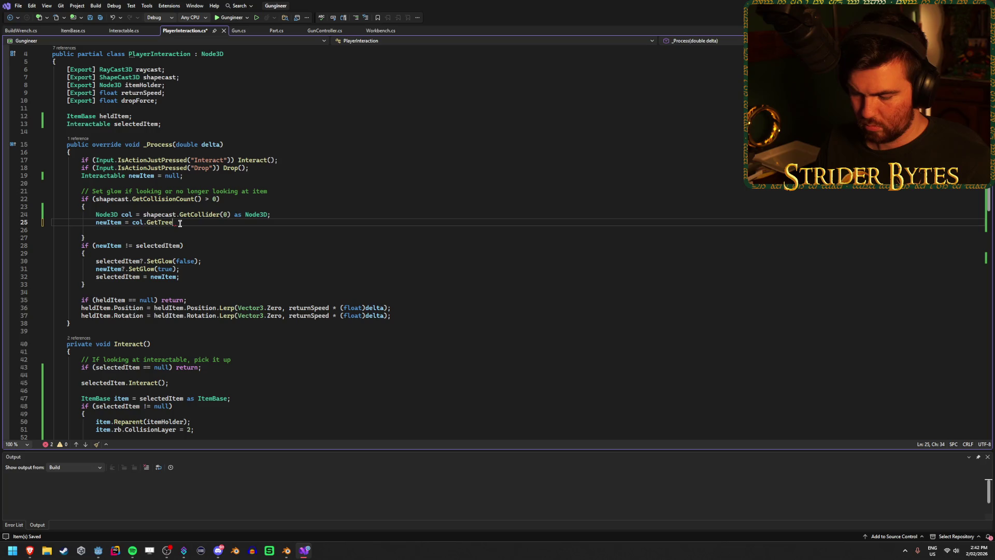
pyautogui.write('.root')
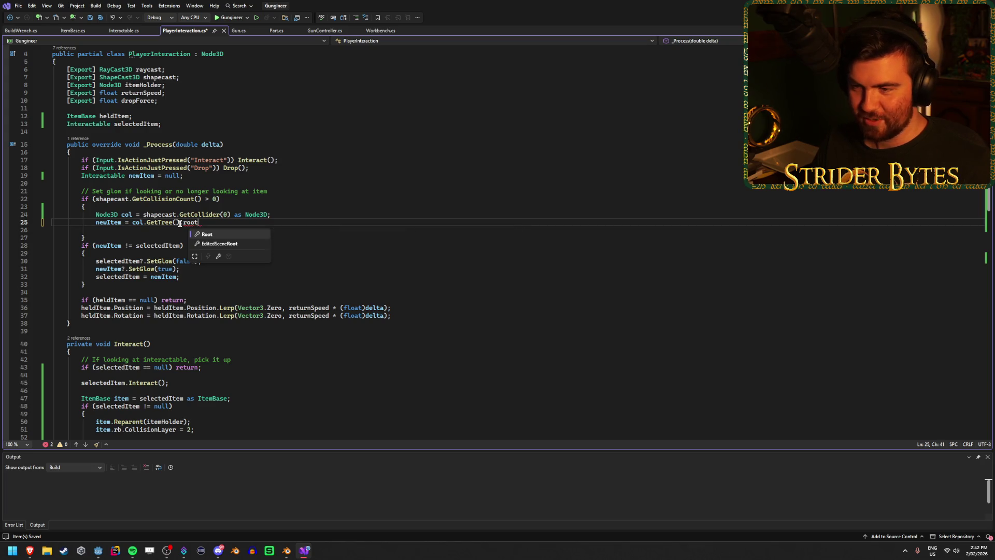
pyautogui.press('Tab')
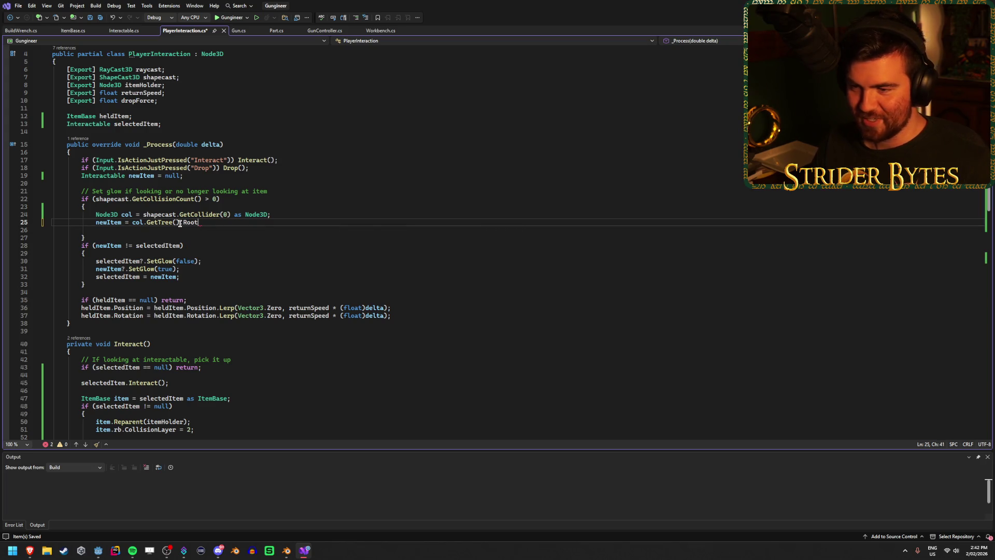
pyautogui.press('Left')
pyautogui.press('Left')
pyautogui.press('Left')
pyautogui.write('(Intera')
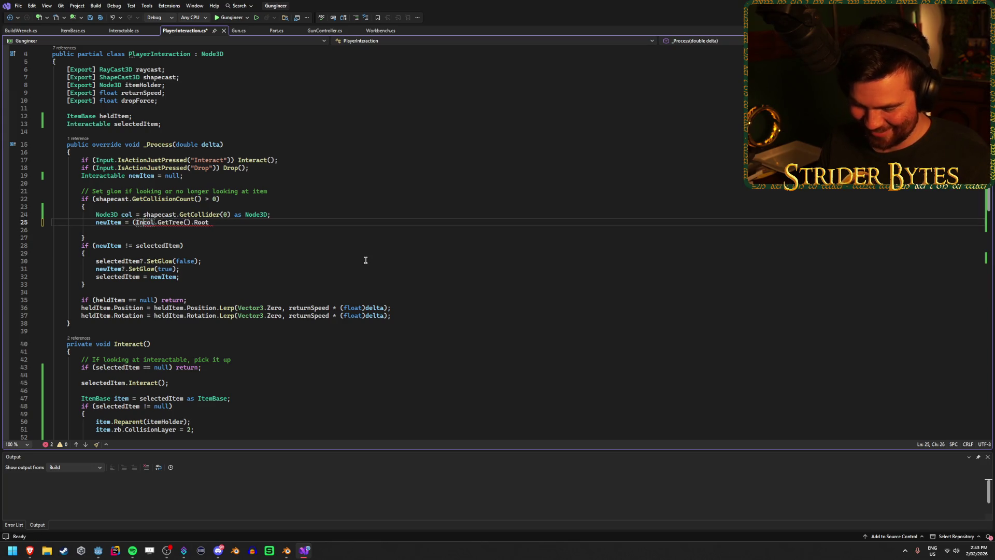
pyautogui.write('ctable)')
# End line 25 with a semicolon, save, and delete the (Interactable) cast.
pyautogui.click(279, 223)
pyautogui.write(';')
pyautogui.hotkey('ctrl', 's')
pyautogui.press('Return')
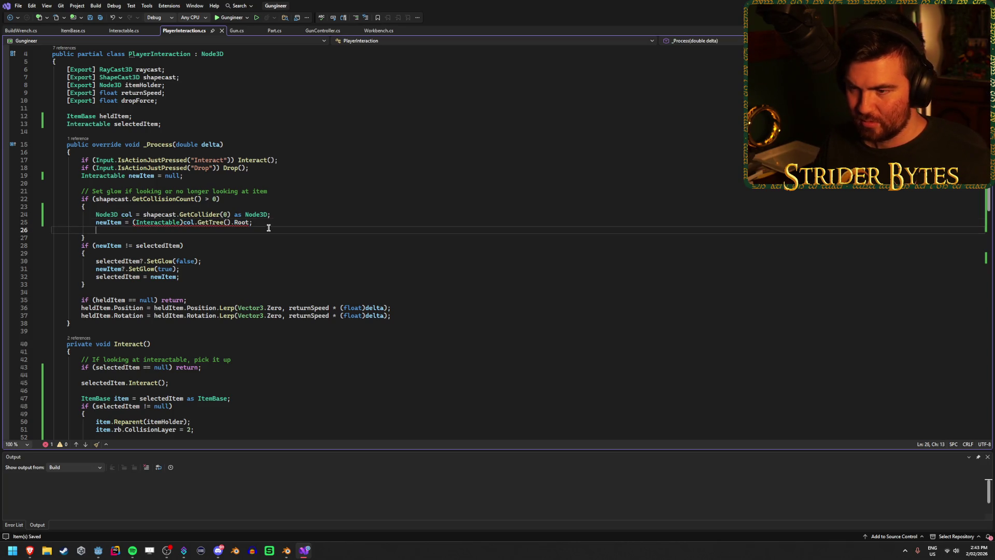
pyautogui.moveTo(181, 223)
pyautogui.moveTo(181, 222); pyautogui.dragTo(136, 222)
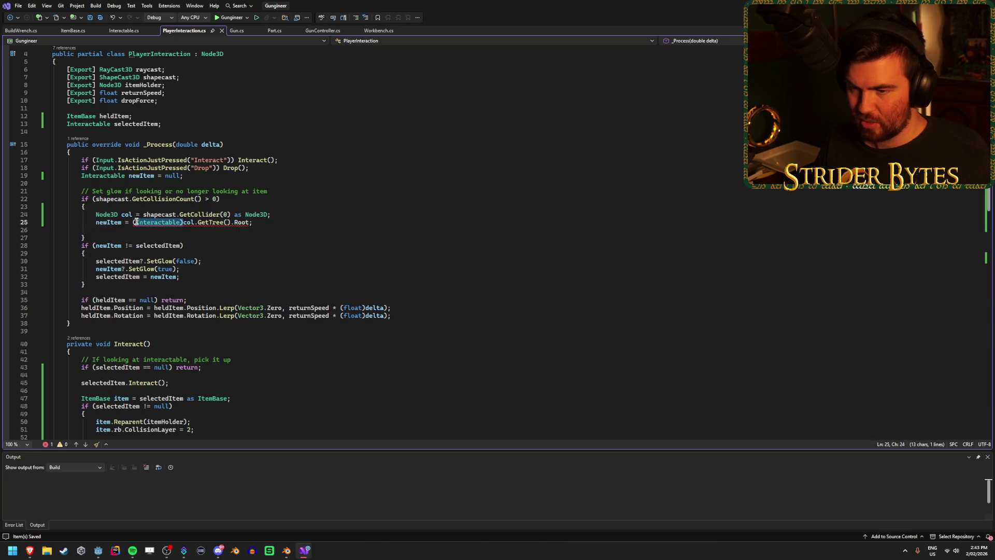
pyautogui.press('Delete')
# Add 'as Interactable' before the semicolon on line 25 and save the script.
pyautogui.hotkey('ctrl', 'End')
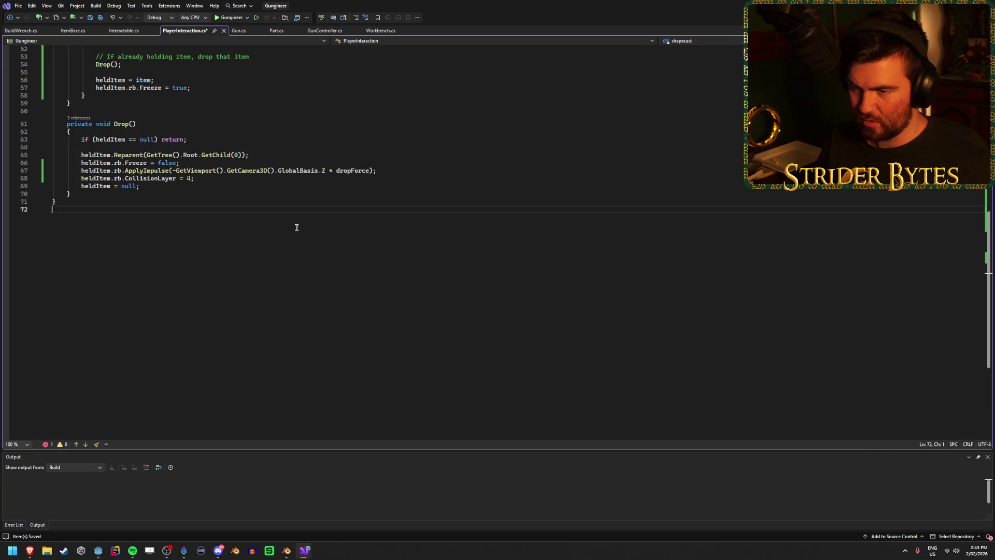
pyautogui.scroll(15, 258, 269)
pyautogui.click(197, 246)
pyautogui.write('as Inte')
pyautogui.press('Down')
pyautogui.press('Tab')
pyautogui.press('End')
pyautogui.hotkey('ctrl', 's')
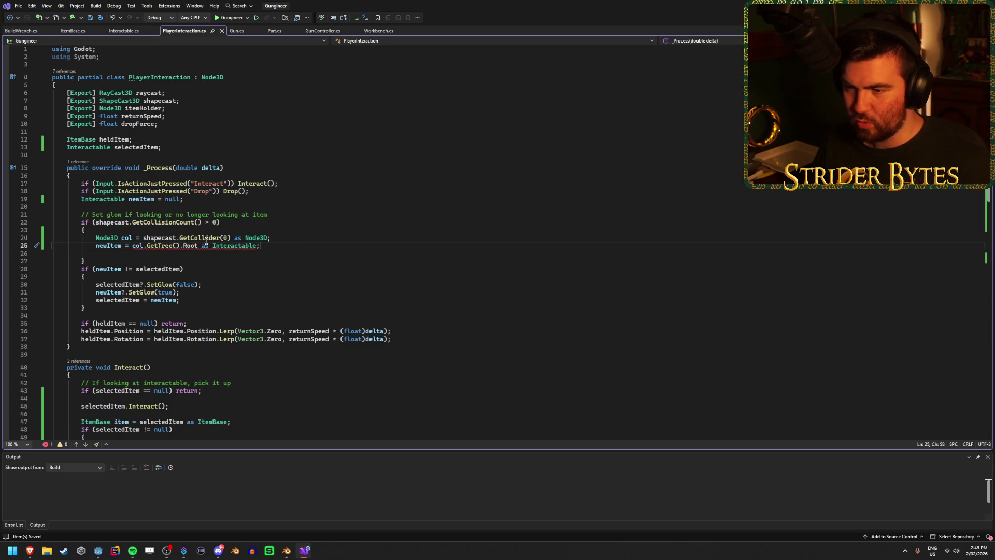
# Select Root on line 25, briefly switch to Spotify, then refocus Visual Studio.
pyautogui.moveTo(205, 246)
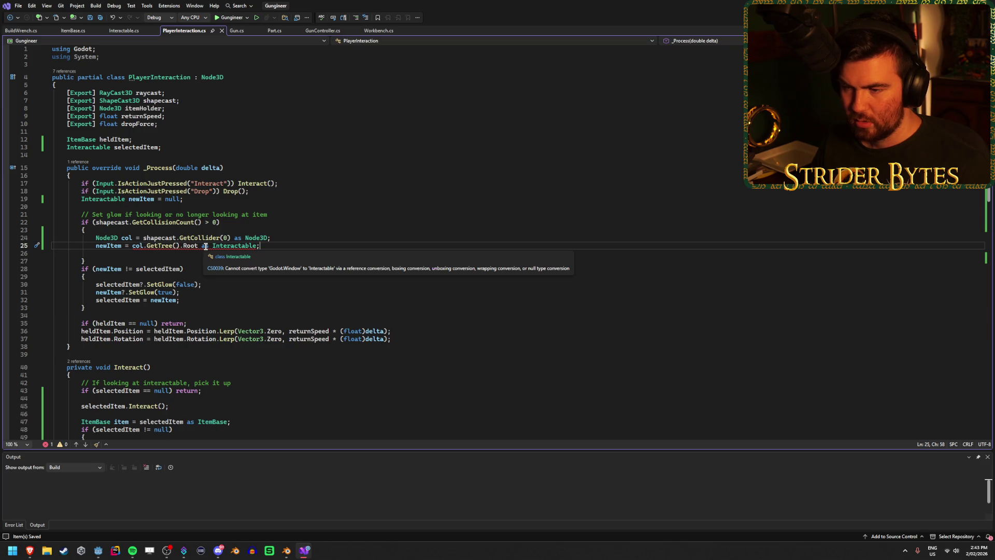
pyautogui.doubleClick(187, 247)
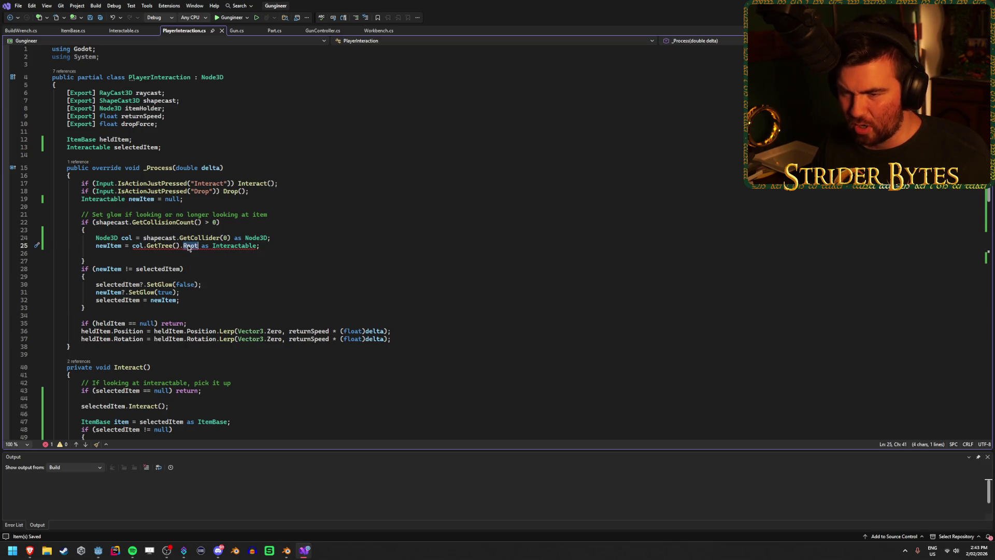
pyautogui.moveTo(192, 247)
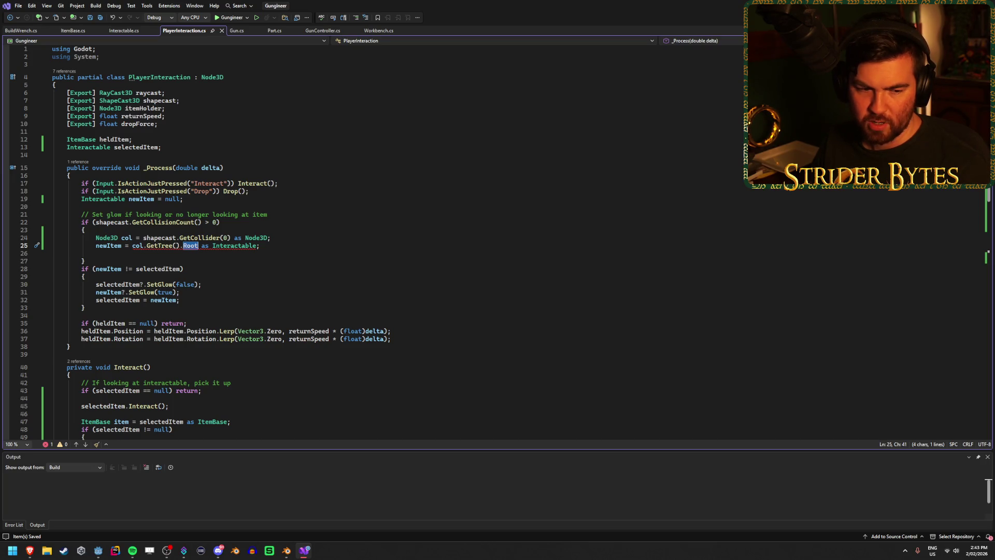
pyautogui.hotkey('alt', 'Tab')
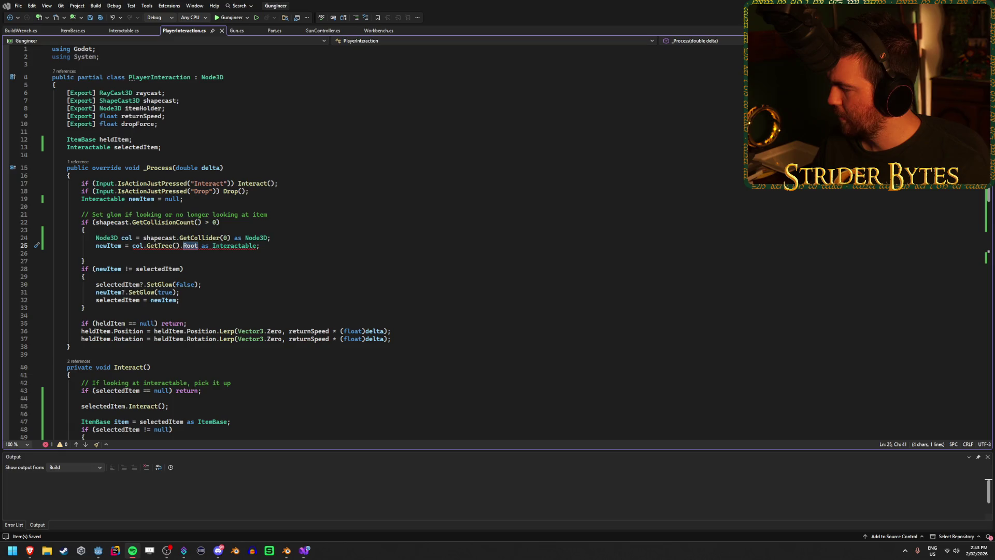
pyautogui.hotkey('alt', 'Tab')
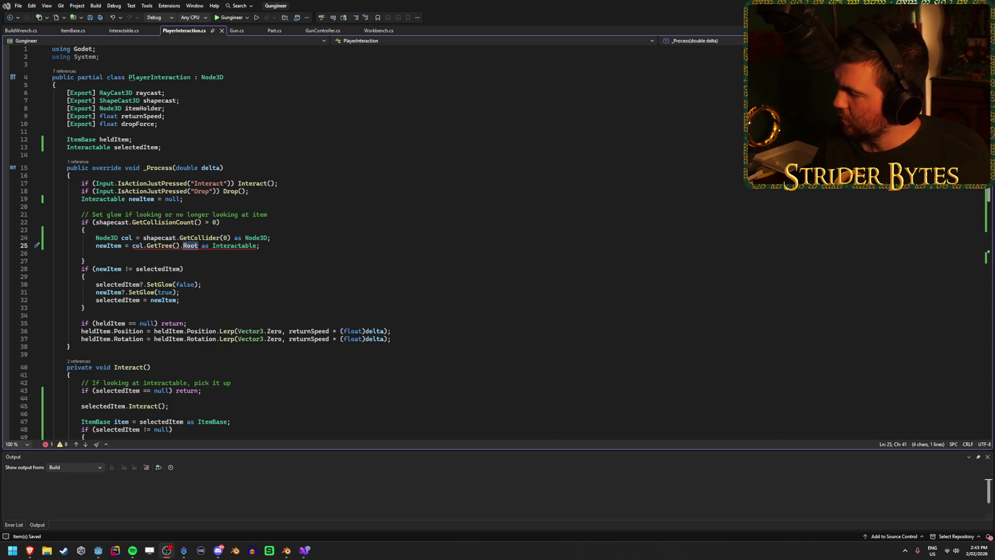
pyautogui.click(502, 3)
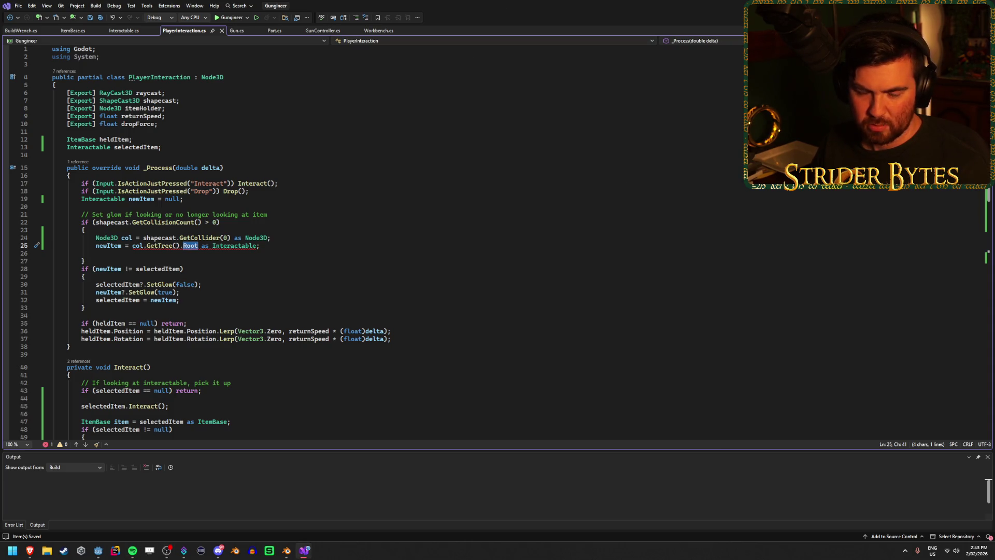
# Replace GetTree().Root with GetParent() so line 25 reads 'newItem = col.GetParent() as Interactable;', and save.
pyautogui.click(277, 245)
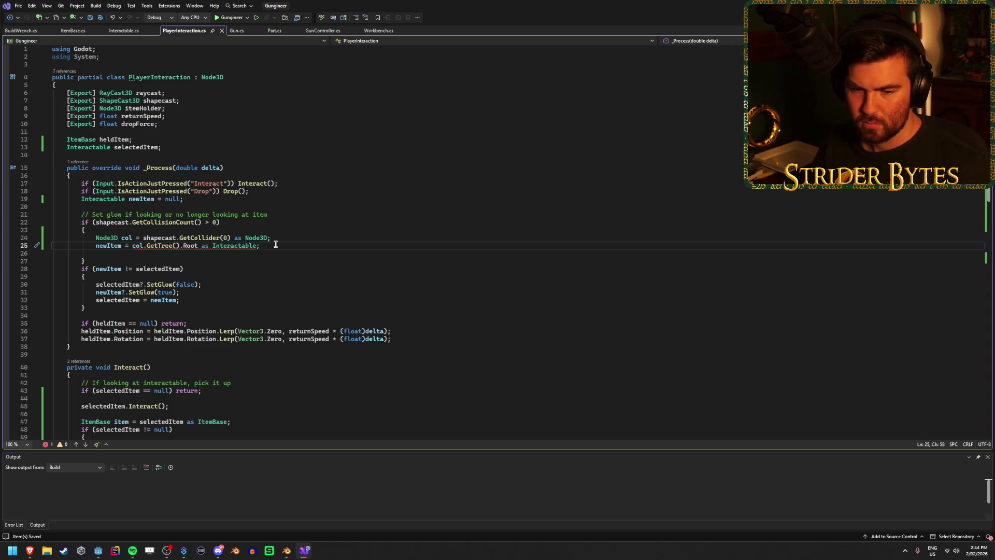
pyautogui.moveTo(179, 247)
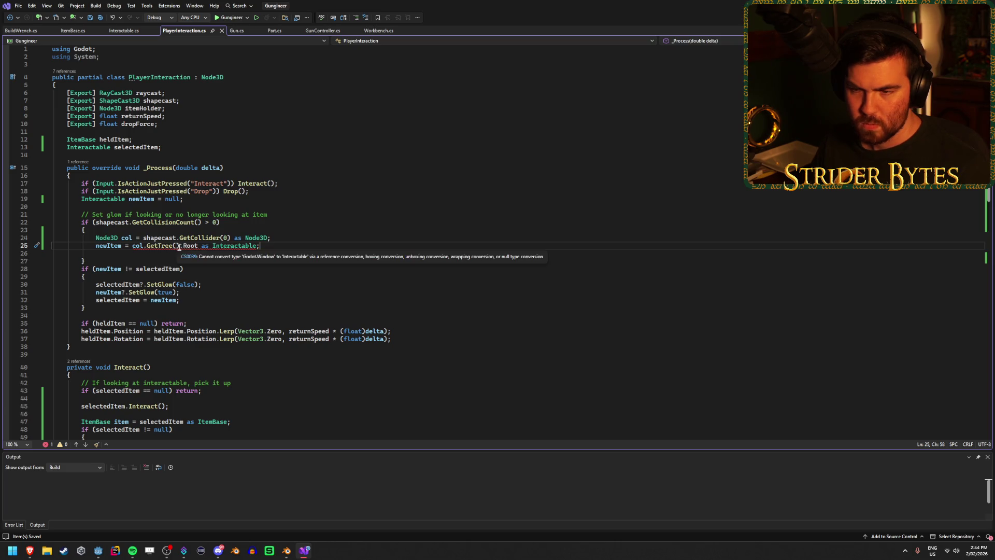
pyautogui.moveTo(198, 246); pyautogui.dragTo(180, 246)
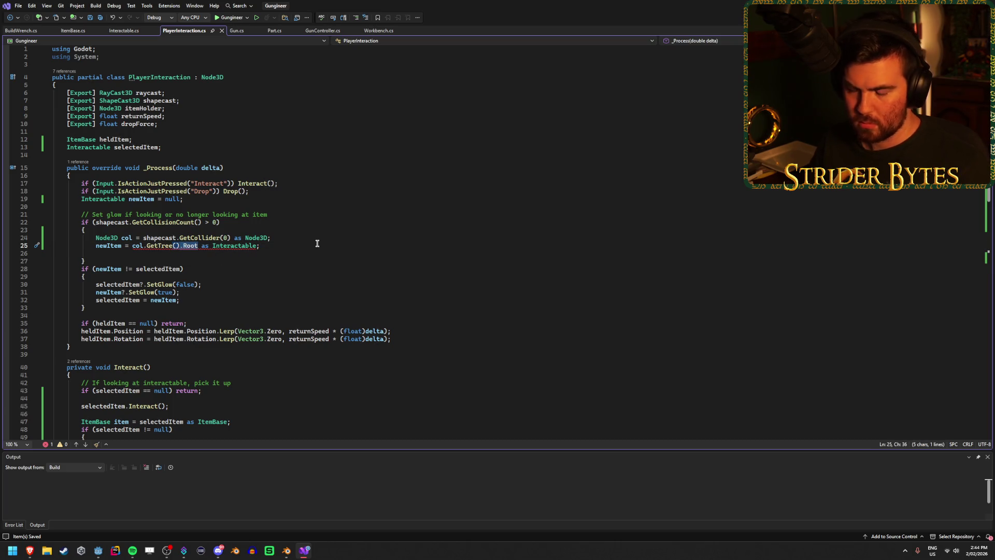
pyautogui.press('BackSpace')
pyautogui.press('BackSpace')
pyautogui.press('BackSpace')
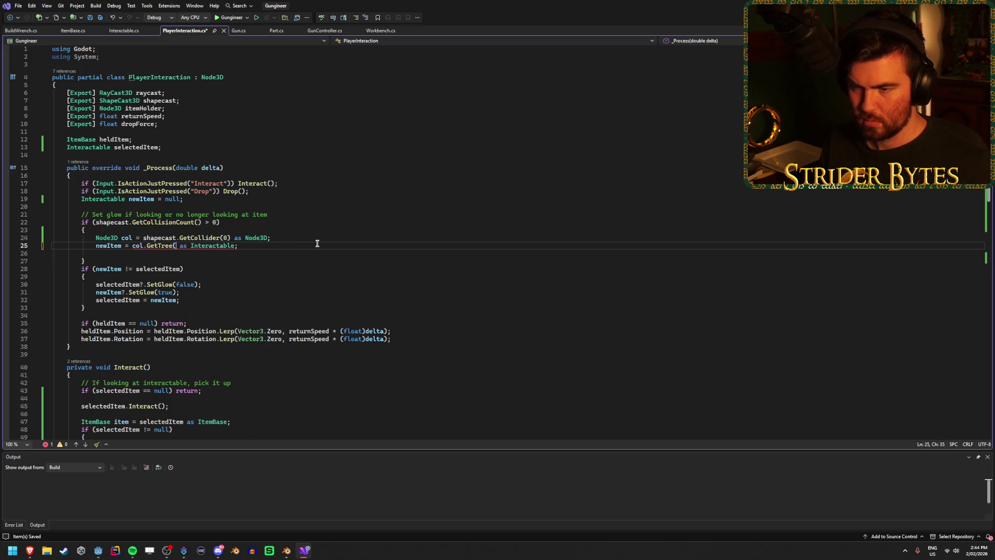
pyautogui.write('arent')
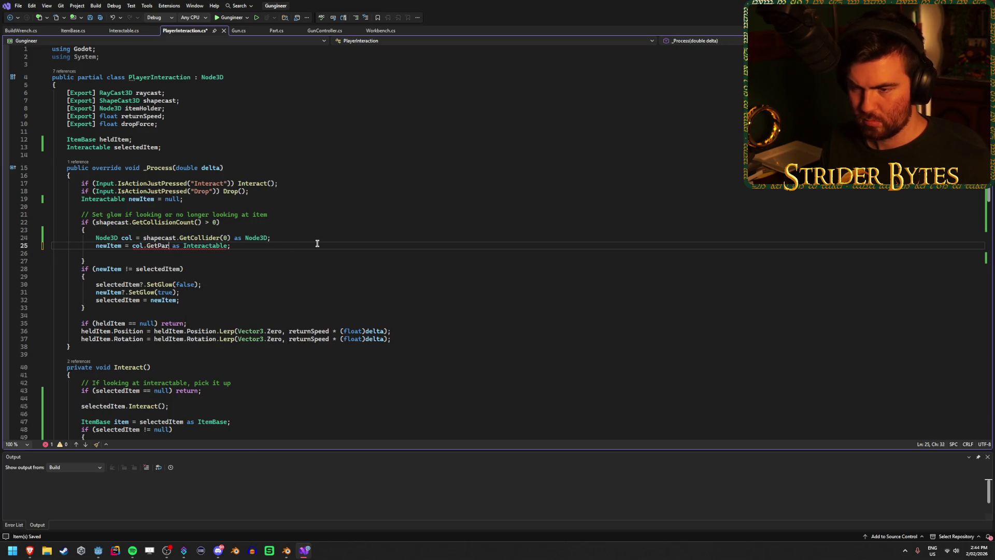
pyautogui.write('()')
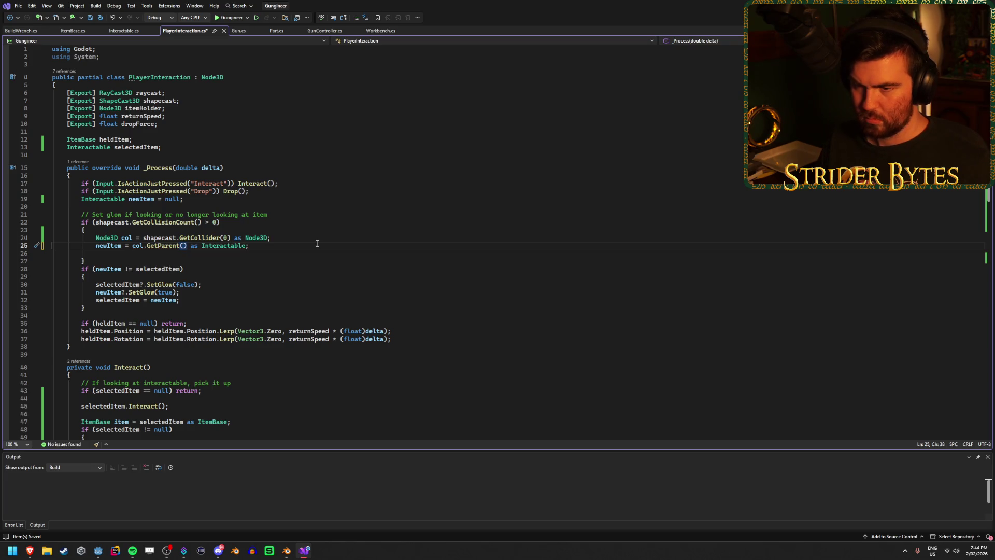
pyautogui.press('End')
pyautogui.hotkey('ctrl', 's')
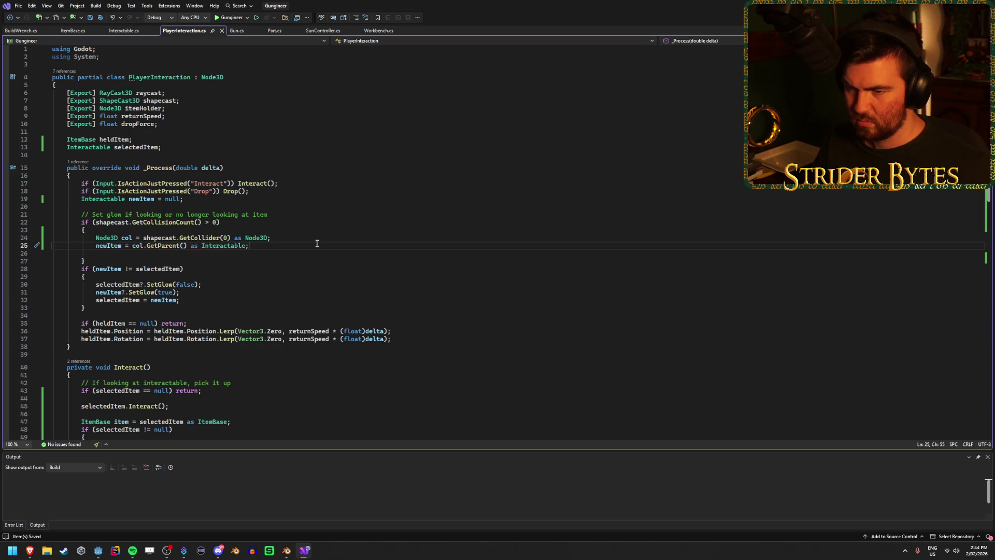
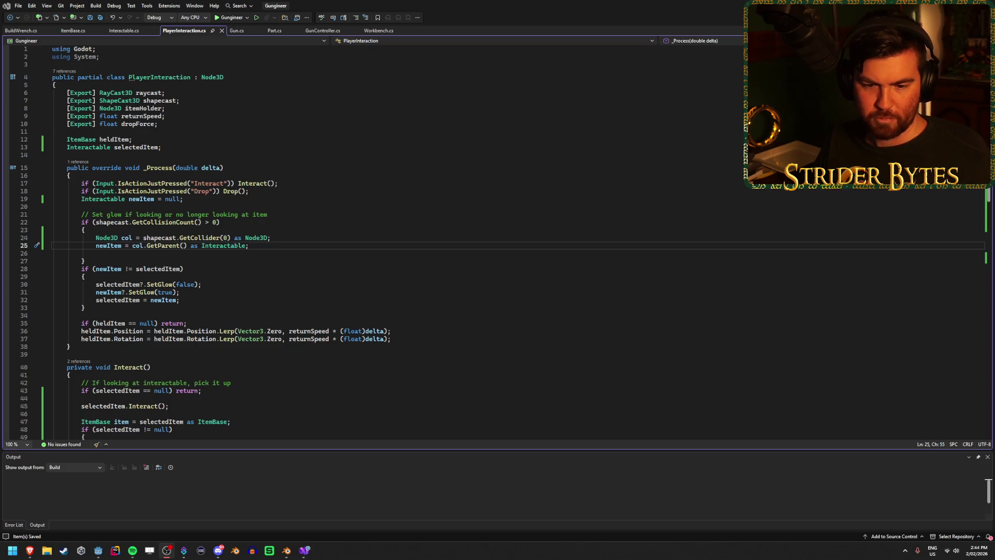
# Review the shapecast item-detection logic on lines 24–32 of PlayerInteraction.cs, then return to Godot.
pyautogui.click(367, 263)
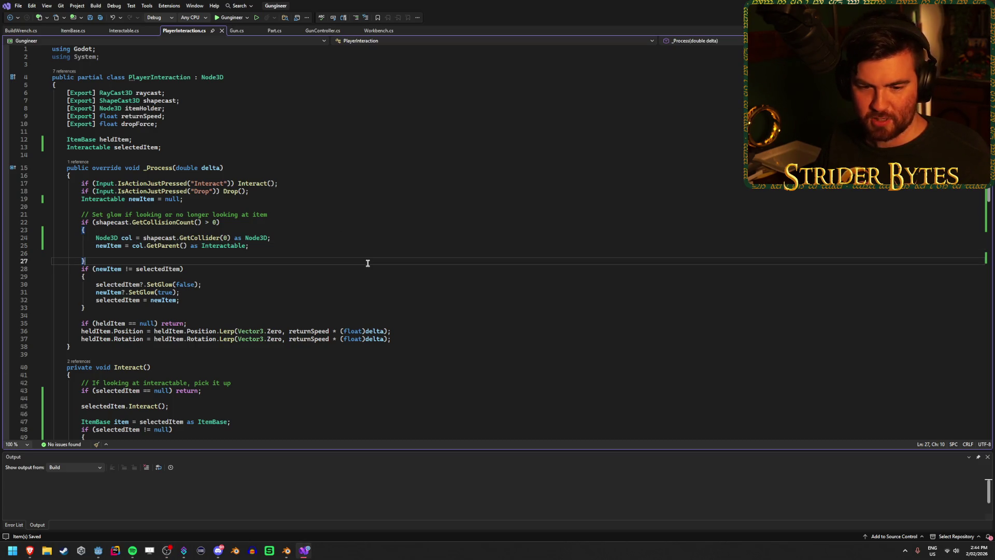
pyautogui.click(309, 274)
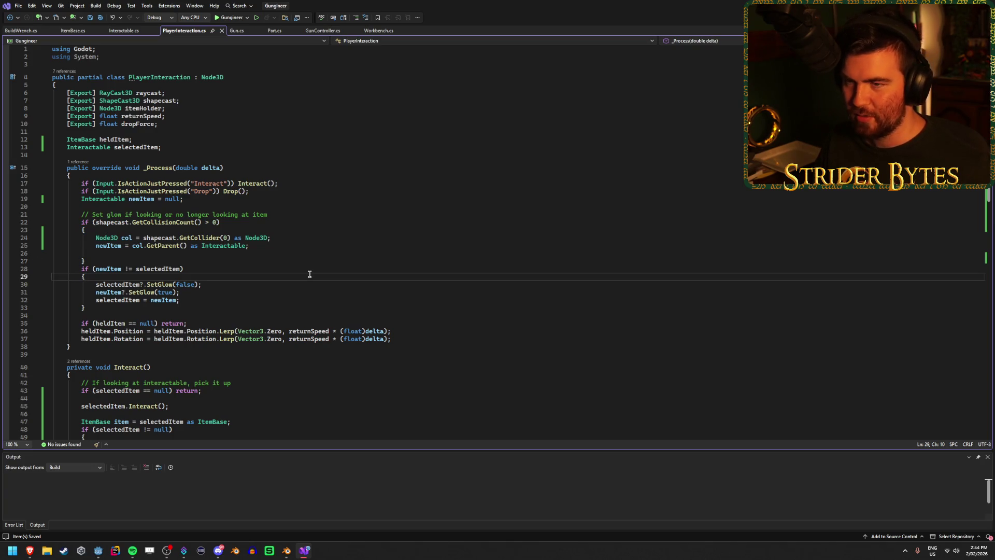
pyautogui.hotkey('alt', 'Tab')
pyautogui.click(231, 299)
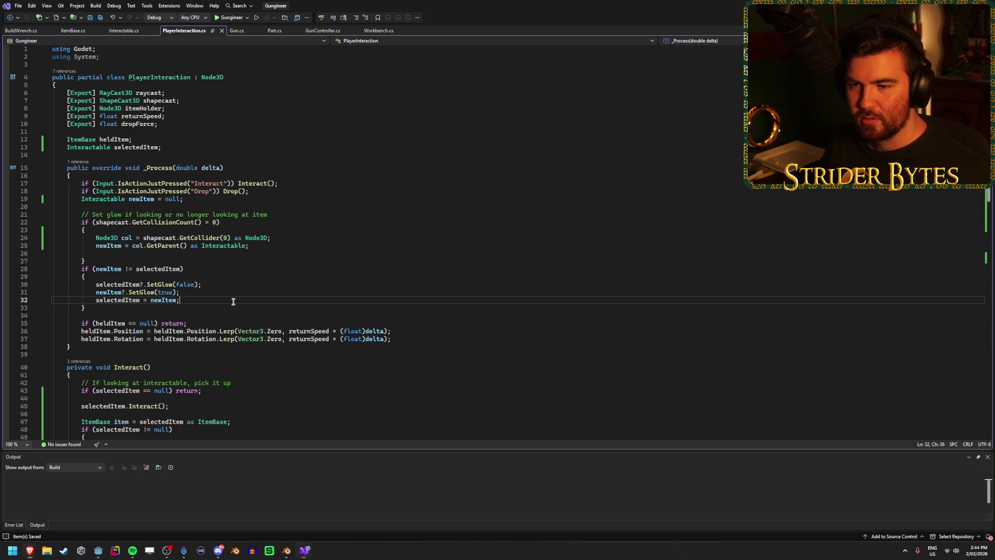
pyautogui.click(240, 284)
pyautogui.click(270, 254)
pyautogui.click(275, 245)
pyautogui.click(284, 237)
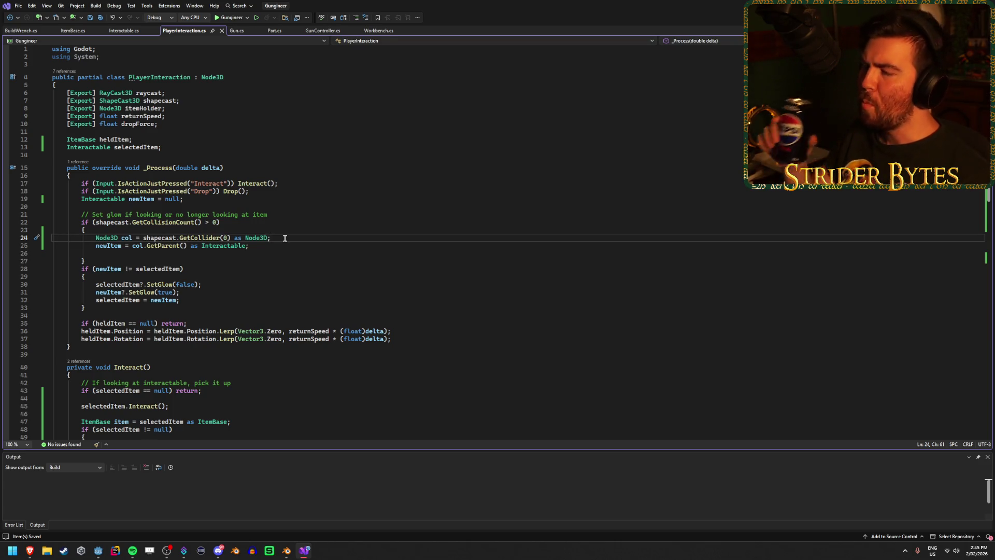
pyautogui.click(277, 246)
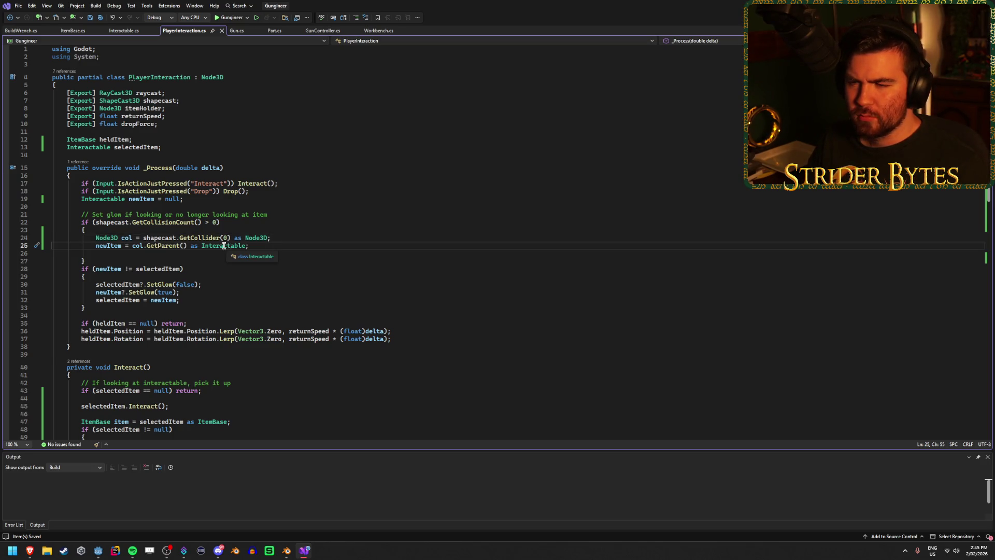
pyautogui.hotkey('alt', 'Tab')
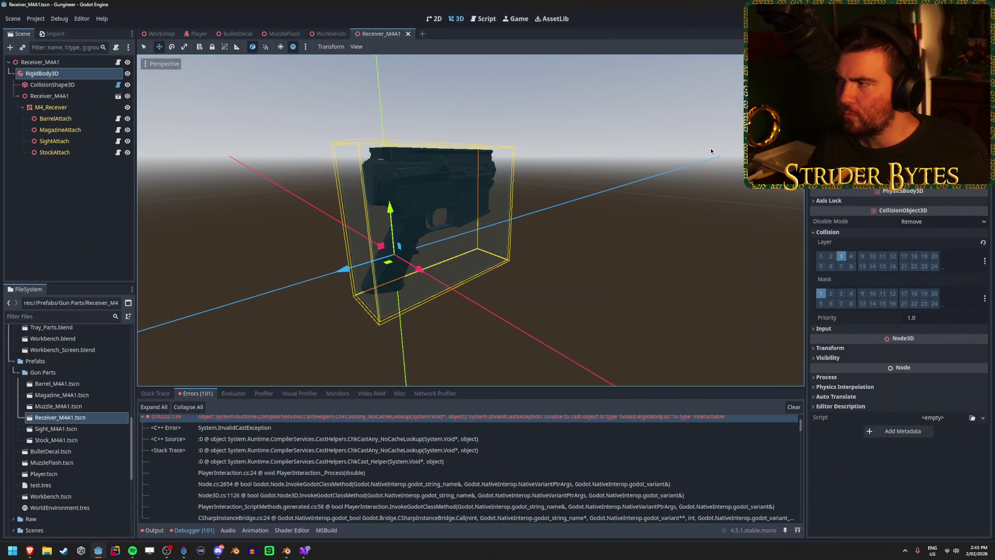
# Clear the old RigidBody3D-to-Interactable cast errors and rebuild the C# project to run it.
pyautogui.press('F5')
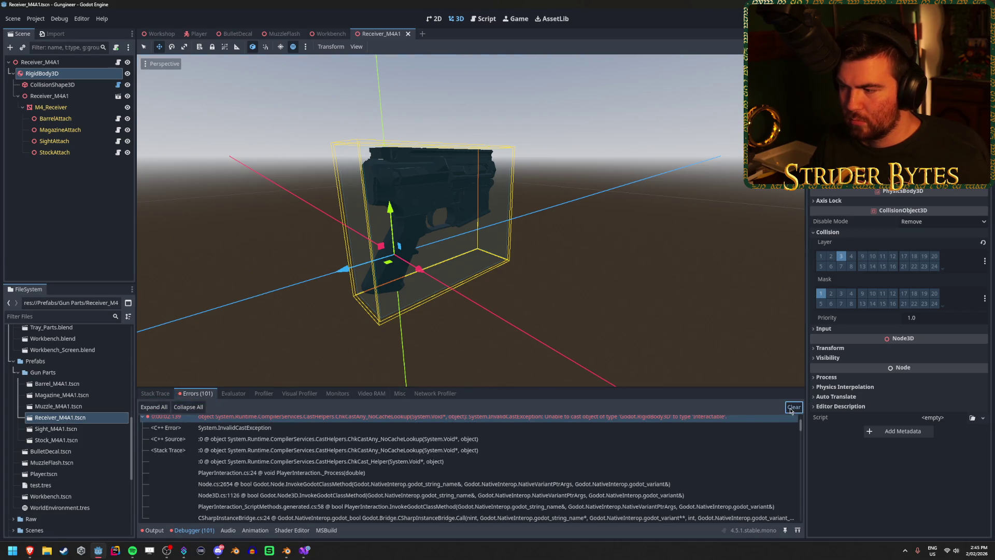
pyautogui.press('F5')
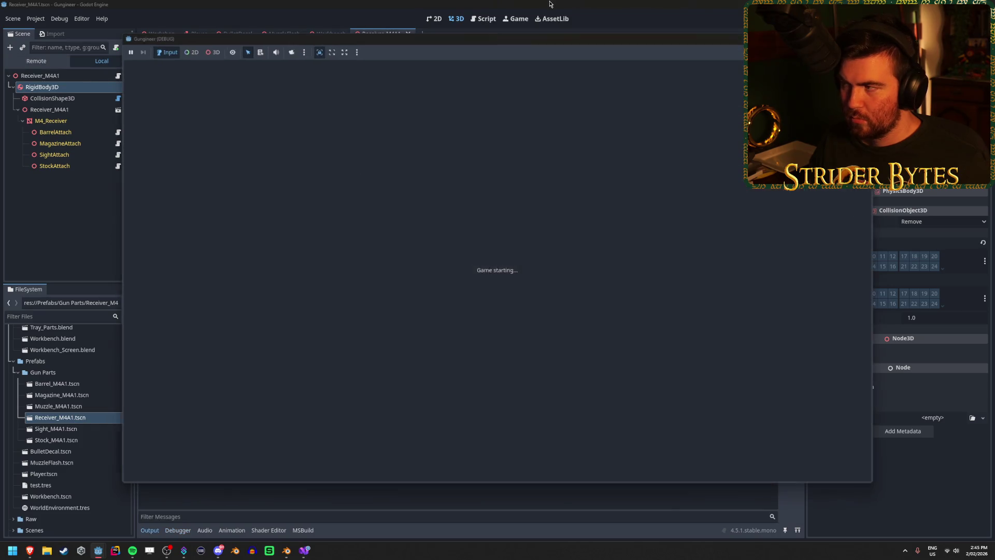
# Walk toward and away from the workbench to test item detection, then stop the game.
pyautogui.press('w')
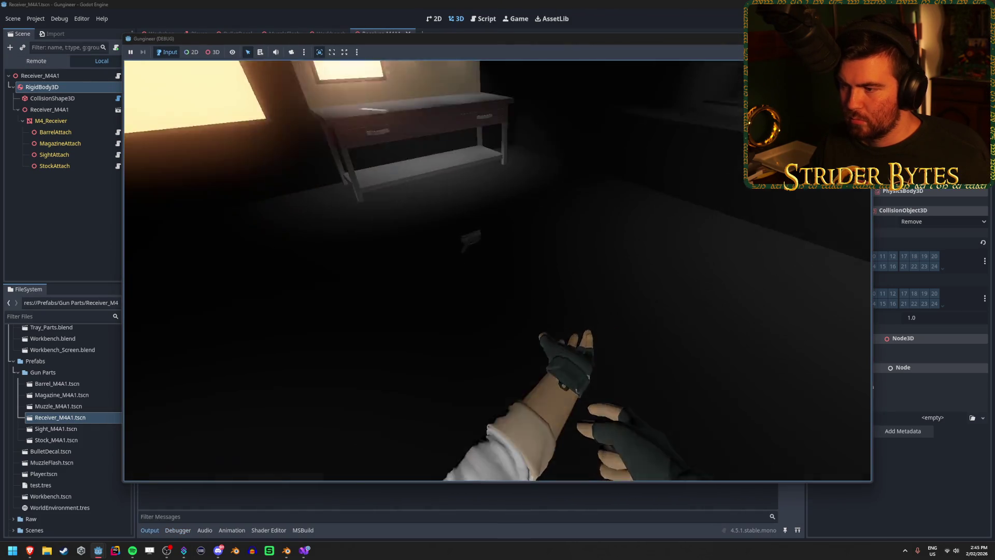
pyautogui.press('s')
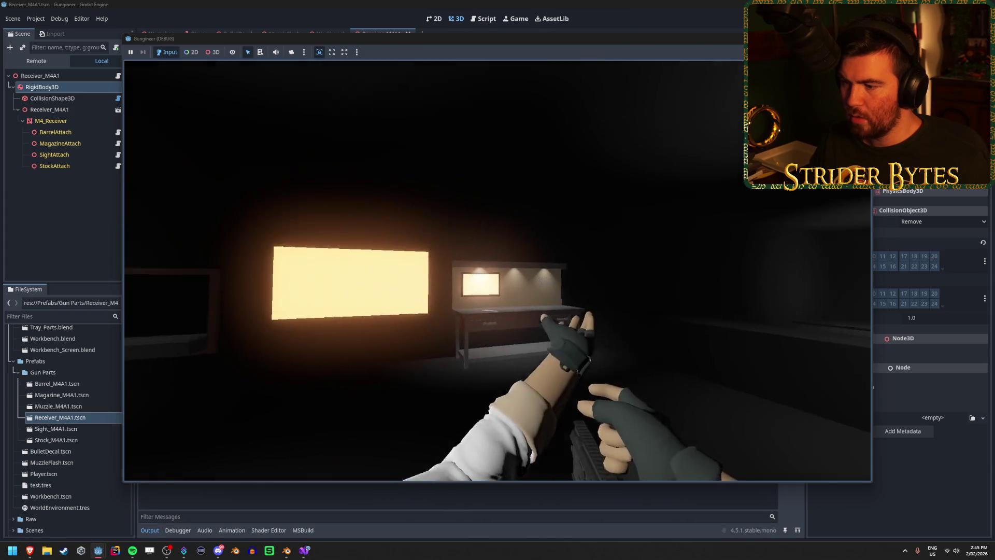
pyautogui.press('w')
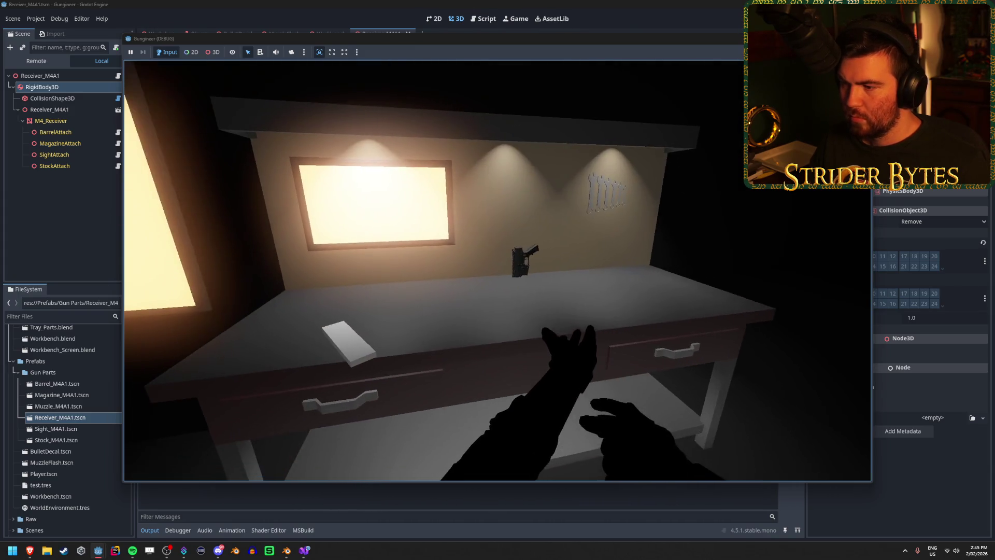
pyautogui.press('s')
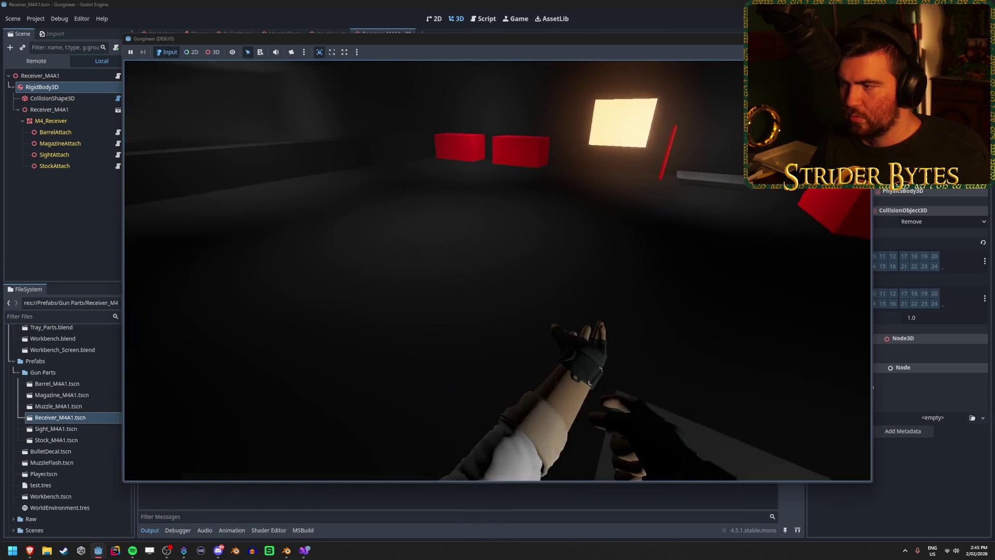
pyautogui.moveTo(498, 269)
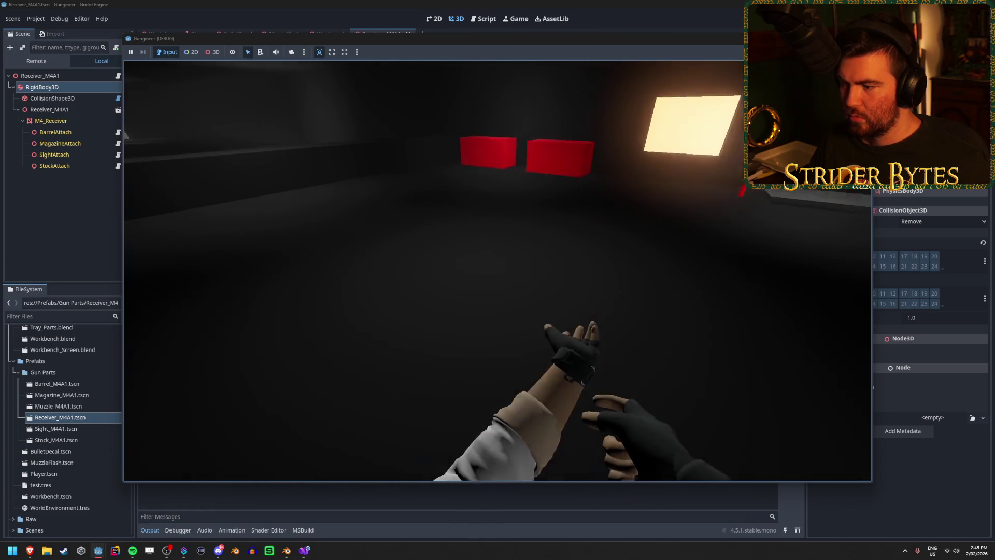
pyautogui.press('s')
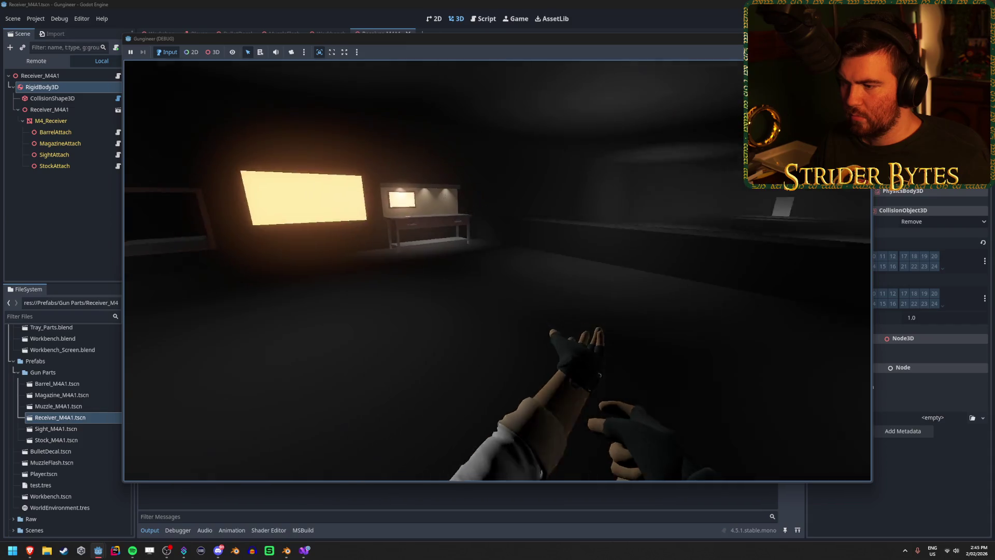
pyautogui.press('s')
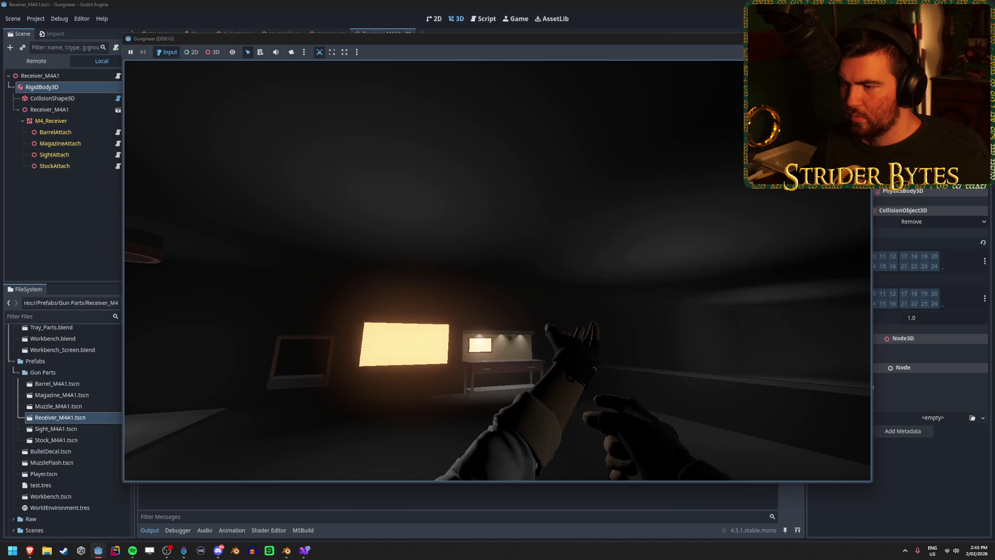
pyautogui.press('w')
pyautogui.press('s')
pyautogui.press('s')
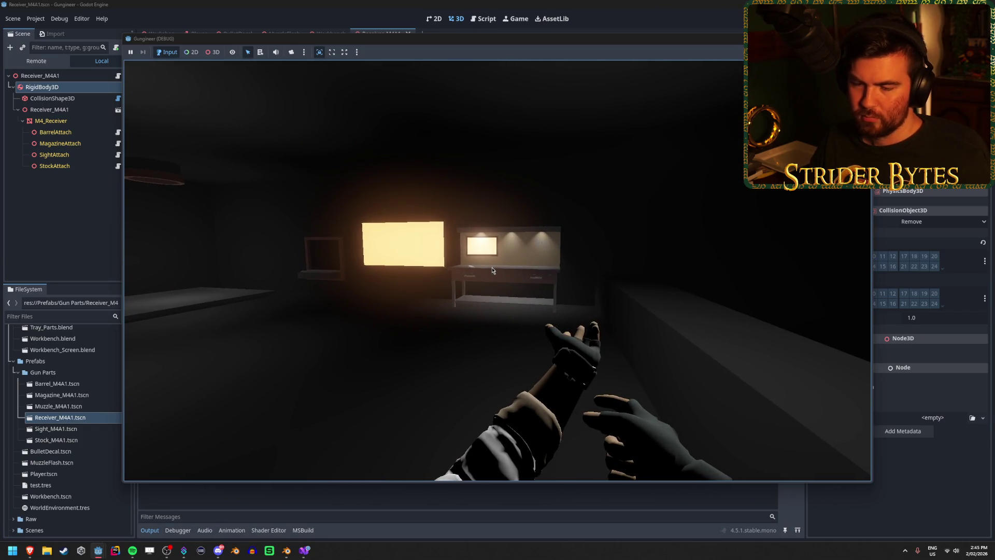
pyautogui.press('w')
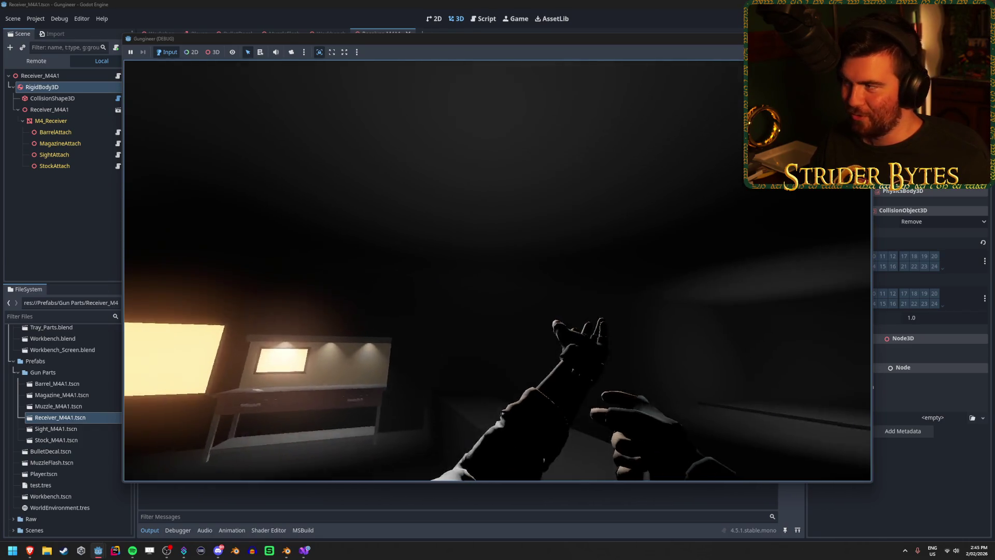
pyautogui.press('F8')
pyautogui.moveTo(608, 202)
pyautogui.mouseDown()
pyautogui.moveTo(649, 225)
pyautogui.moveTo(545, 218)
pyautogui.mouseUp()
# Inspect Receiver_M4A1's root, RigidBody3D, CollisionShape3D and model nodes, then switch to the Workshop scene.
pyautogui.click(32, 95)
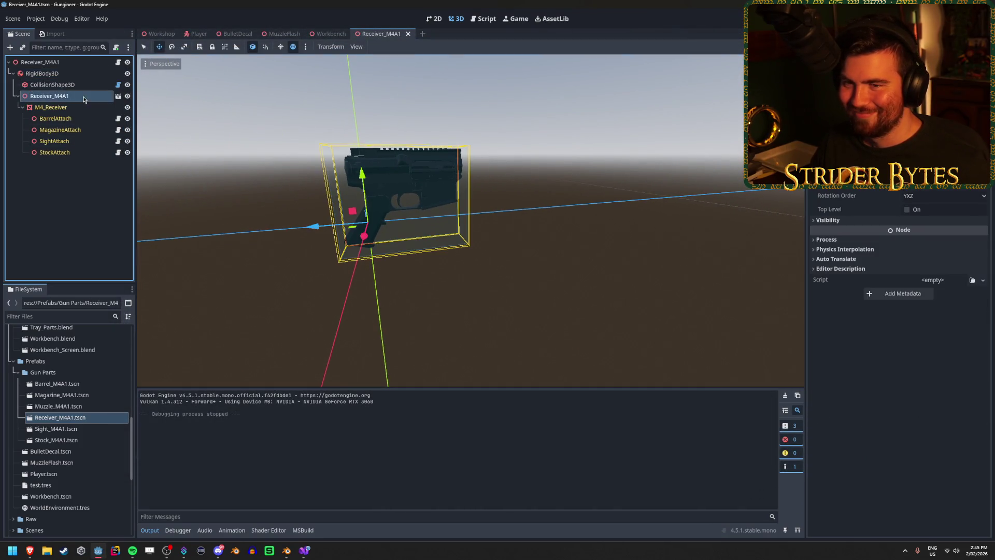
pyautogui.click(41, 85)
pyautogui.click(78, 75)
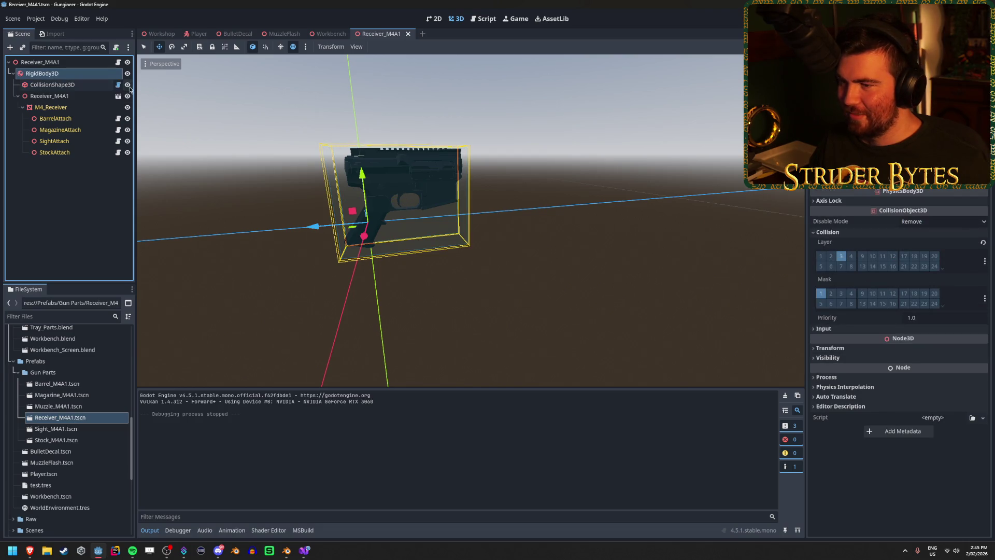
pyautogui.click(73, 62)
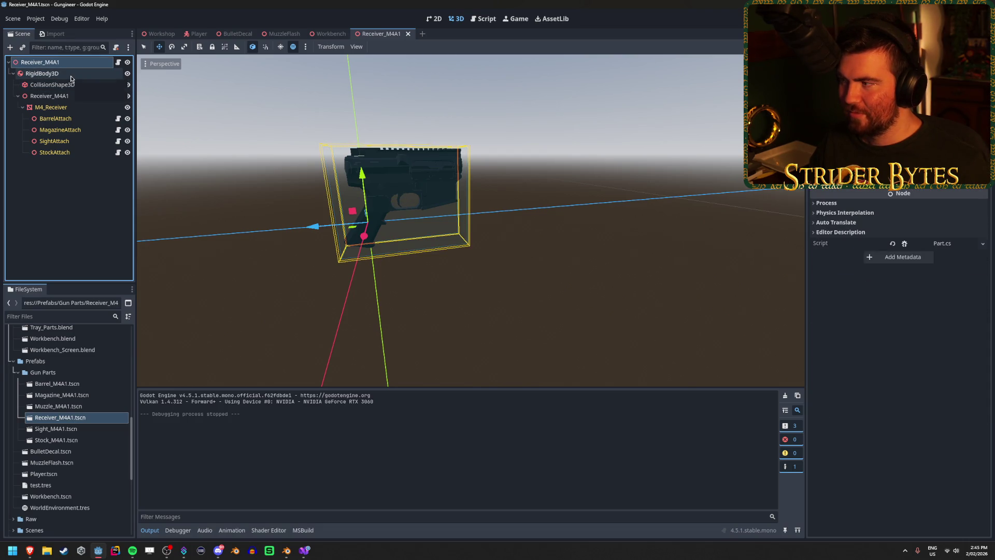
pyautogui.click(71, 78)
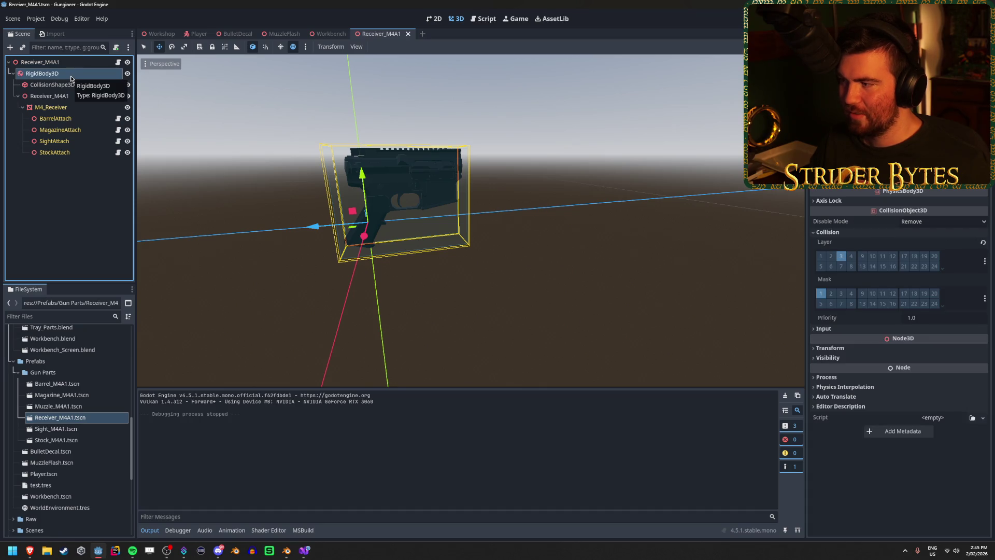
pyautogui.click(71, 84)
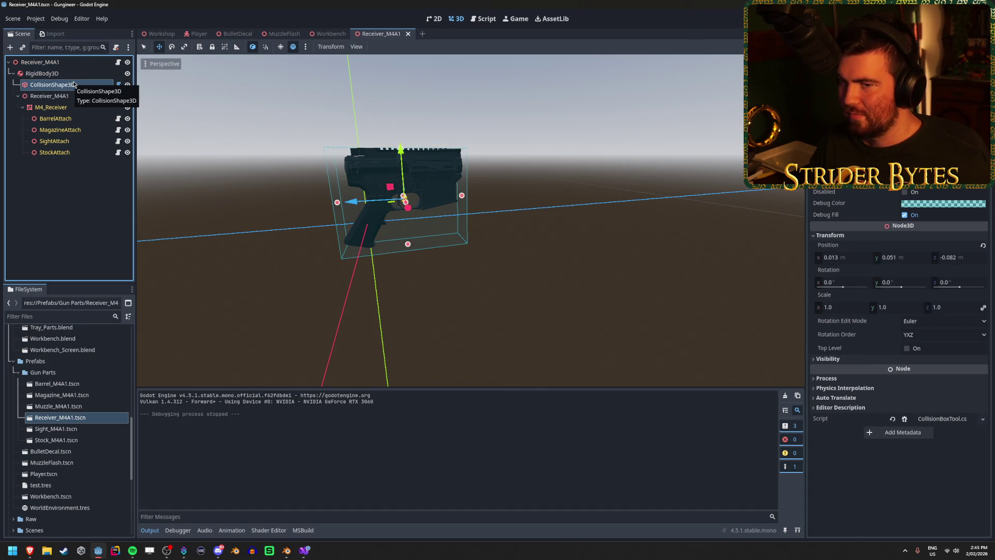
pyautogui.click(68, 96)
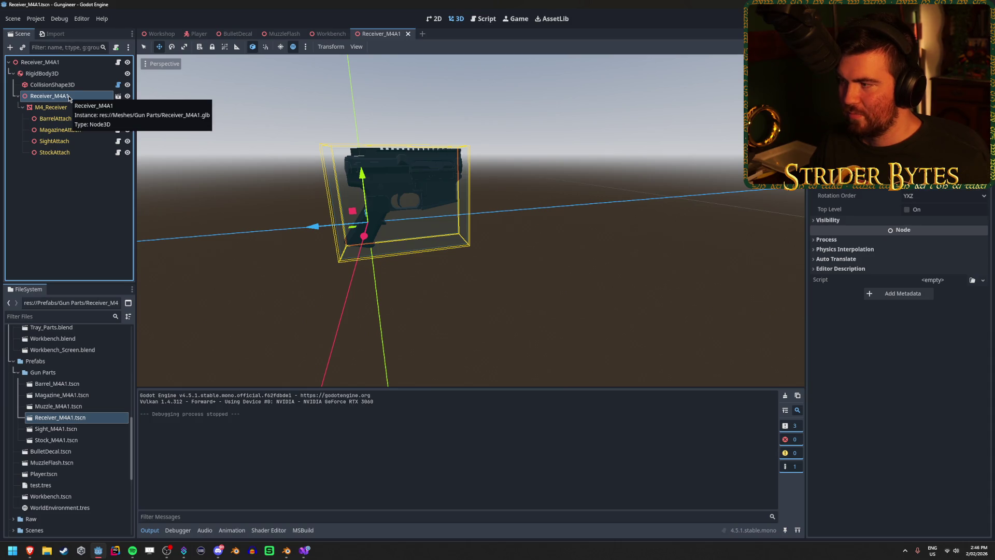
pyautogui.click(73, 64)
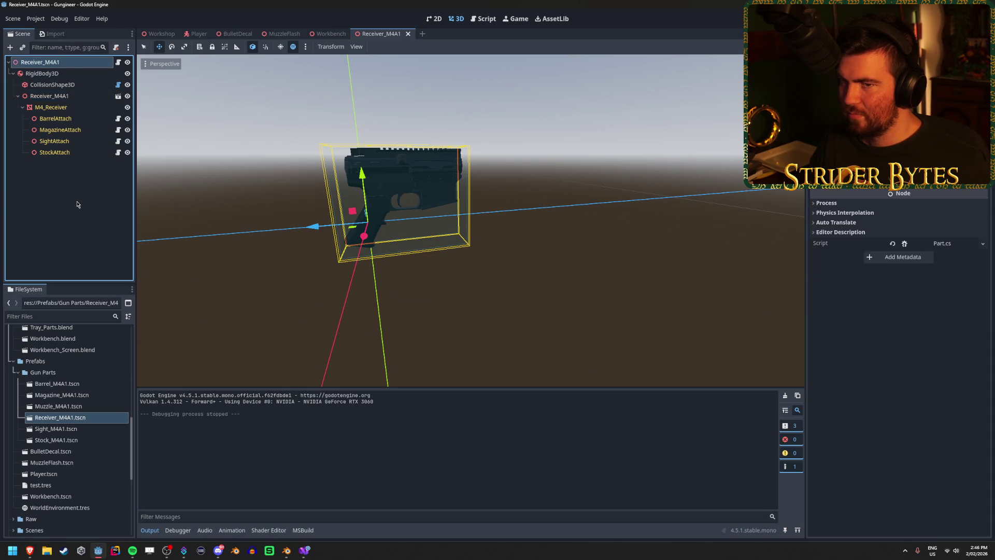
pyautogui.moveTo(318, 257); pyautogui.dragTo(455, 290)
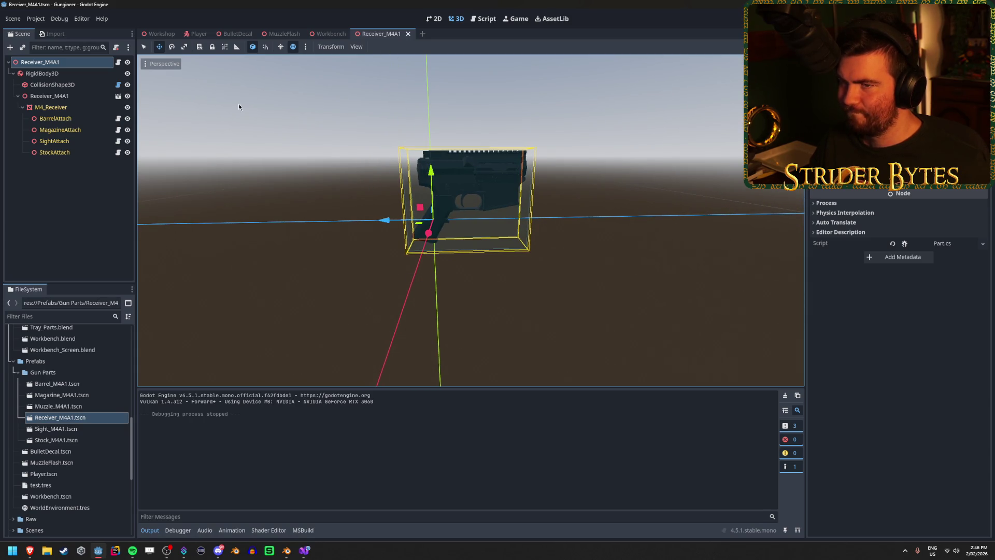
pyautogui.click(150, 34)
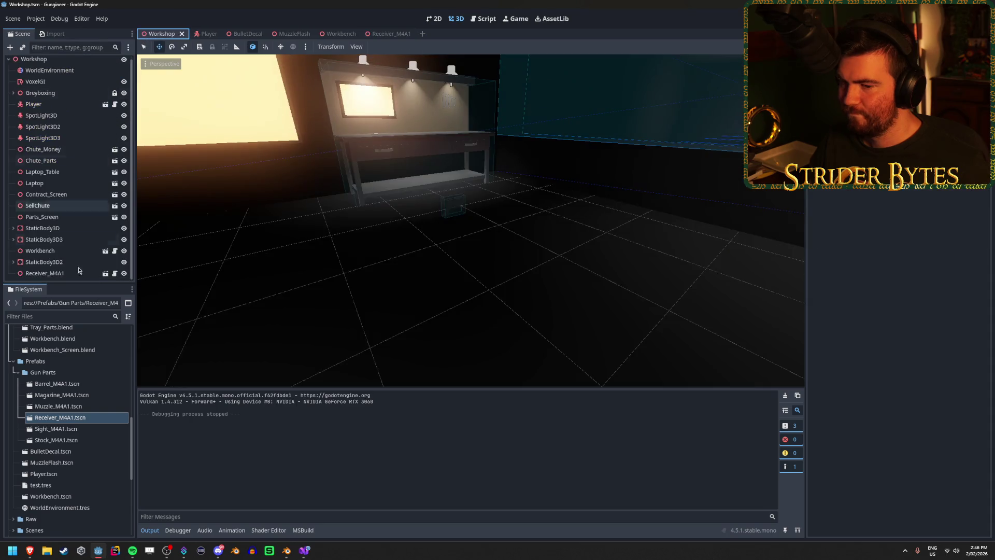
# Compare collision layers and masks of StaticBody3D, Workbench and Receiver_M4A1, then go to Visual Studio.
pyautogui.click(66, 232)
pyautogui.press('f')
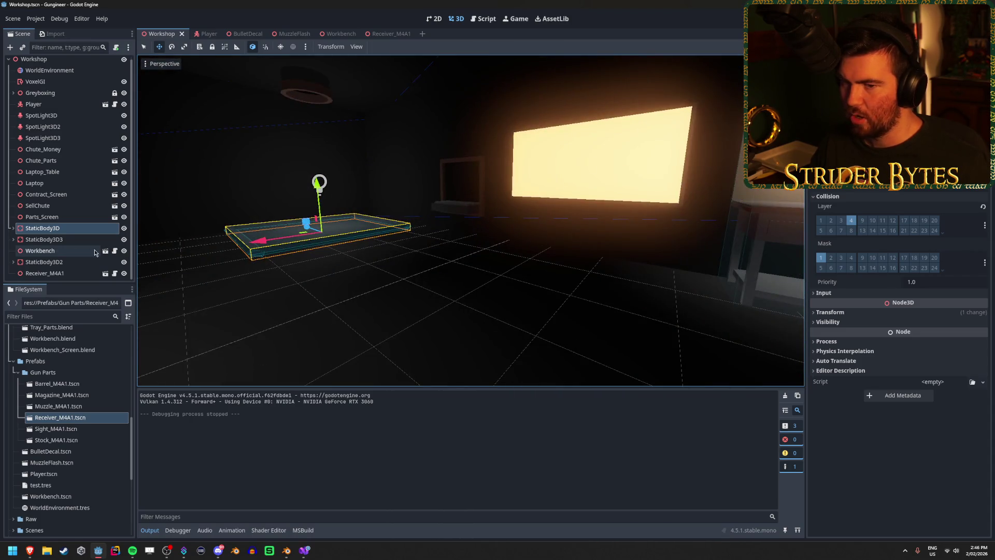
pyautogui.click(68, 250)
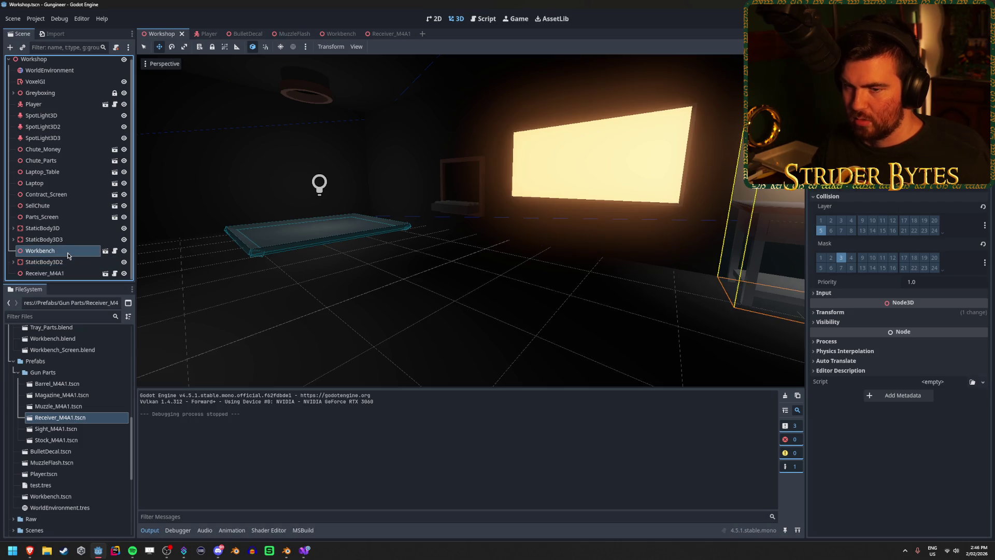
pyautogui.click(67, 273)
pyautogui.press('f')
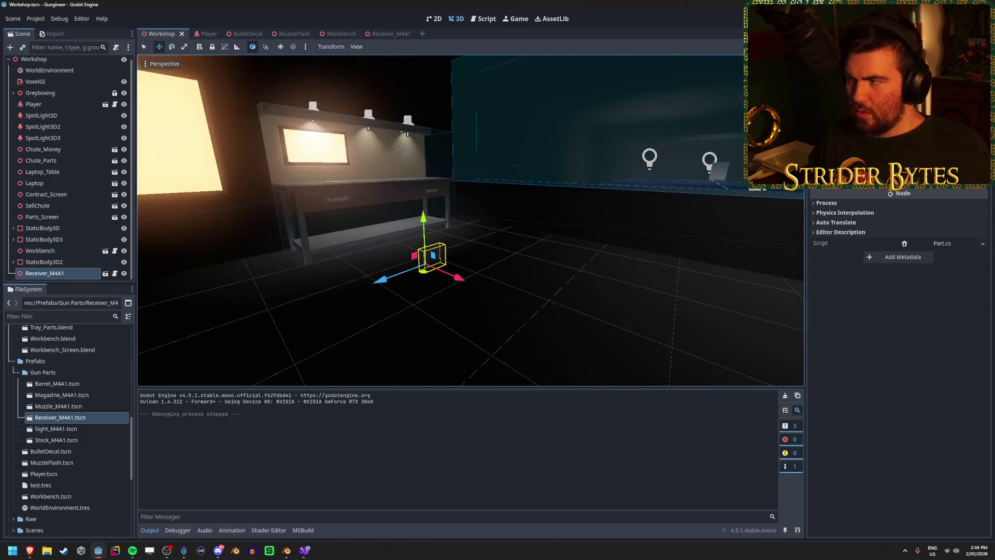
pyautogui.scroll(-3, 425, 231)
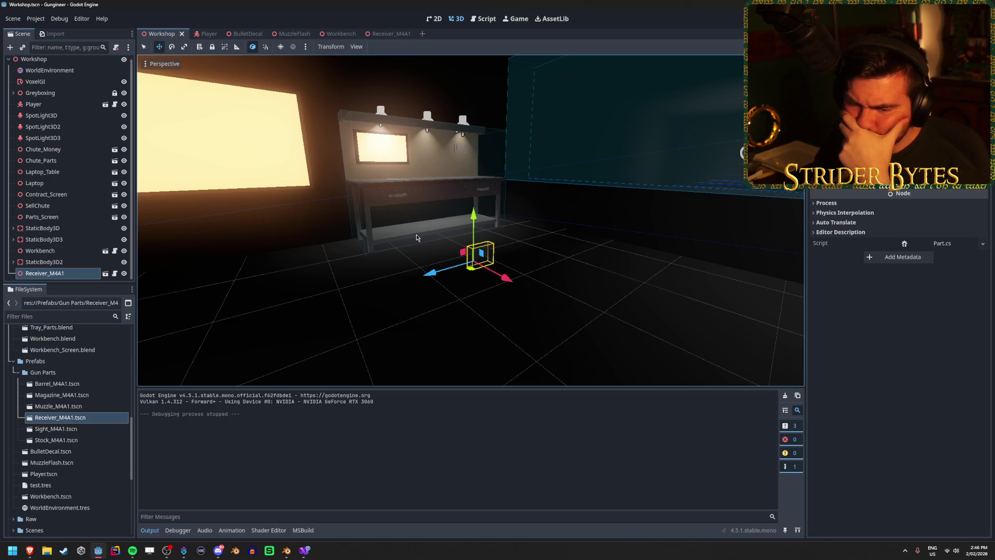
pyautogui.click(311, 556)
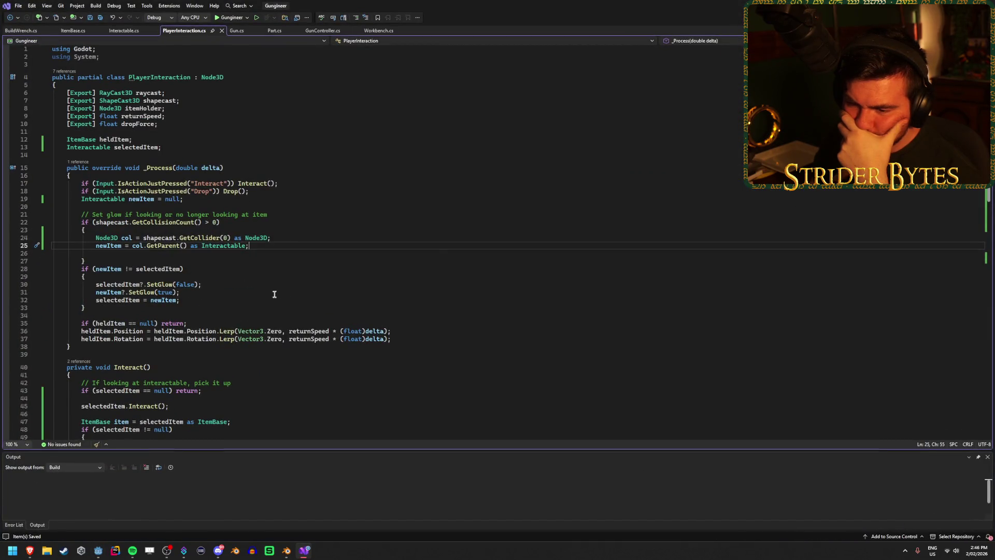
pyautogui.scroll(-10, 276, 294)
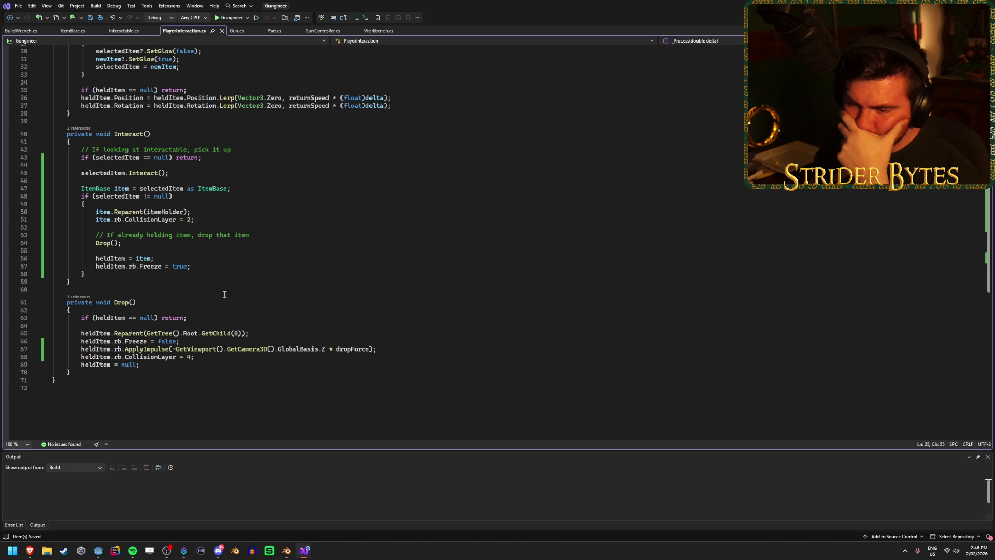
pyautogui.click(119, 341)
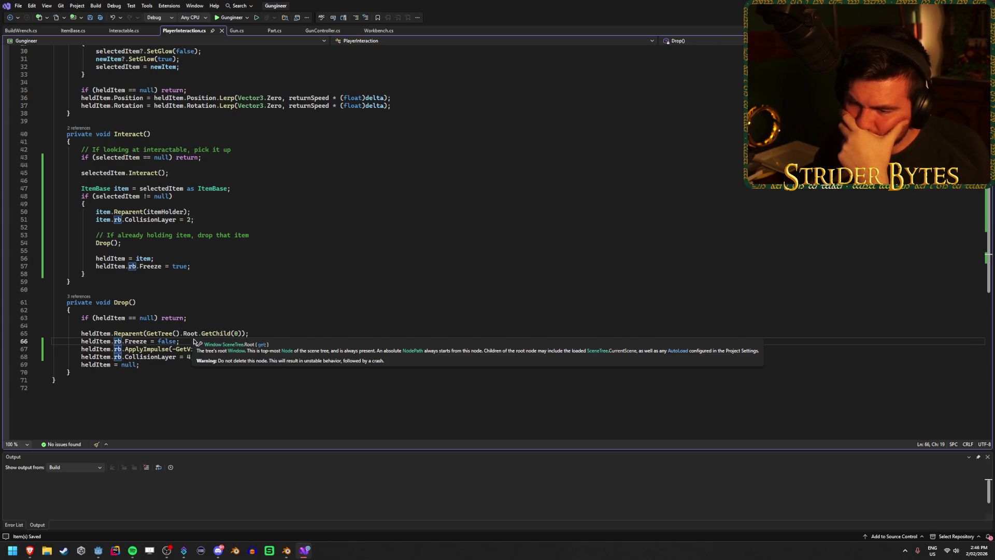
pyautogui.click(136, 341)
pyautogui.click(176, 332)
pyautogui.click(84, 334)
pyautogui.click(258, 333)
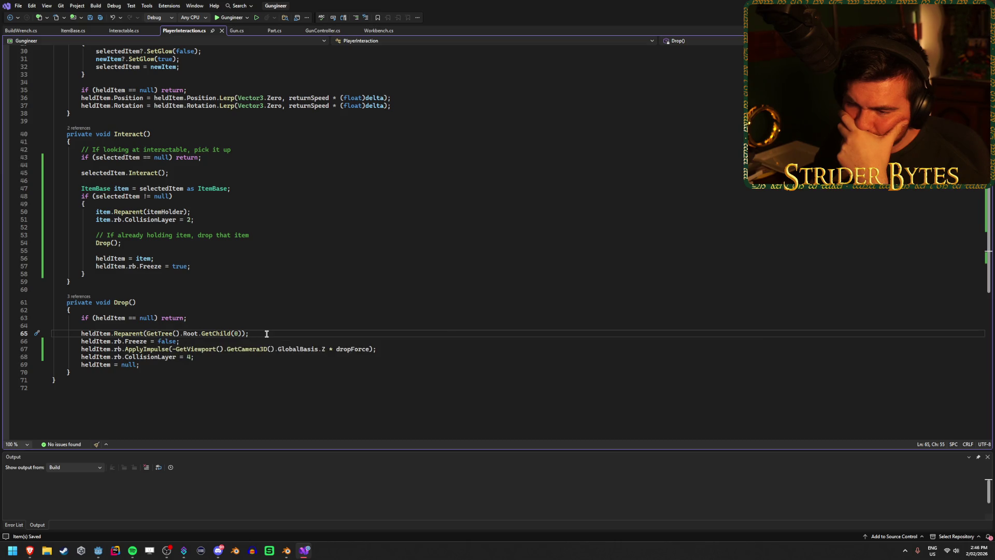
pyautogui.moveTo(250, 333); pyautogui.dragTo(134, 336)
pyautogui.click(133, 335)
pyautogui.click(188, 333)
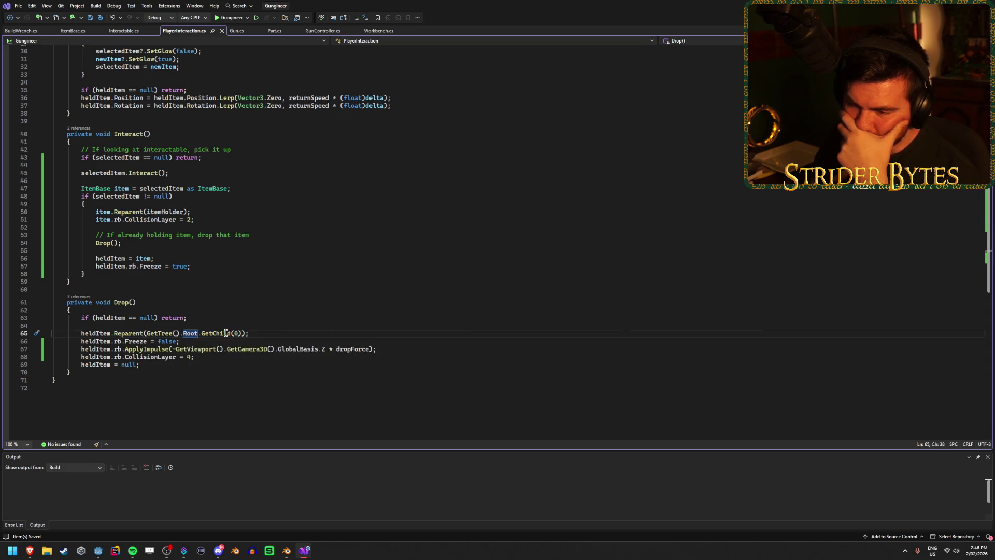
pyautogui.click(268, 333)
pyautogui.scroll(2, 270, 333)
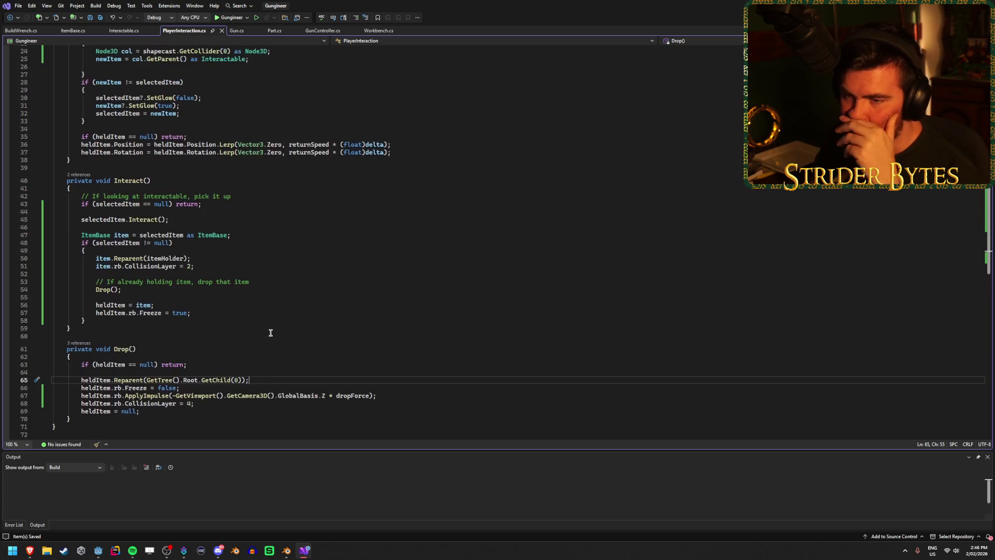
pyautogui.click(108, 258)
pyautogui.doubleClick(170, 257)
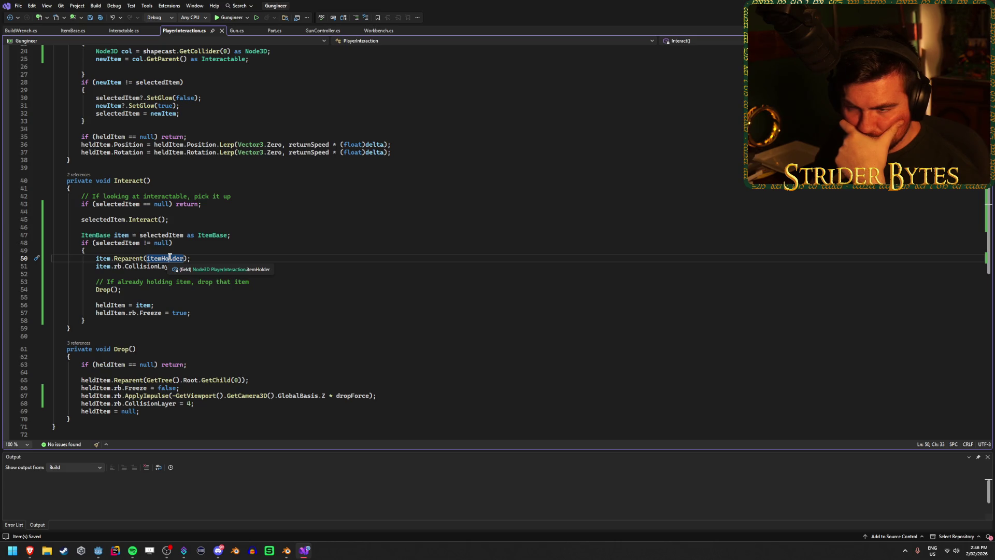
pyautogui.click(191, 258)
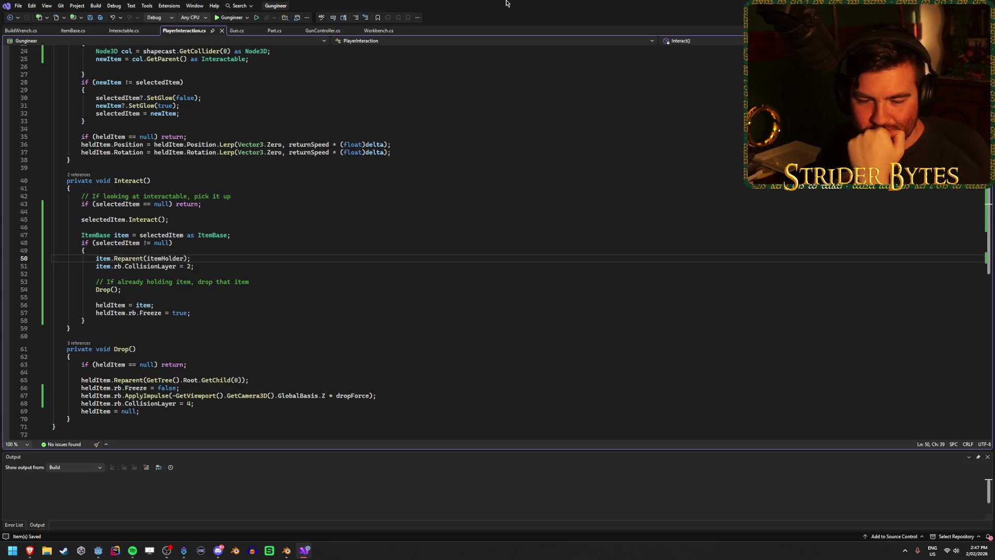
pyautogui.scroll(8, 333, 285)
pyautogui.click(333, 278)
pyautogui.click(333, 285)
pyautogui.click(333, 292)
pyautogui.click(332, 305)
pyautogui.click(333, 291)
pyautogui.click(336, 300)
pyautogui.scroll(-5, 336, 293)
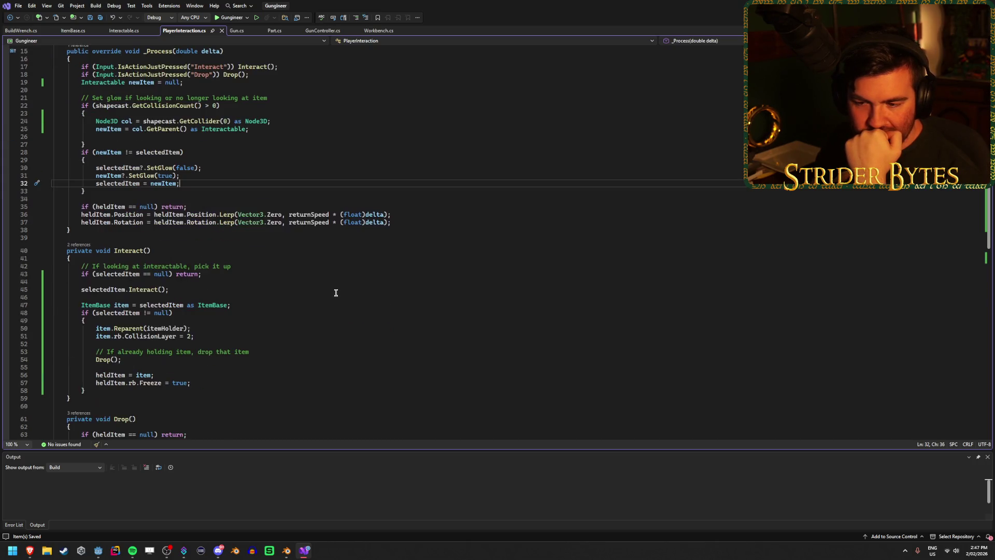
pyautogui.scroll(-4, 335, 293)
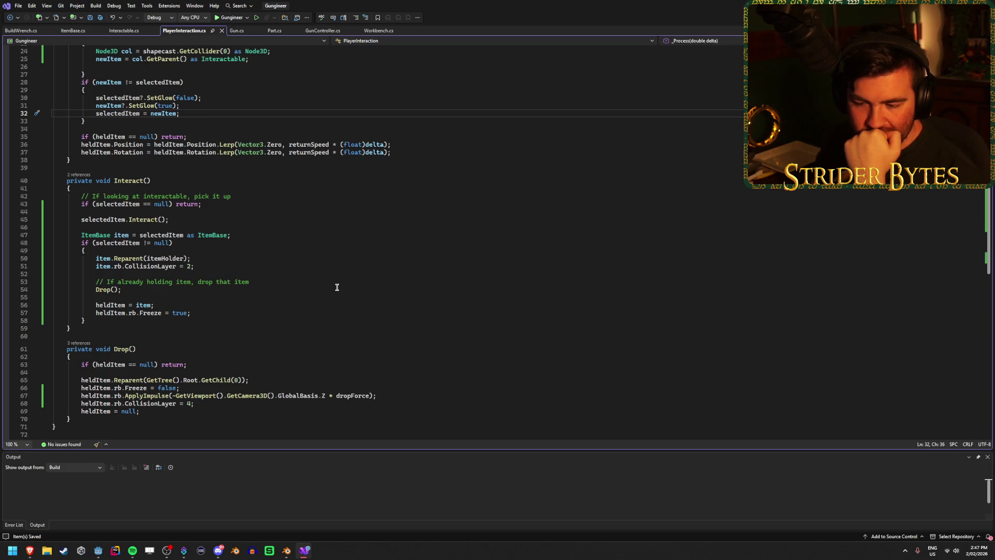
pyautogui.scroll(8, 337, 287)
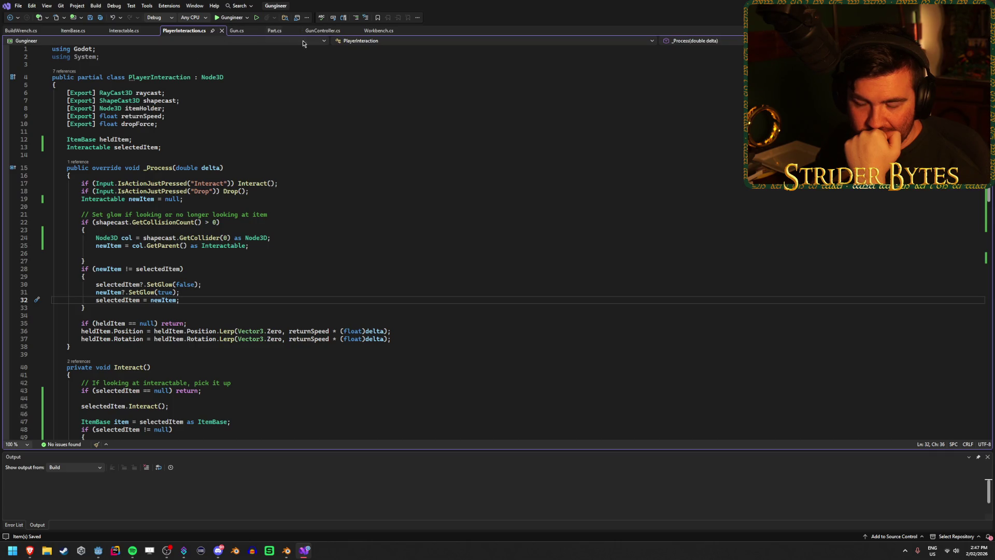
pyautogui.scroll(-5, 313, 242)
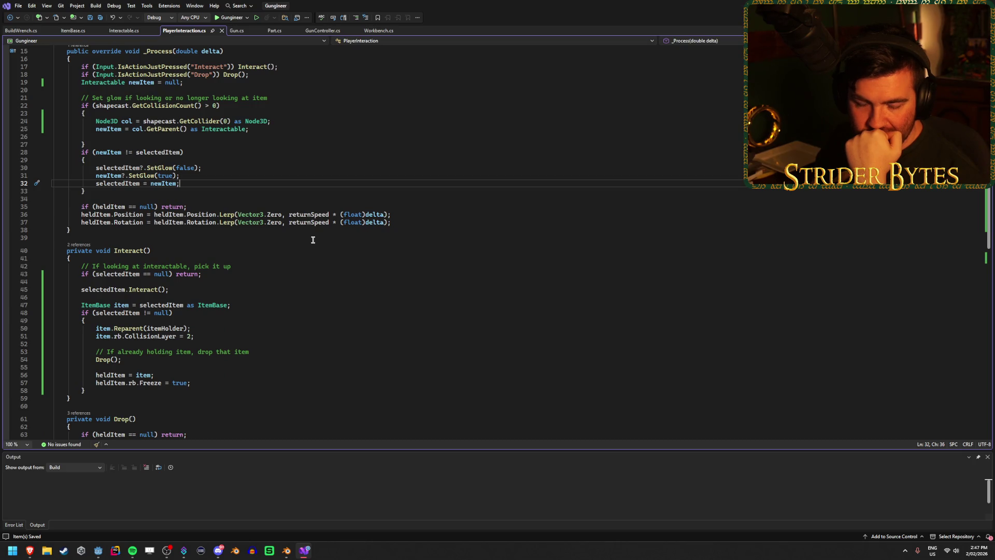
pyautogui.scroll(-3, 313, 240)
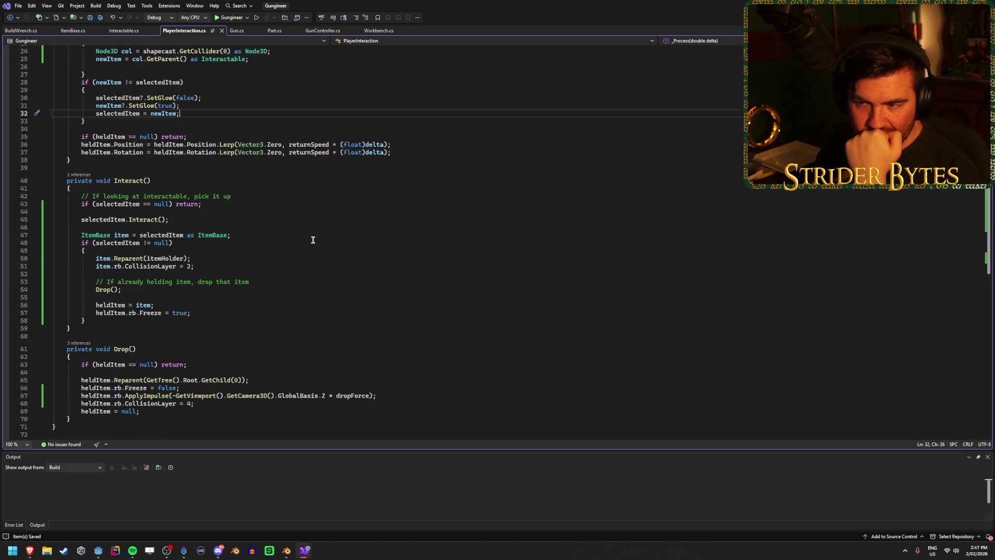
pyautogui.scroll(-2, 313, 240)
pyautogui.scroll(10, 313, 240)
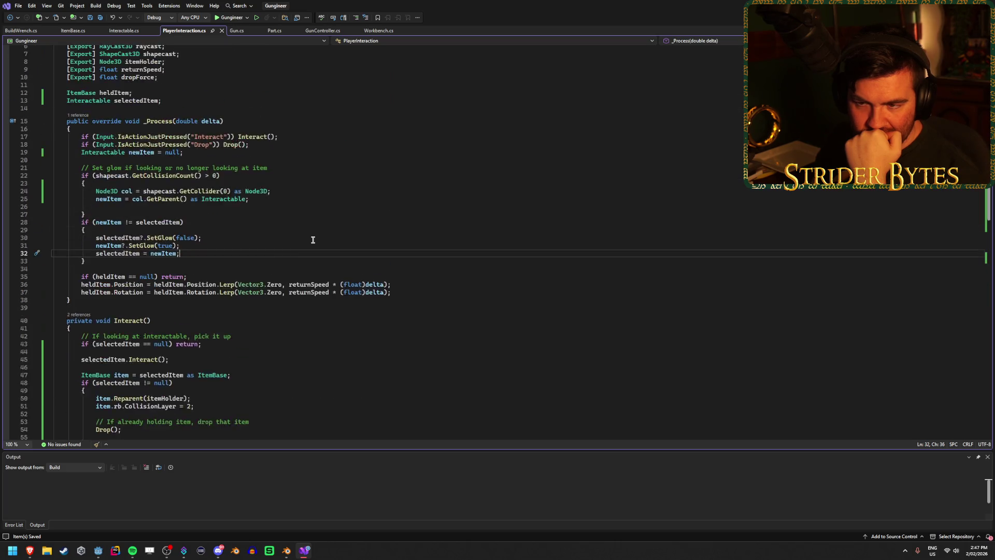
pyautogui.scroll(-6, 313, 240)
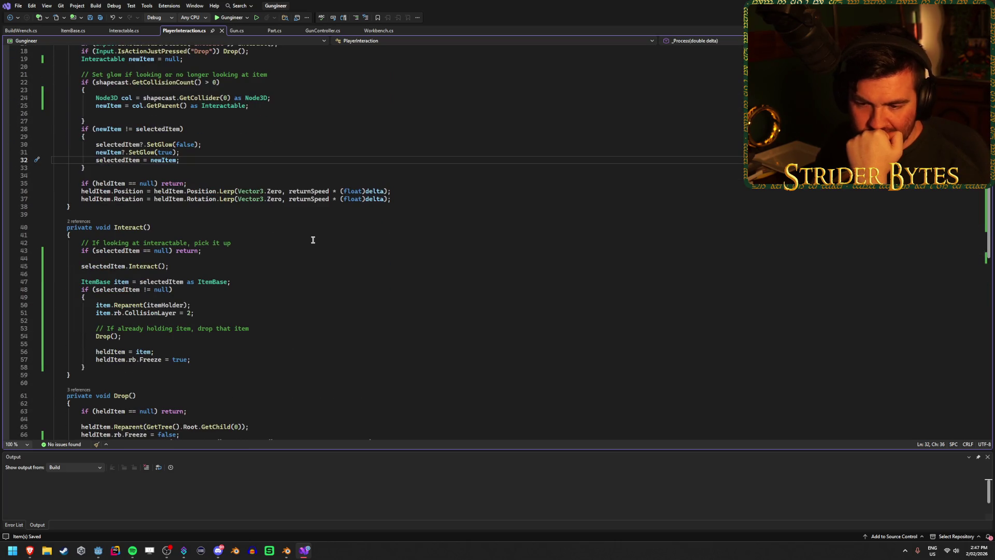
pyautogui.scroll(-2, 313, 240)
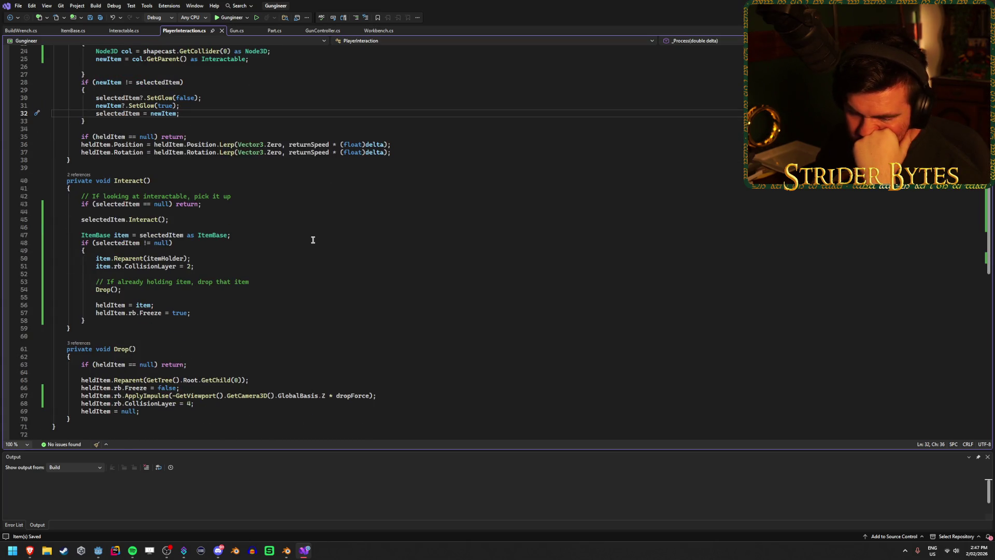
pyautogui.scroll(-1, 313, 240)
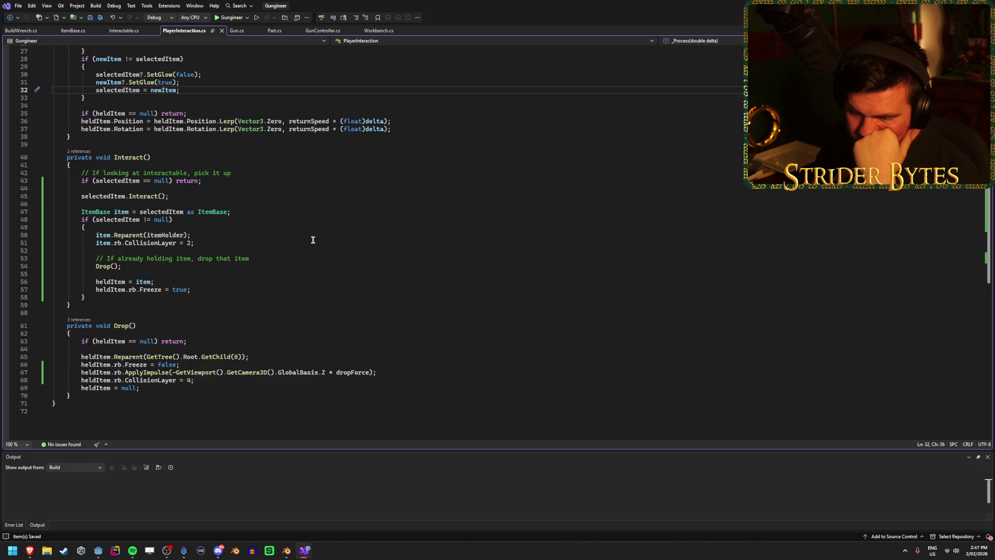
pyautogui.scroll(1, 313, 240)
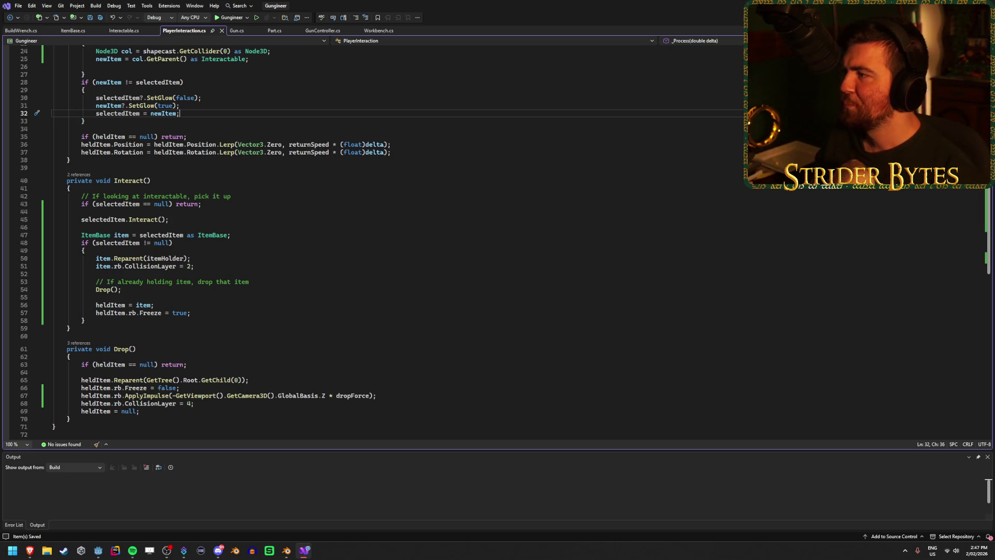
pyautogui.hotkey('alt', 'Tab')
# Build and run the game to test picking up the part, then stop it.
pyautogui.press('F5')
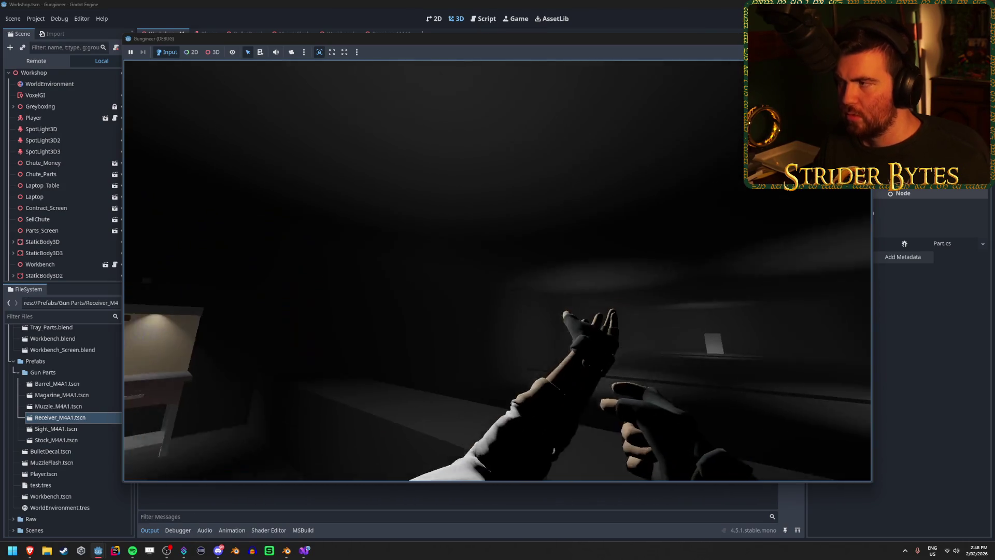
pyautogui.press('F8')
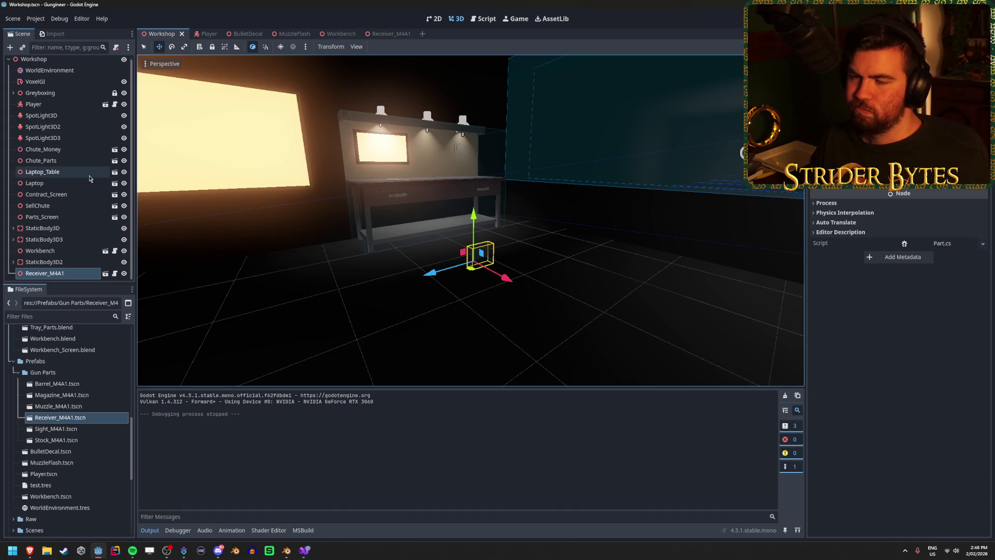
pyautogui.scroll(1, 47, 251)
pyautogui.scroll(-1, 48, 250)
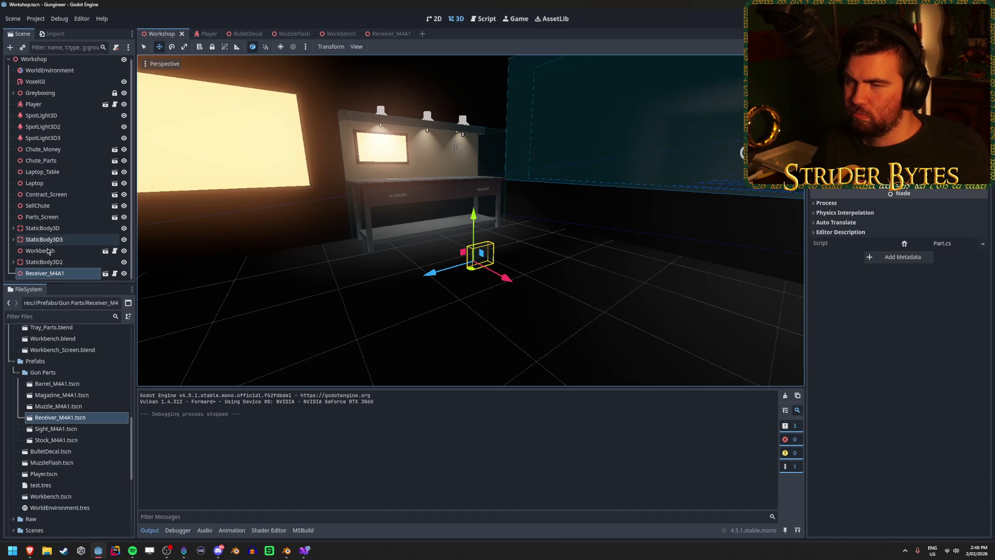
# Open the Receiver_M4A1 scene on its own to review its nodes, then return to the code.
pyautogui.click(55, 277)
pyautogui.click(52, 262)
pyautogui.click(57, 274)
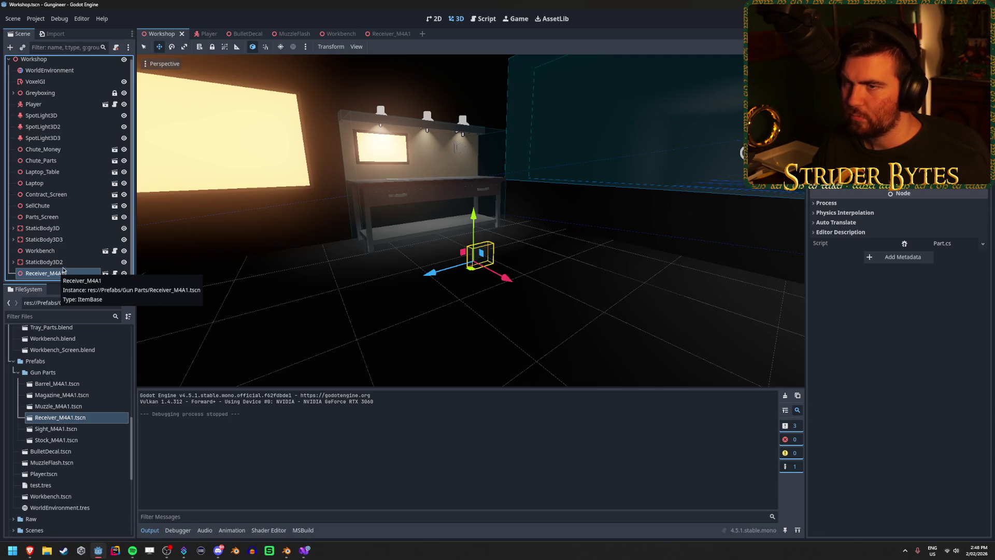
pyautogui.click(106, 273)
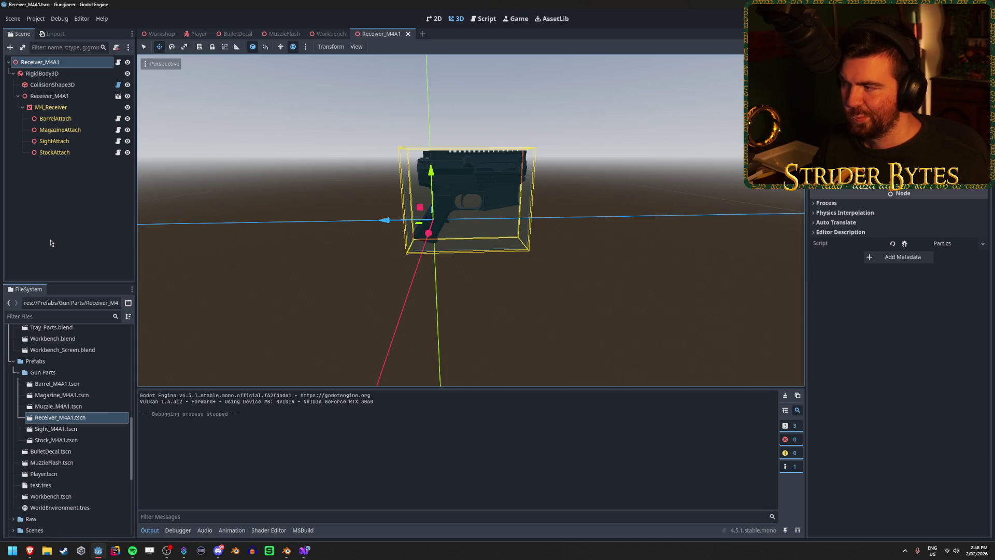
pyautogui.click(305, 550)
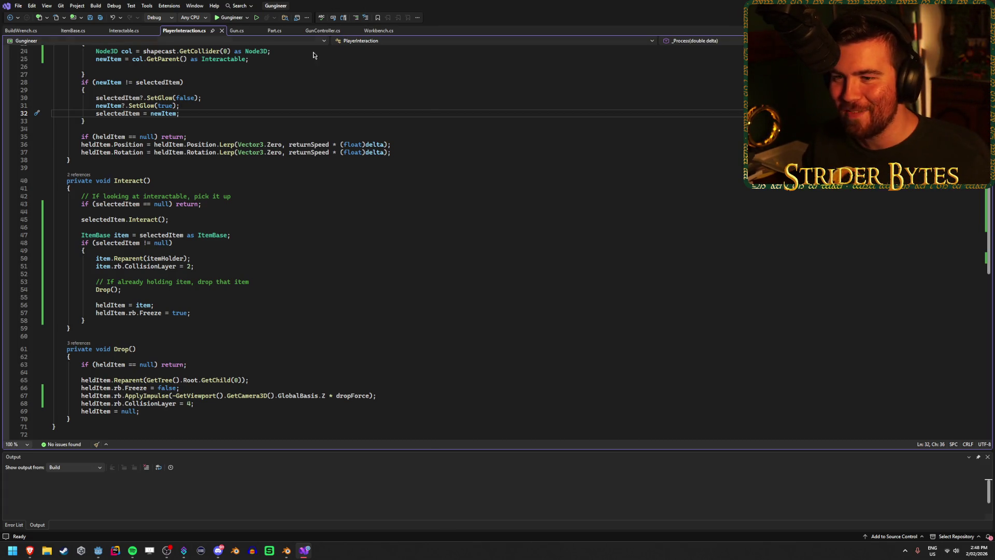
# Save PlayerInteraction.cs and review its _Process, Drop input and rotation lerp code.
pyautogui.scroll(8, 232, 173)
pyautogui.click(265, 200)
pyautogui.hotkey('ctrl', 's')
pyautogui.click(270, 192)
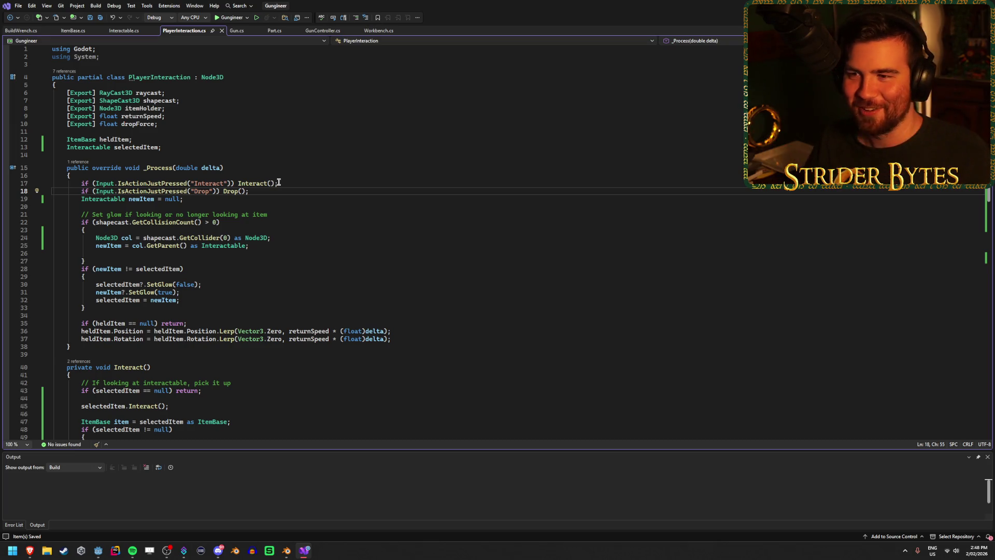
pyautogui.scroll(-8, 279, 192)
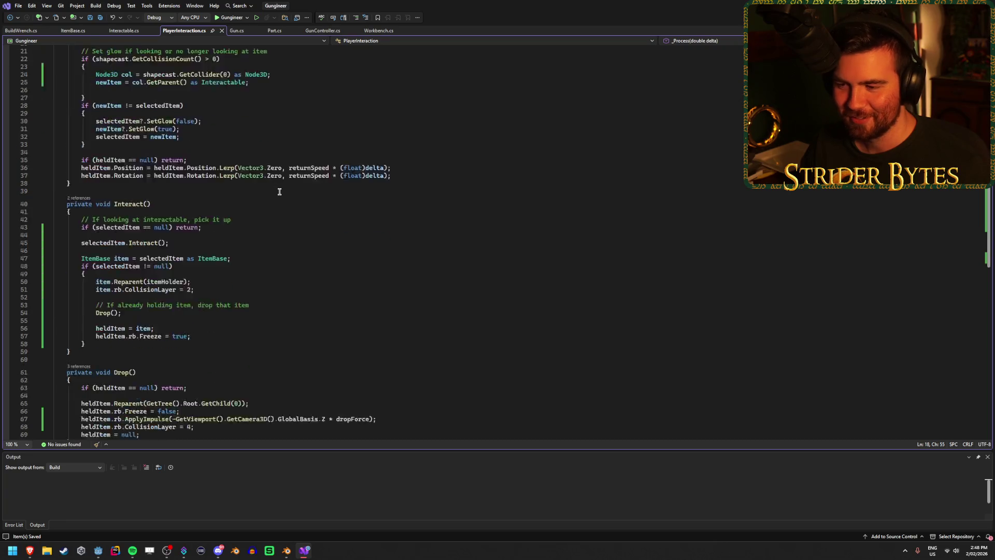
pyautogui.scroll(8, 282, 187)
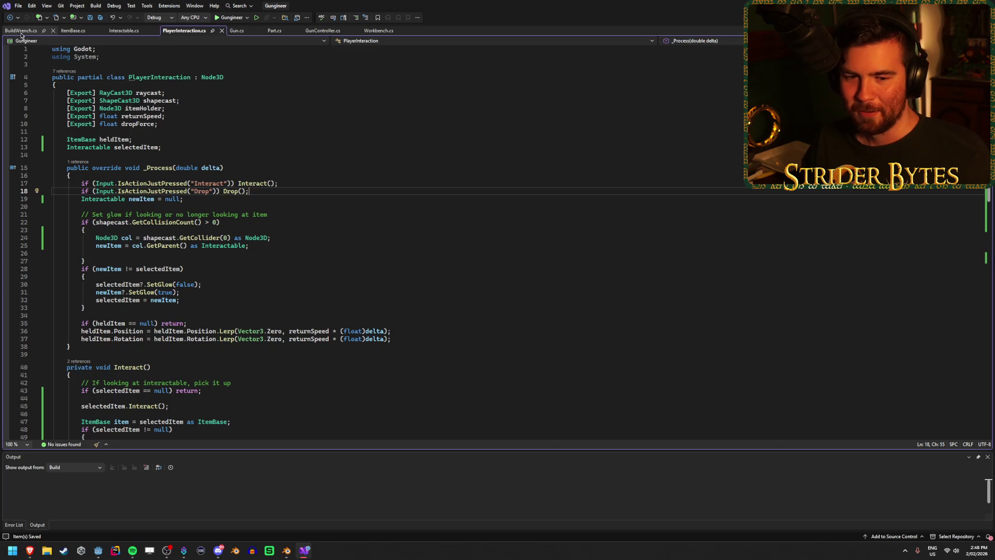
pyautogui.click(266, 169)
pyautogui.click(326, 192)
pyautogui.click(434, 338)
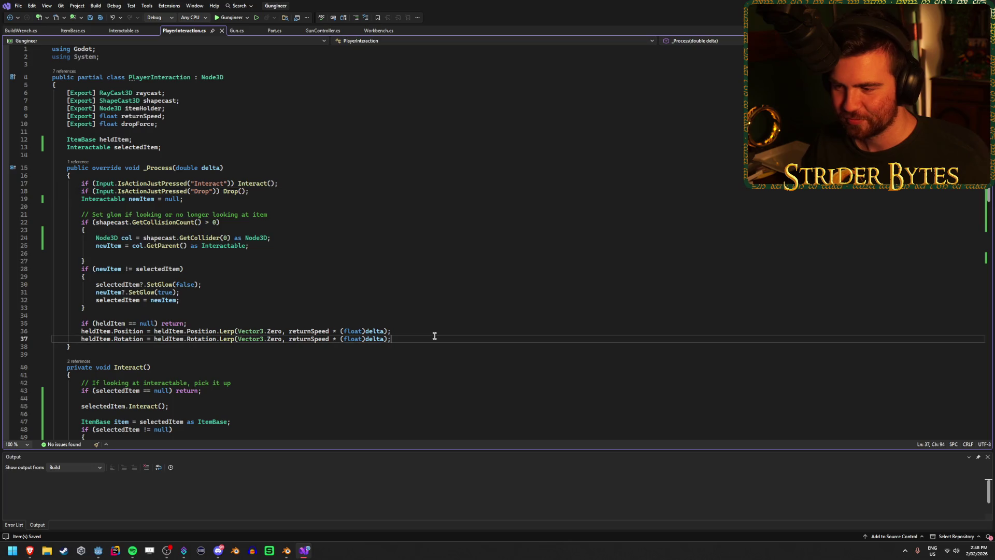
pyautogui.scroll(-10, 434, 335)
pyautogui.scroll(6, 434, 335)
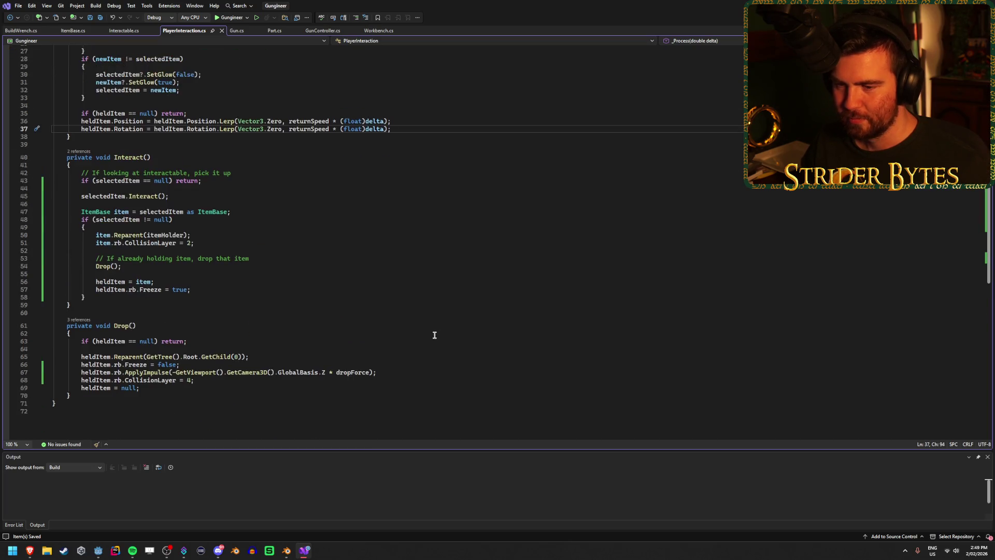
pyautogui.scroll(4, 434, 335)
# Open Interactable.cs and look at its Node3D base class declaration.
pyautogui.click(124, 30)
pyautogui.click(211, 94)
pyautogui.click(217, 99)
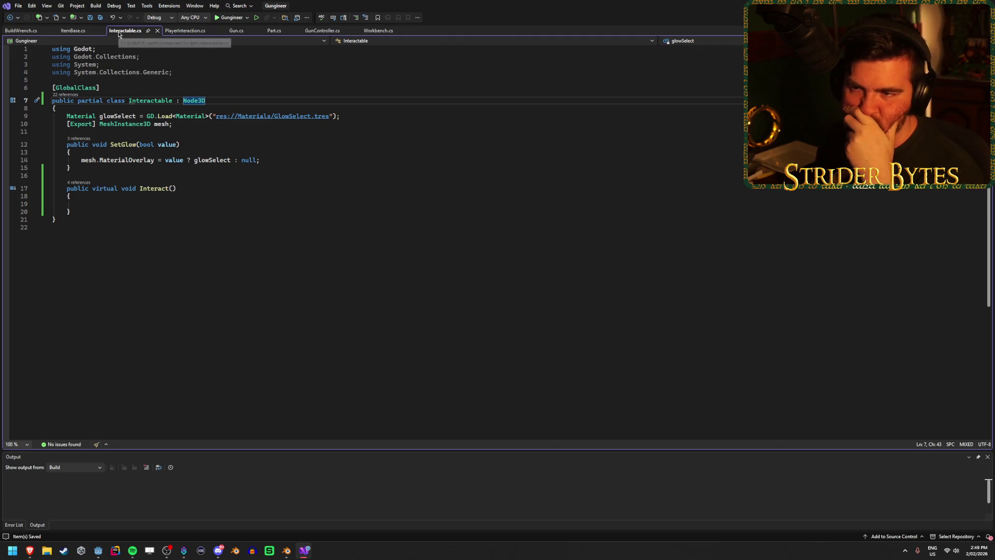
# Check the Interactable : Node3D declaration, then show the Workshop scene in Godot.
pyautogui.click(156, 100)
pyautogui.click(228, 99)
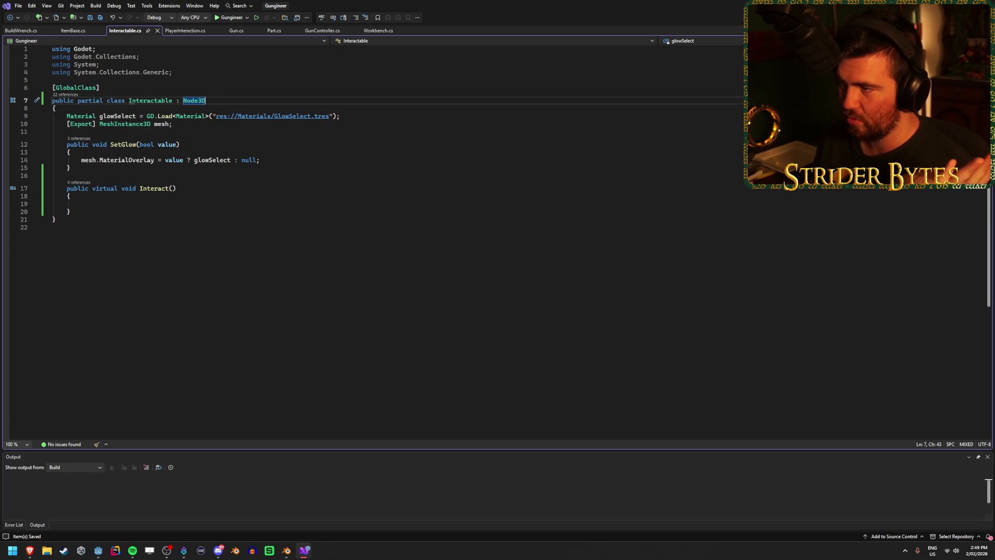
pyautogui.hotkey('alt', 'Tab')
pyautogui.click(154, 35)
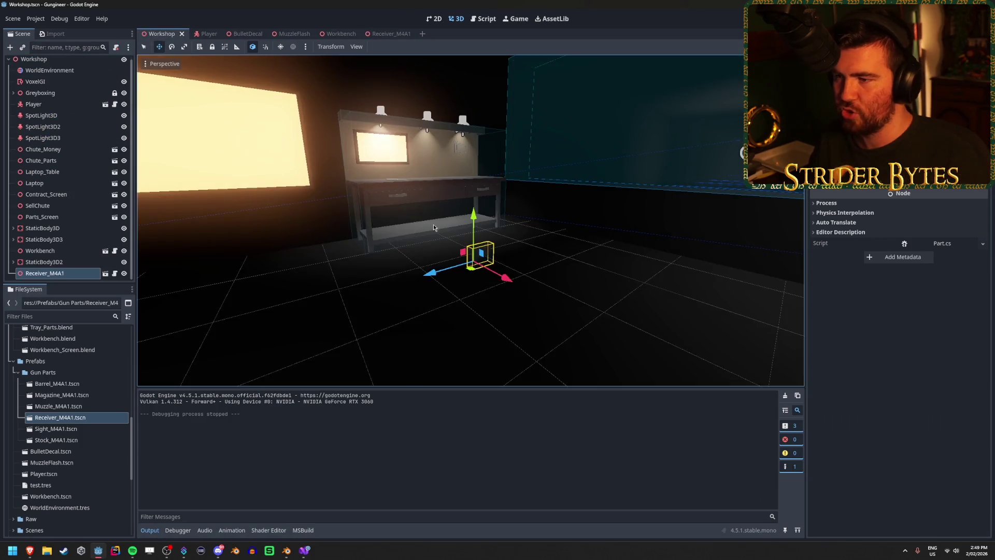
# Fly the viewport around the Workshop room, workbench and receiver, then minimise to the desktop.
pyautogui.press('w')
pyautogui.press('s')
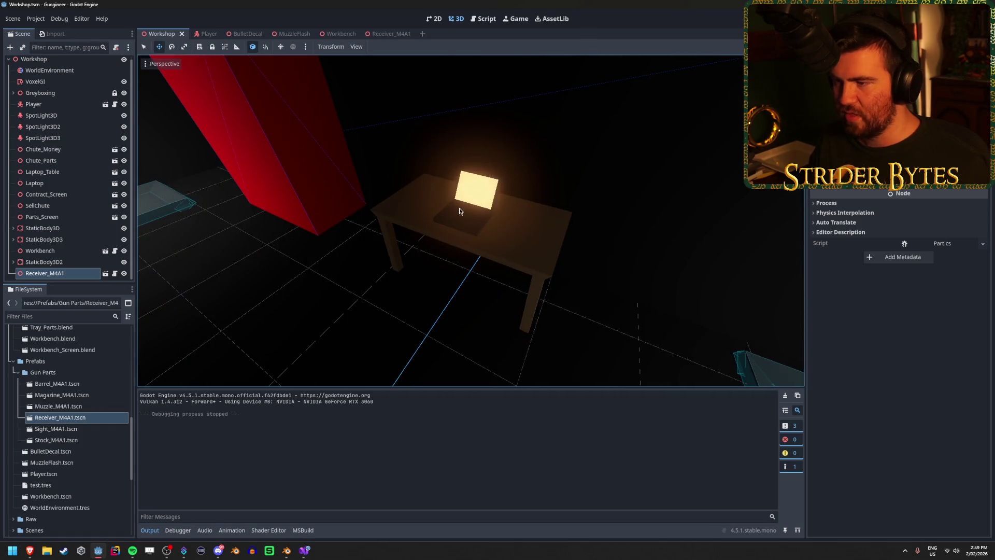
pyautogui.press('w')
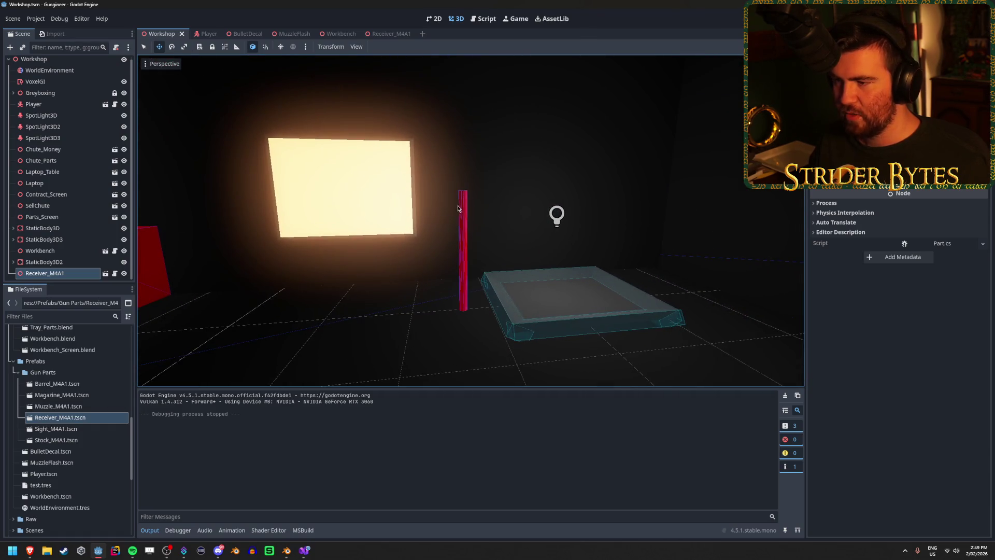
pyautogui.press('d')
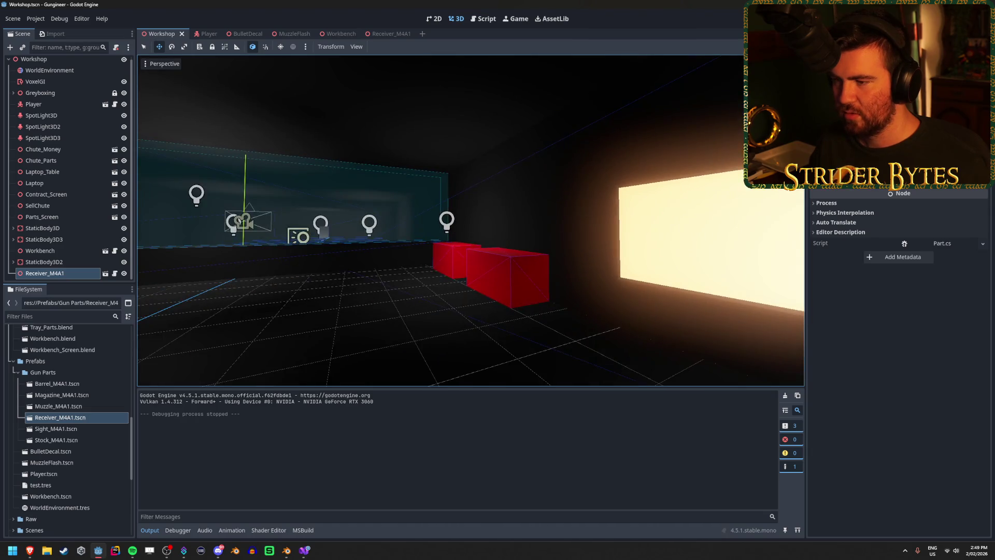
pyautogui.press('s')
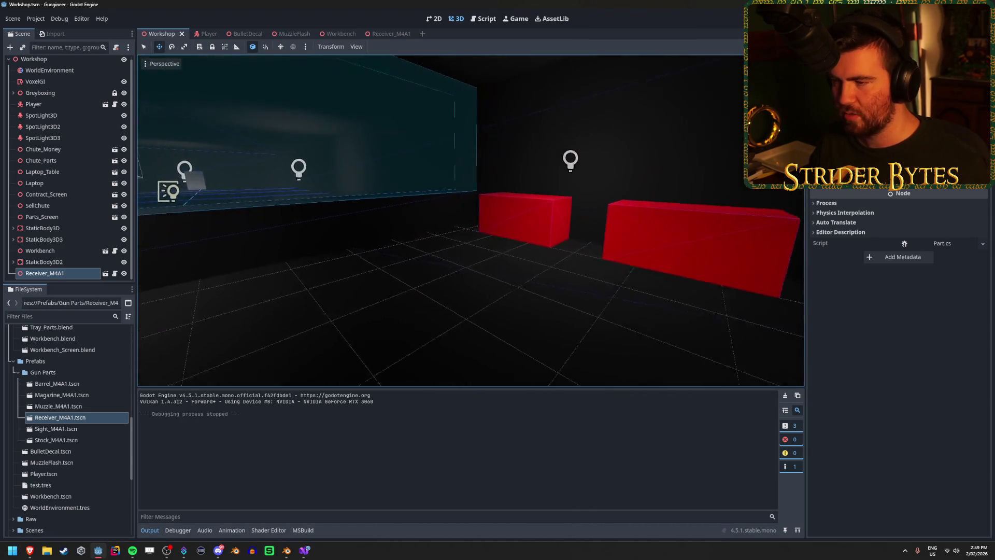
pyautogui.press('w')
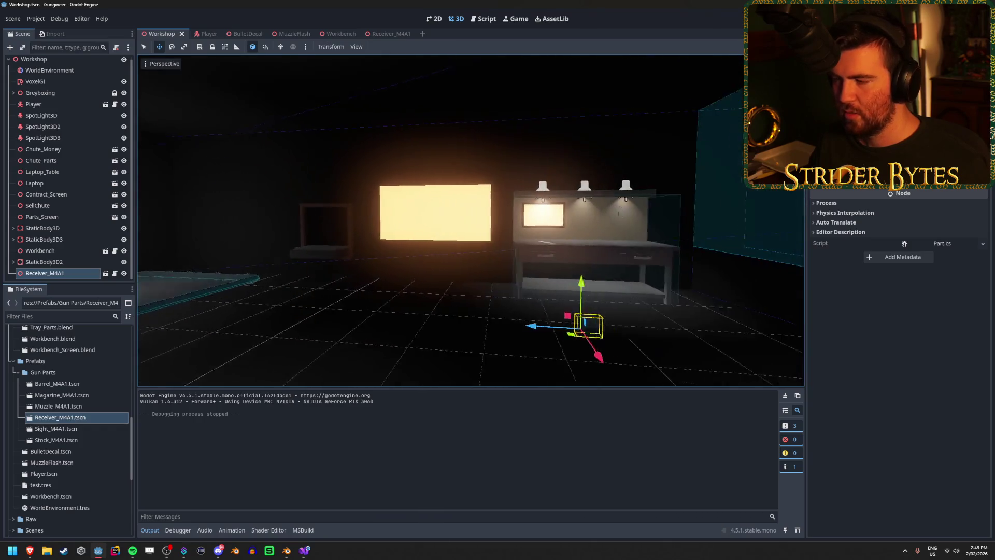
pyautogui.press('w')
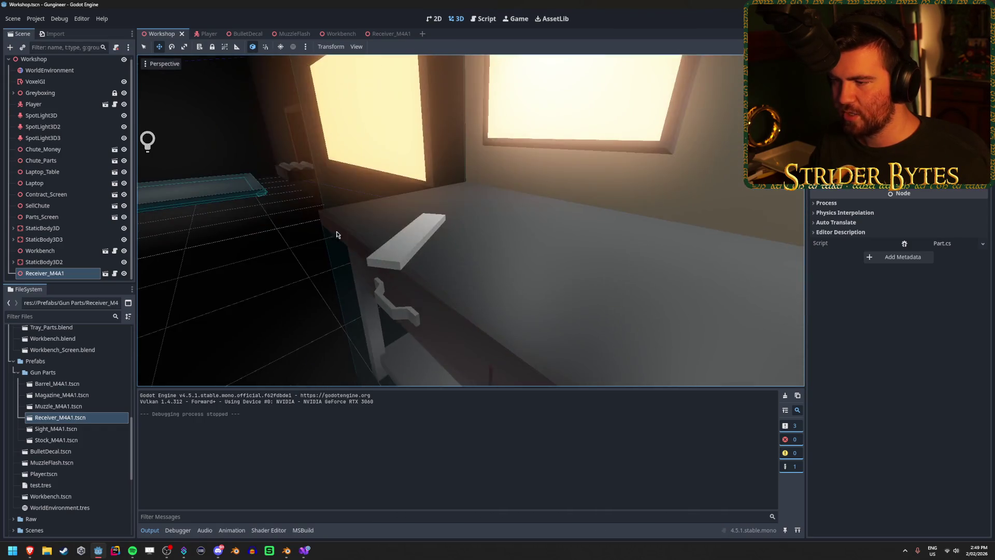
pyautogui.press('s')
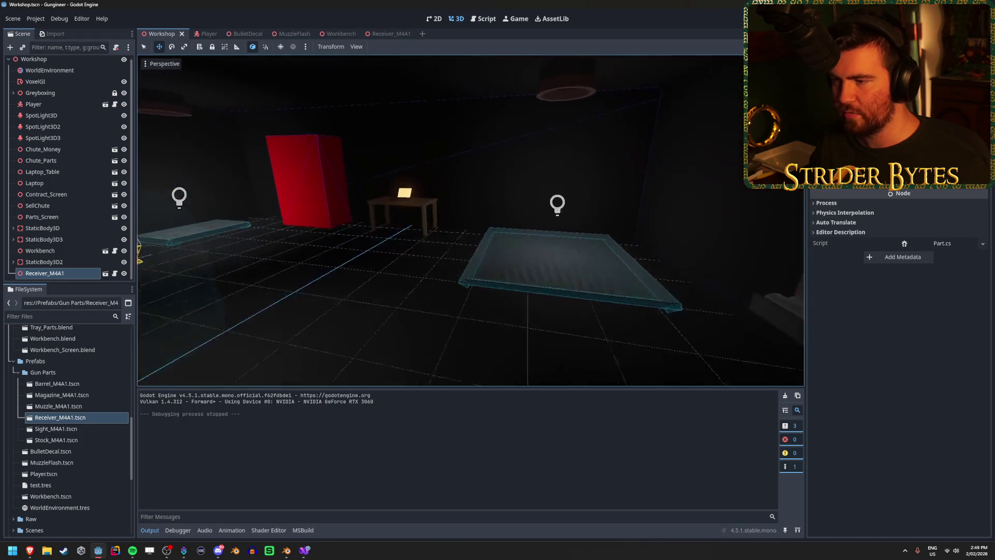
pyautogui.press('s')
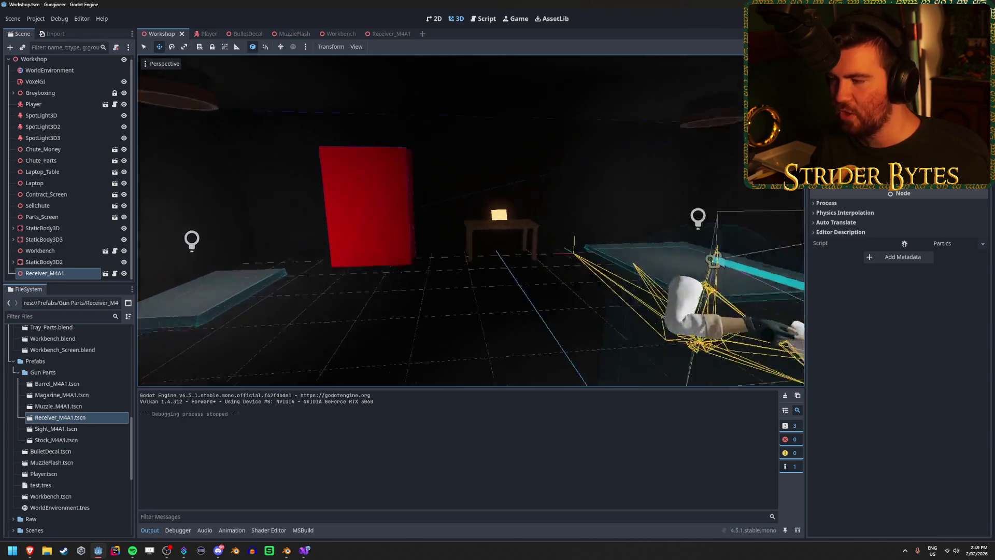
pyautogui.press('w')
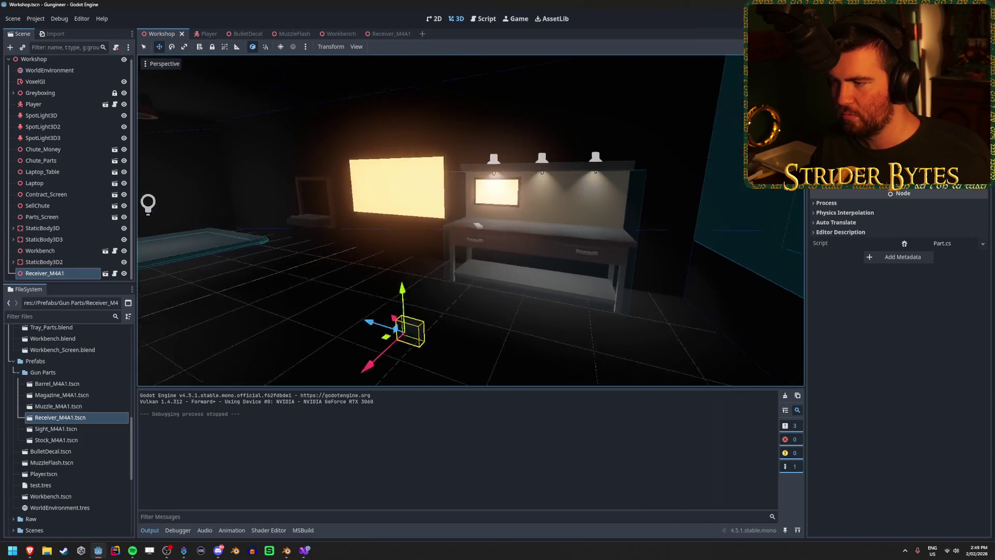
pyautogui.press('s')
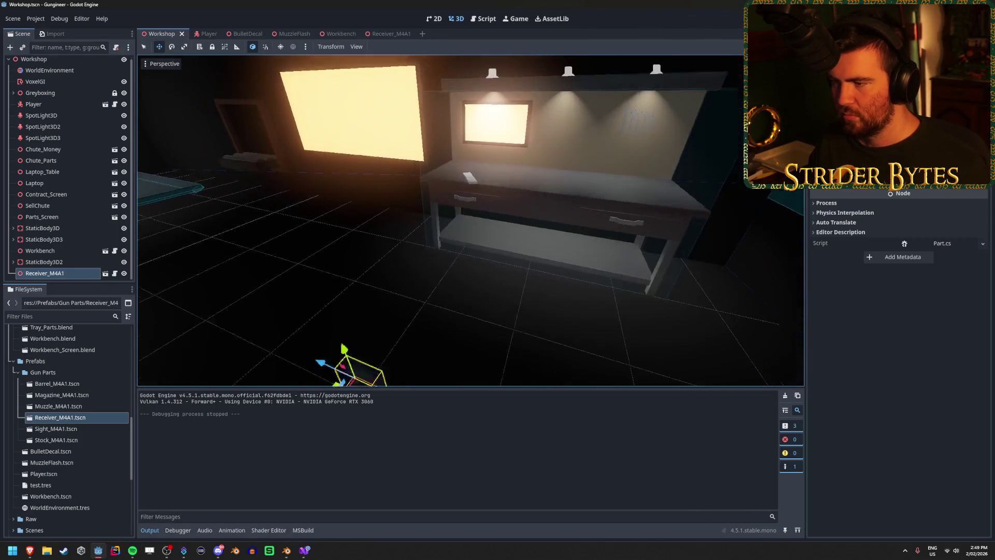
pyautogui.press('s')
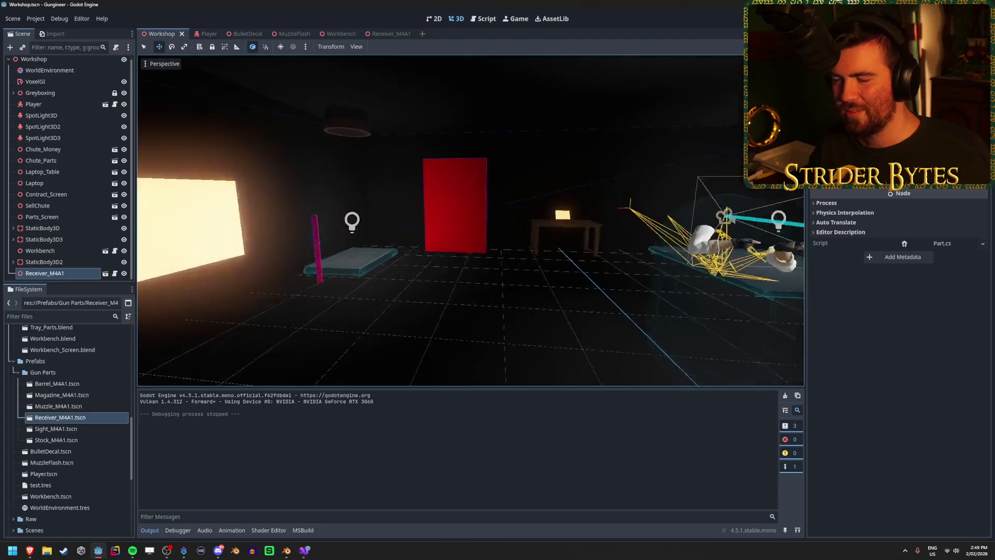
pyautogui.press('w')
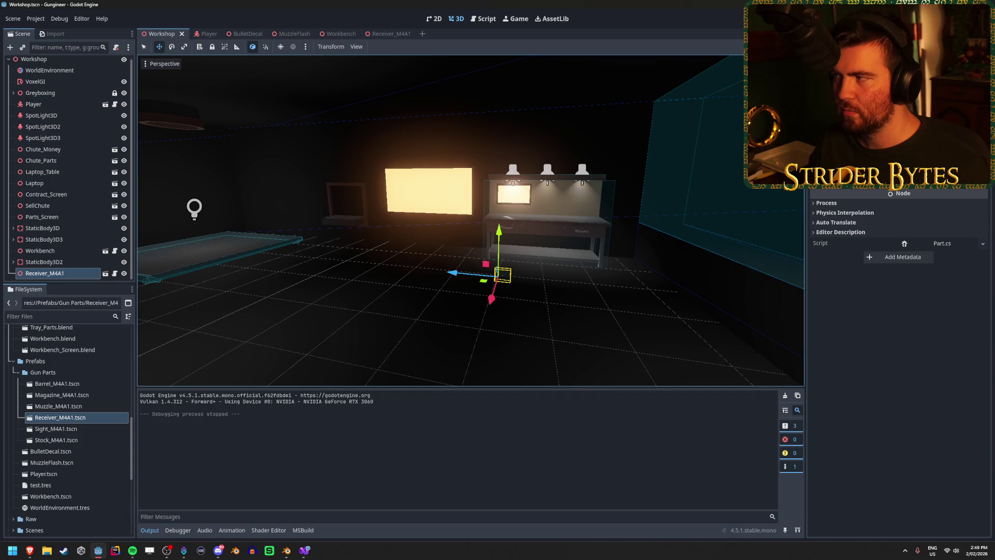
pyautogui.press('super+d')
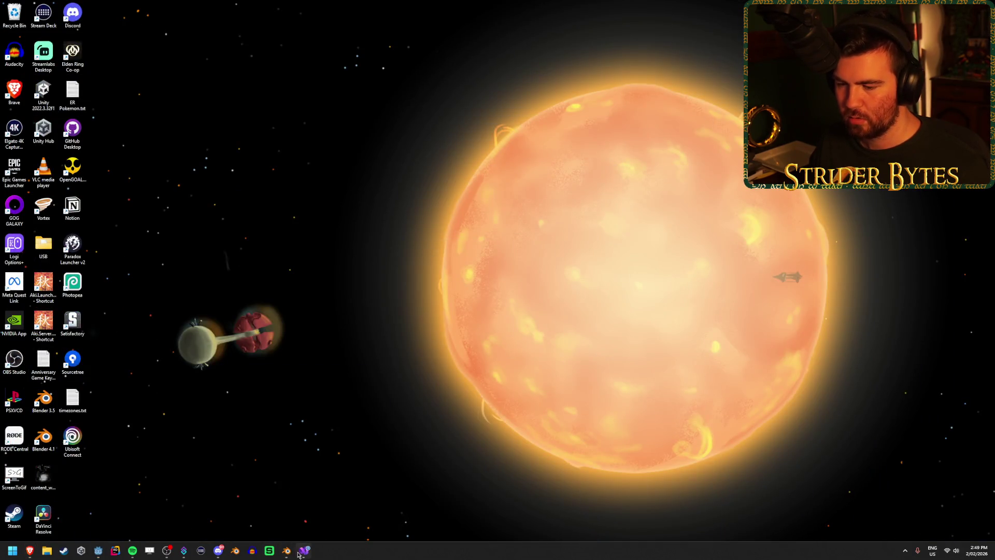
# Restore the Godot editor and select Interactable.cs and ItemBase.cs in the Scripts folder.
pyautogui.click(300, 552)
pyautogui.click(98, 550)
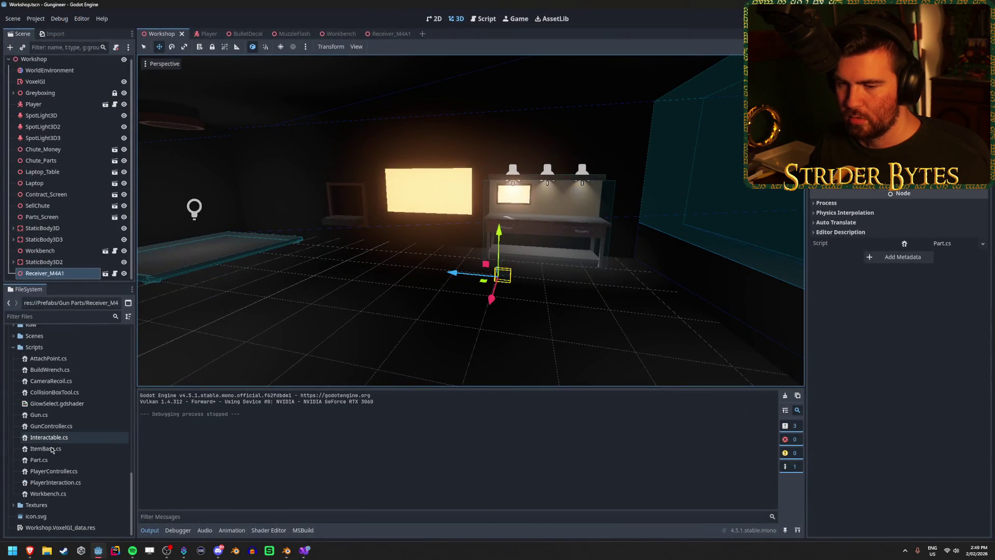
pyautogui.click(66, 438)
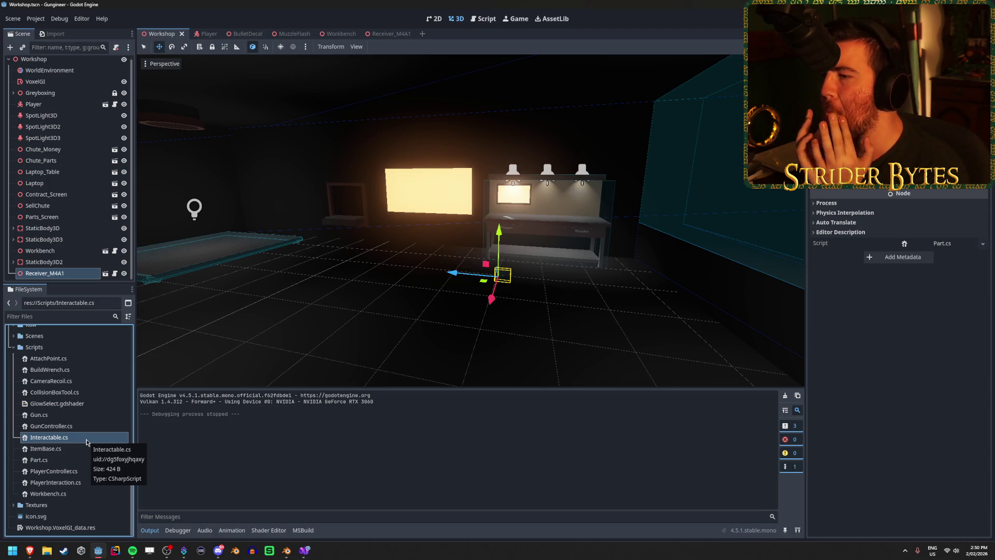
pyautogui.click(83, 448)
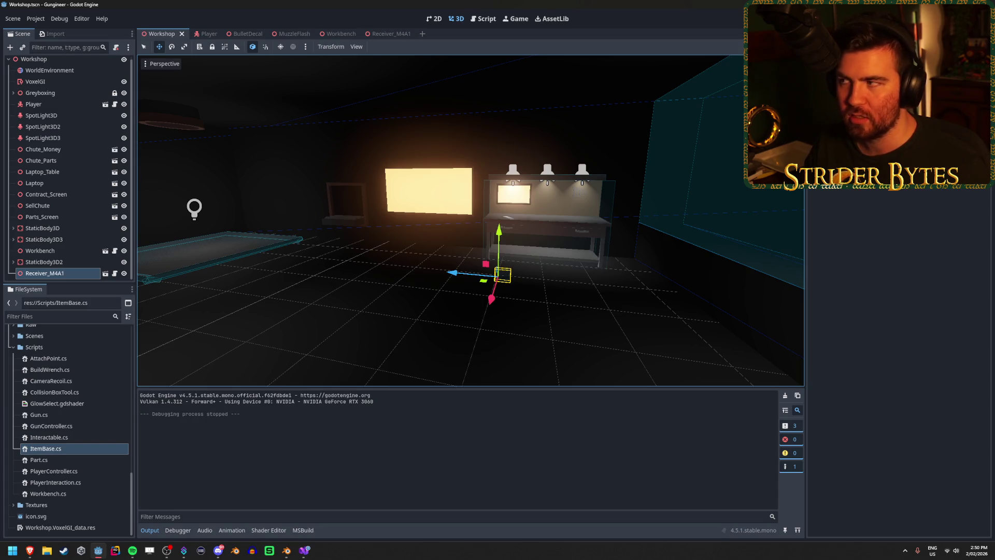
# Open ItemBase.cs, change its base class from Interactable to RigidBody3D, and save.
pyautogui.click(67, 450)
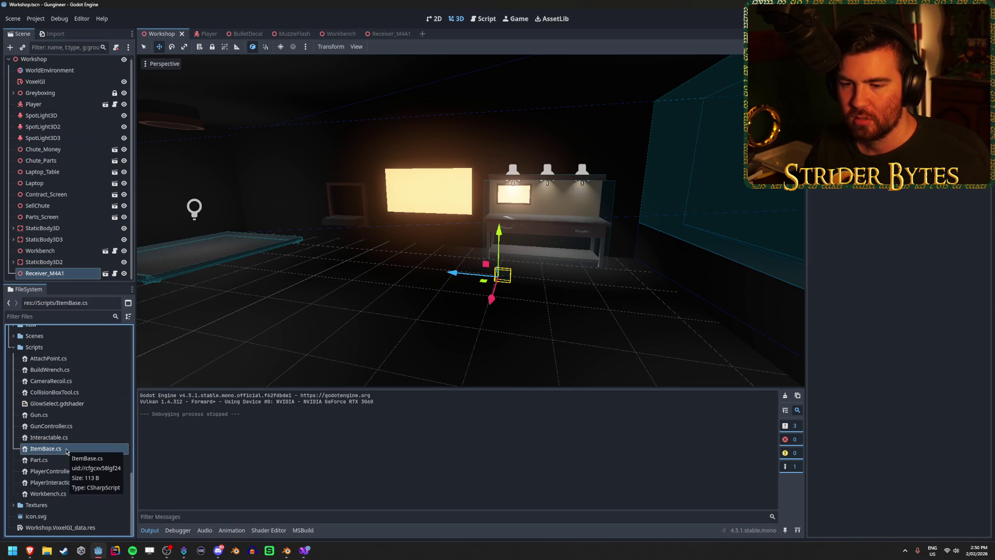
pyautogui.doubleClick(66, 449)
pyautogui.doubleClick(201, 77)
pyautogui.write('Rigid')
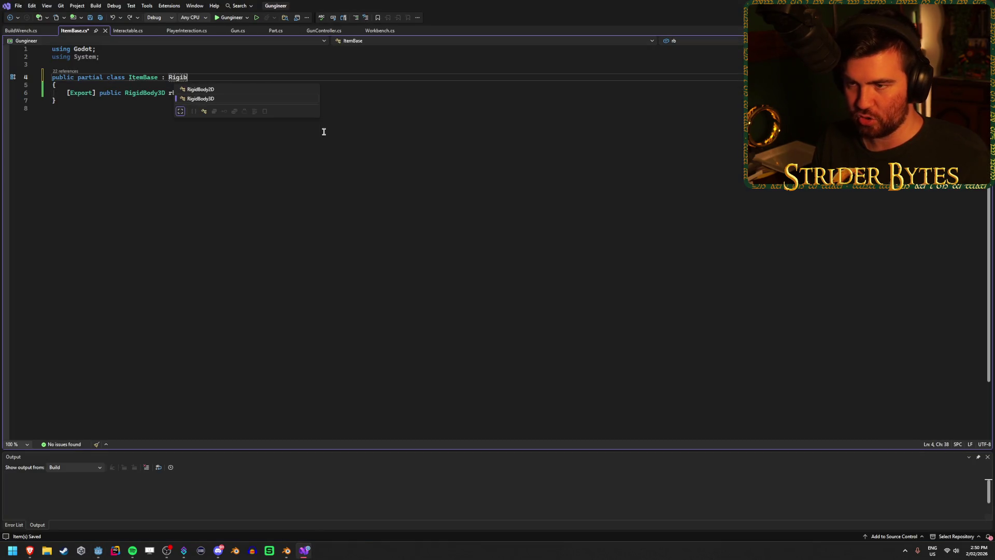
pyautogui.press('Tab')
pyautogui.hotkey('ctrl', 's')
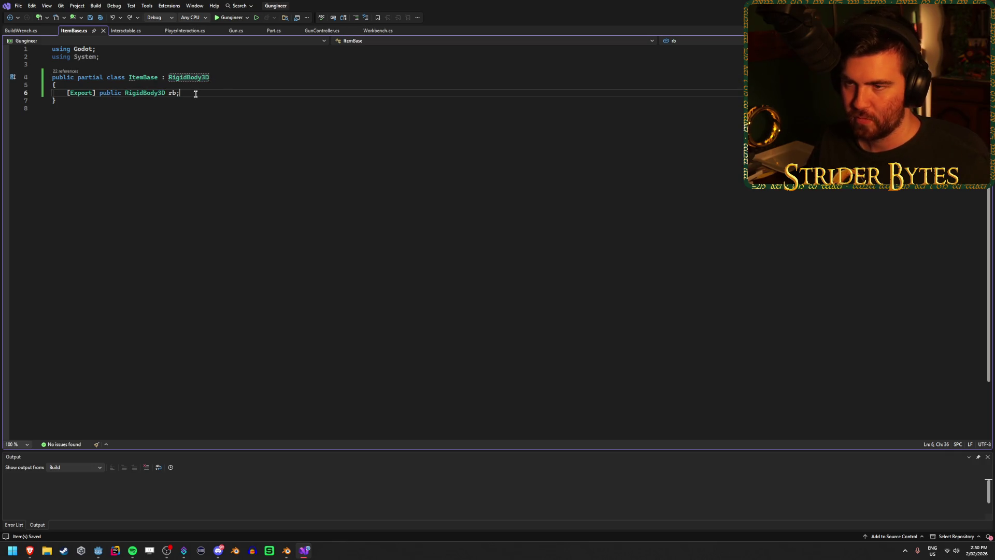
# Check Interactable.cs for its empty Interact method and Node3D base, then return to Godot.
pyautogui.click(125, 31)
pyautogui.click(108, 211)
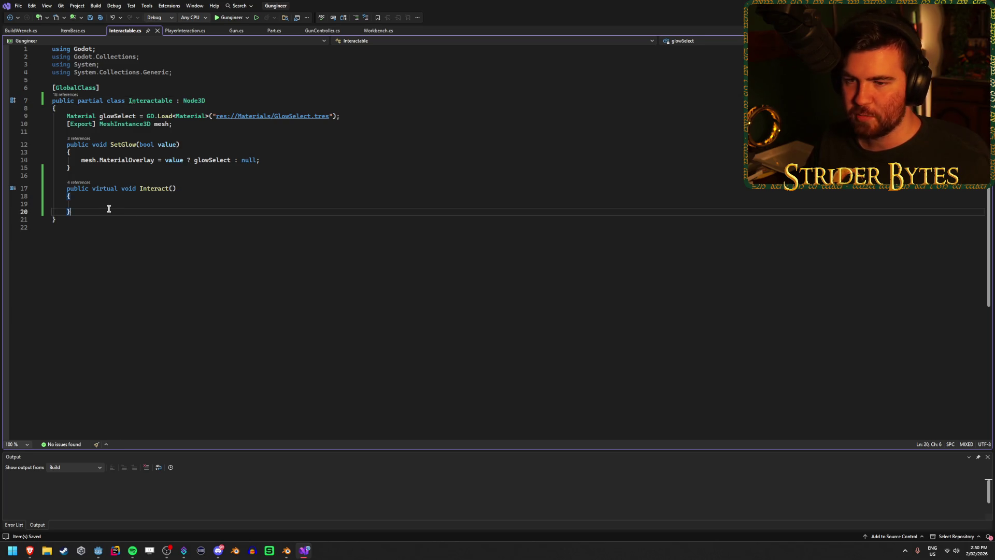
pyautogui.click(212, 100)
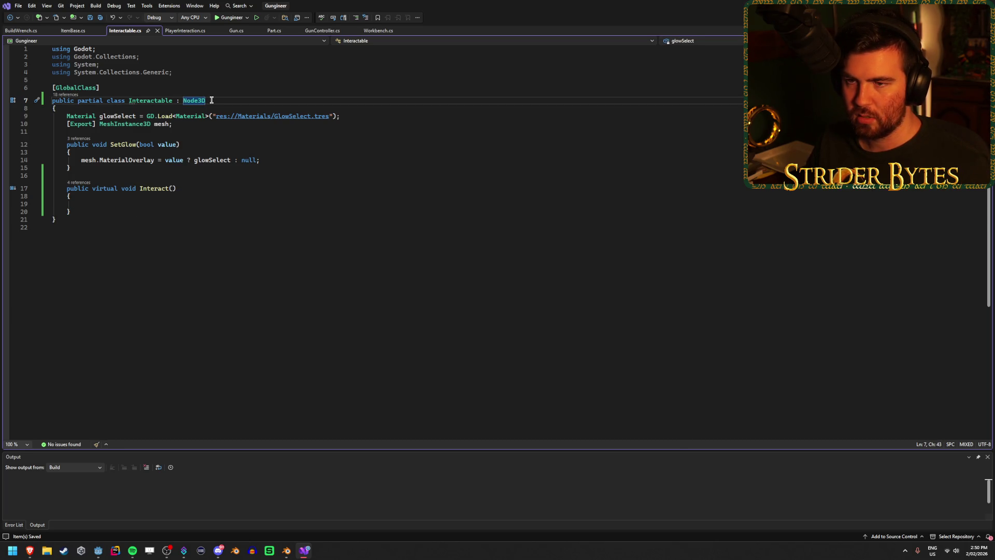
pyautogui.hotkey('alt', 'Tab')
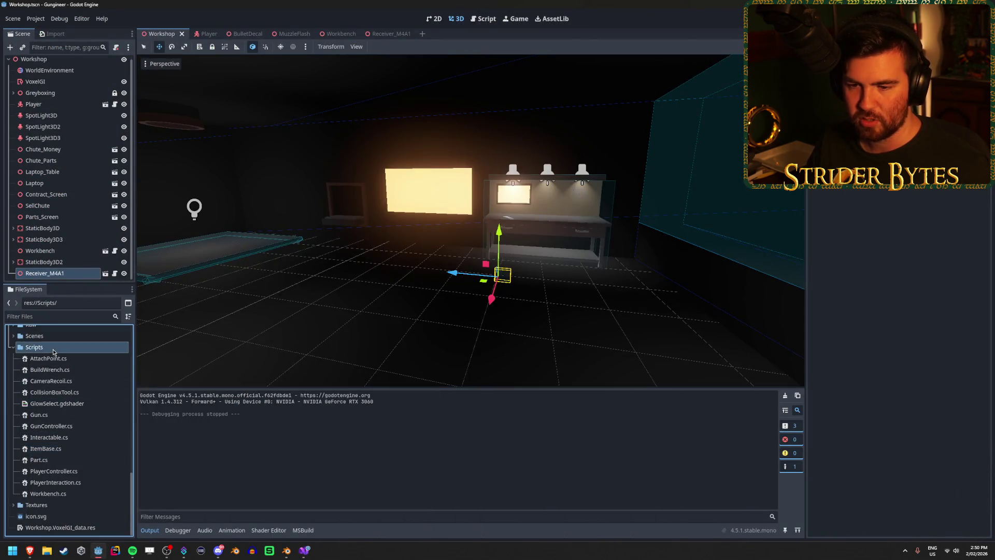
# Create a C# script named Interfaces.cs in the Scripts folder, keeping the default base class.
pyautogui.rightClick(54, 349)
pyautogui.moveTo(130, 355)
pyautogui.click(168, 380)
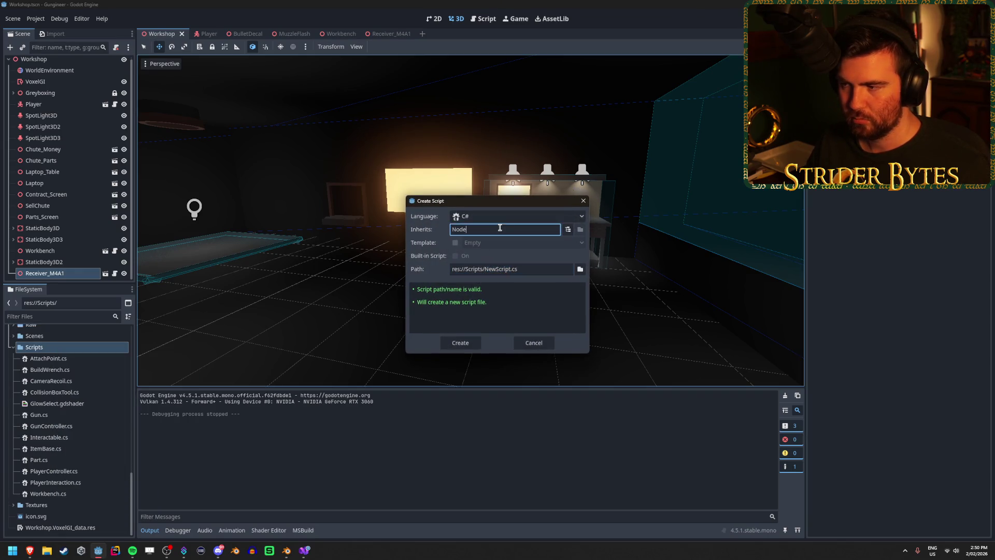
pyautogui.click(567, 230)
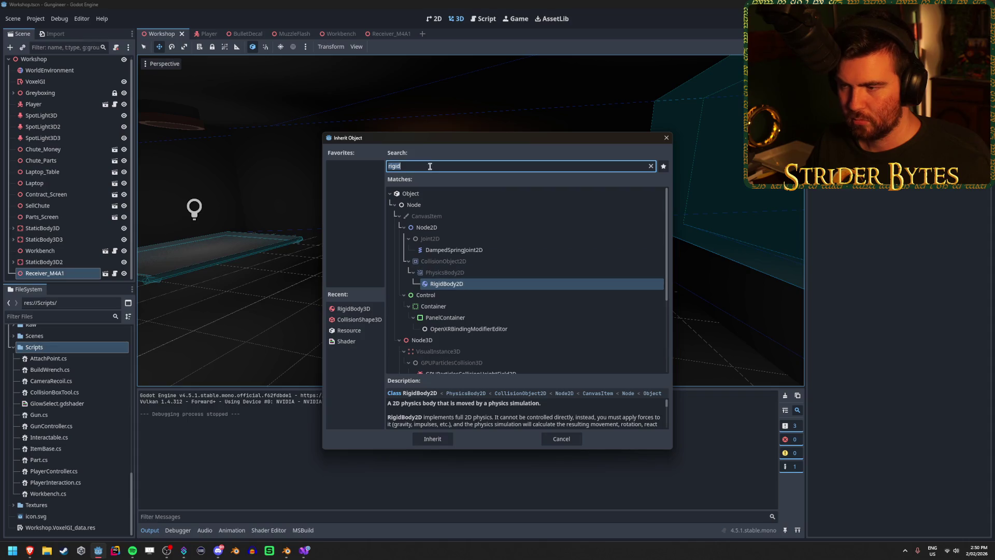
pyautogui.press('Escape')
pyautogui.click(520, 269)
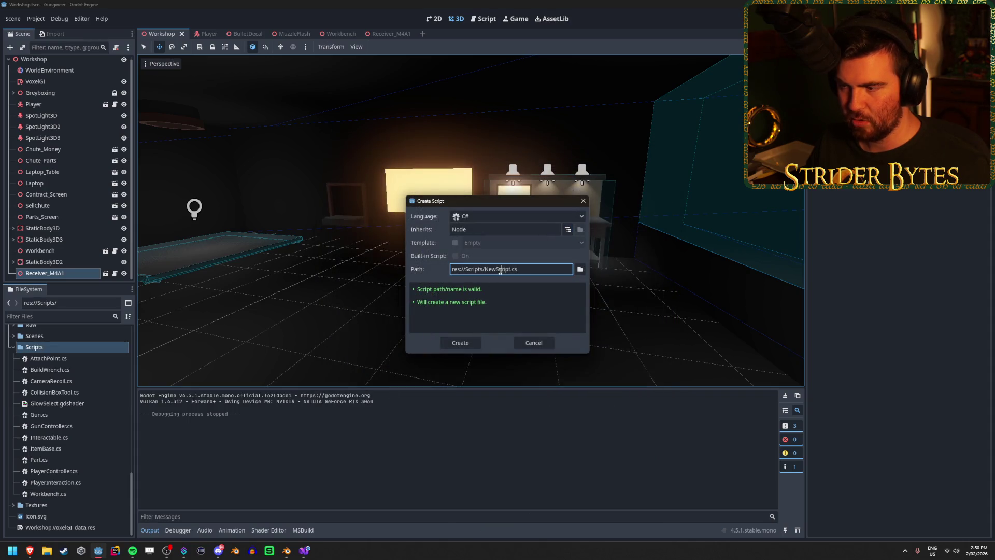
pyautogui.write('Inte')
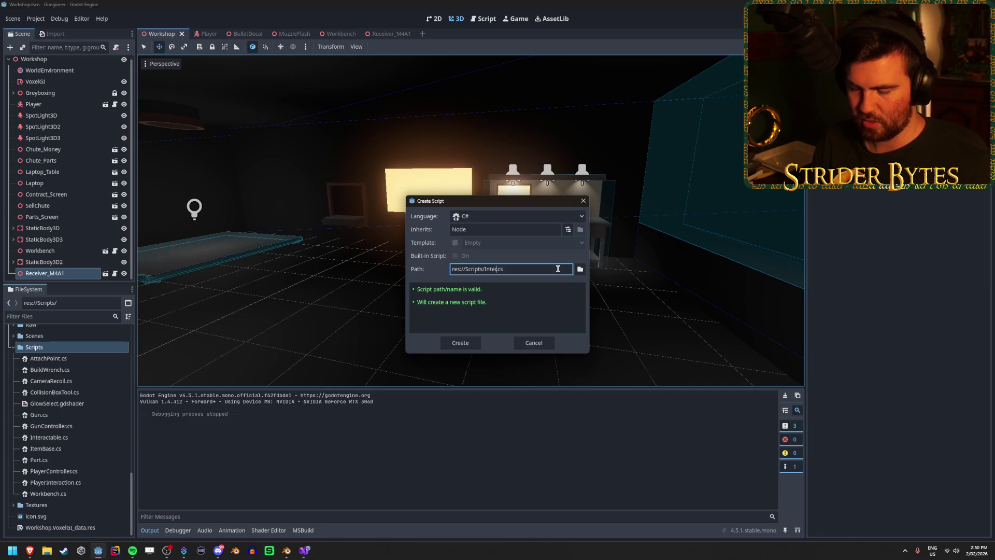
pyautogui.click(476, 339)
# Open Interfaces.cs in the code editor and select its Node base class.
pyautogui.click(66, 453)
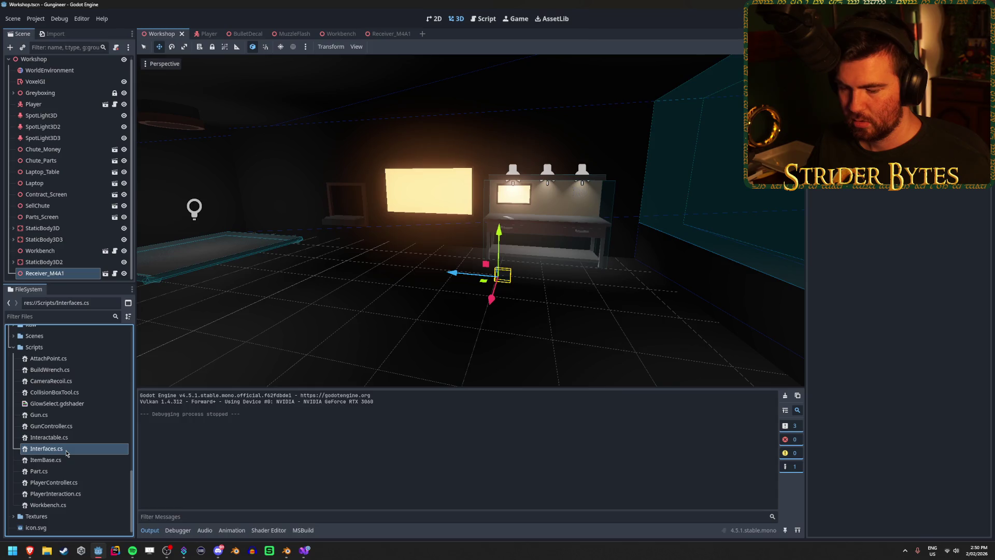
pyautogui.doubleClick(66, 454)
pyautogui.moveTo(202, 77); pyautogui.dragTo(162, 77)
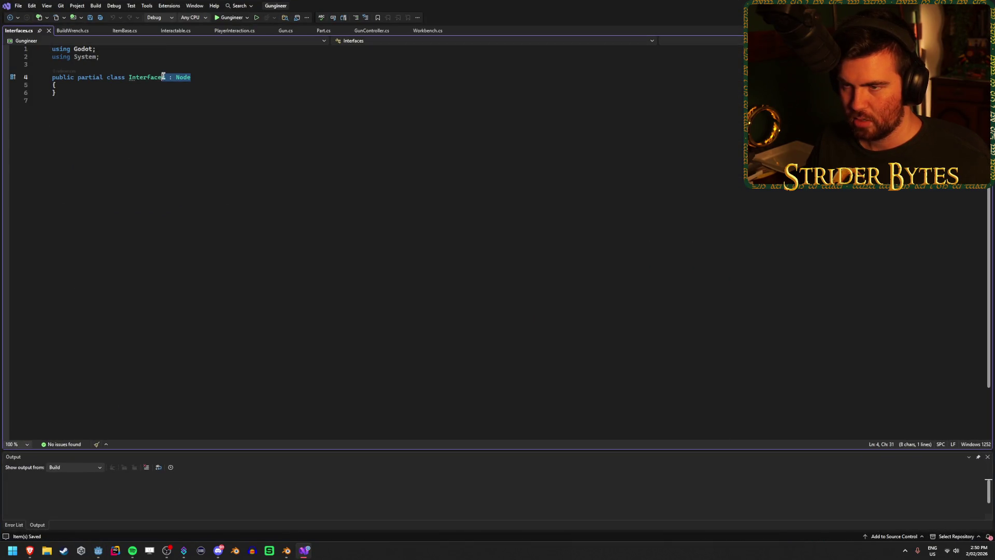
# Remove ': Node' from the Interfaces class declaration, add a blank body line, and save.
pyautogui.press('BackSpace')
pyautogui.write('s')
pyautogui.click(115, 86)
pyautogui.press('Return')
pyautogui.hotkey('ctrl', 's')
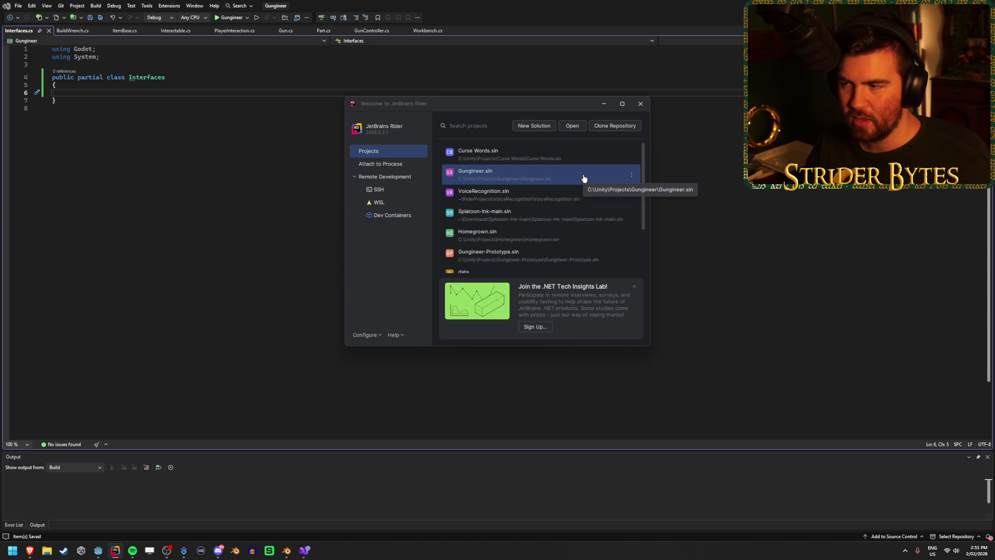
# Close the Rider welcome window, return to Visual Studio, and select the whole Interfaces class.
pyautogui.scroll(-1, 583, 178)
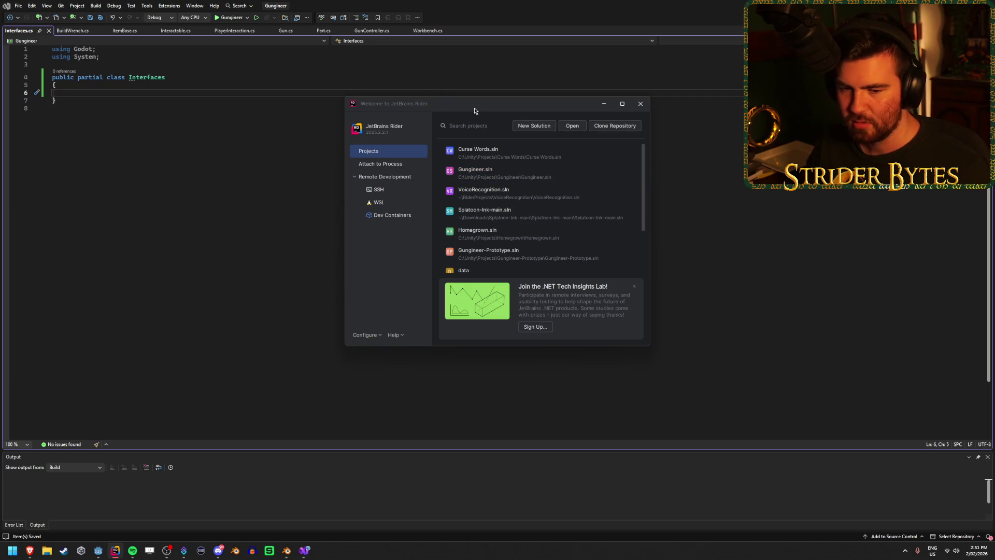
pyautogui.click(577, 168)
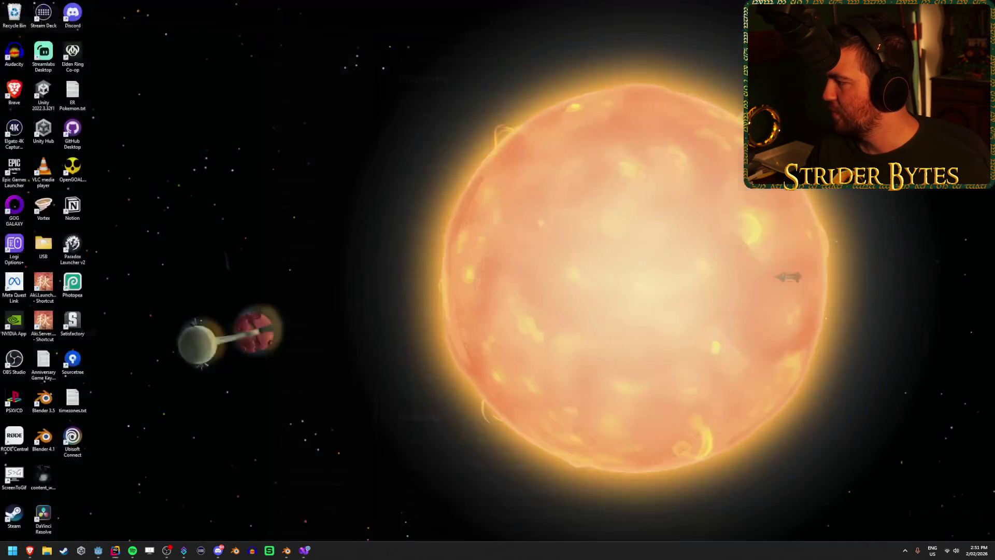
pyautogui.hotkey('alt', 'Tab')
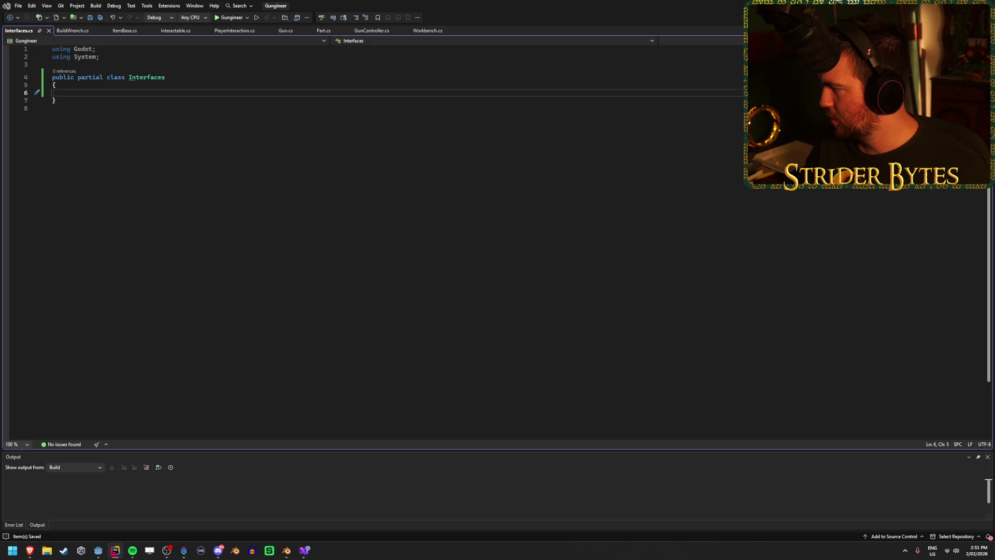
pyautogui.moveTo(71, 99); pyautogui.dragTo(37, 78)
# Replace the Interfaces class with 'public interface IInteractable()' followed by an empty brace body.
pyautogui.press('BackSpace')
pyautogui.write('public ')
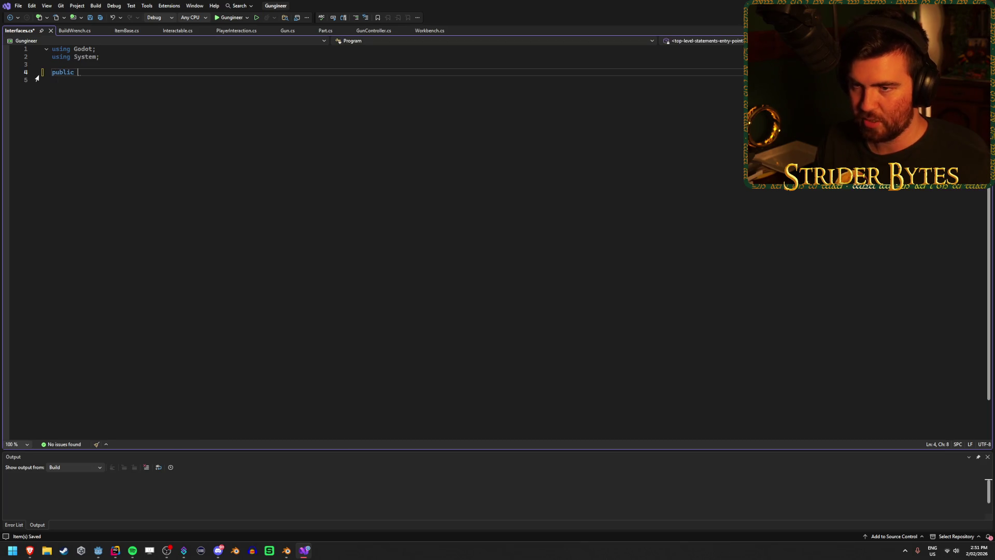
pyautogui.write('interface')
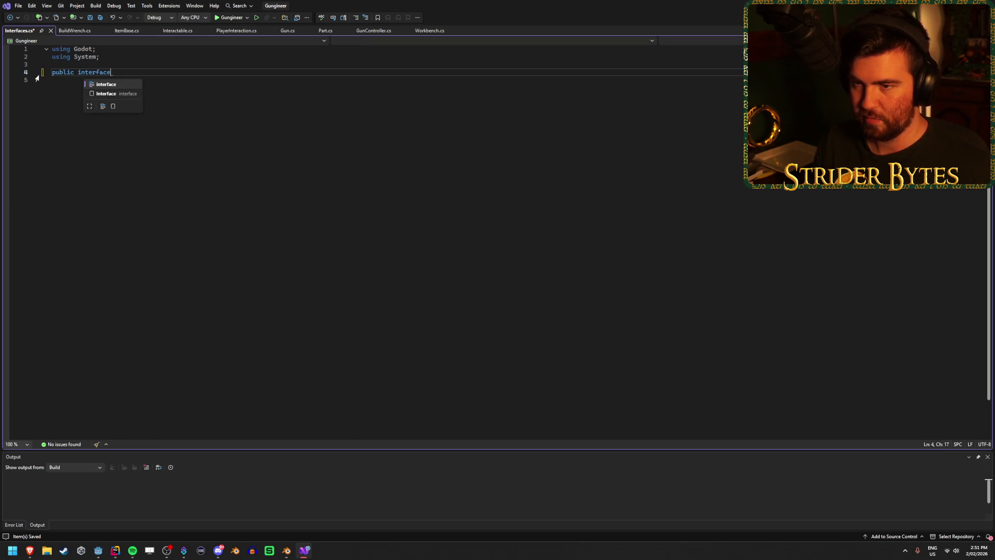
pyautogui.write(' IInteractable()')
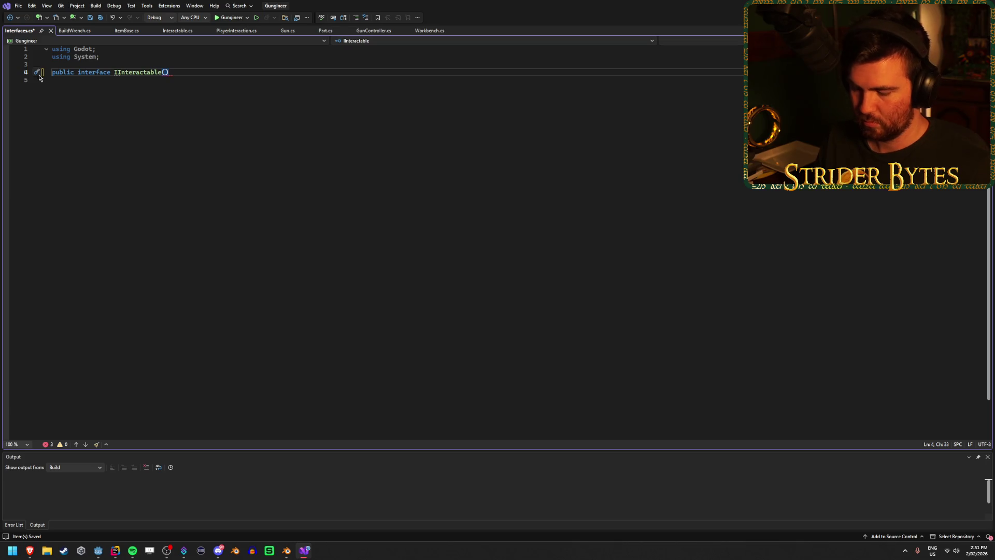
pyautogui.press('Return')
pyautogui.write('{')
pyautogui.press('Return')
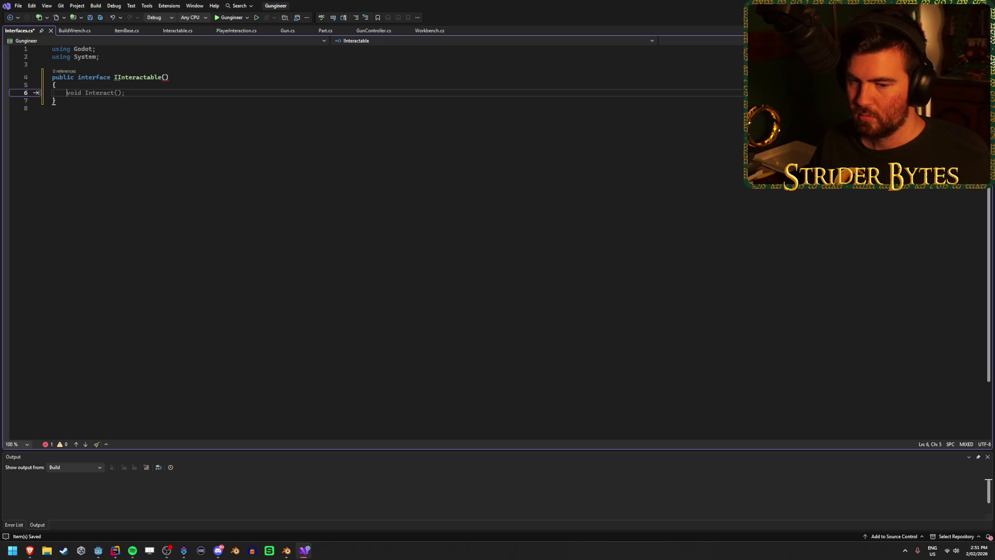
pyautogui.hotkey('alt', 'Tab')
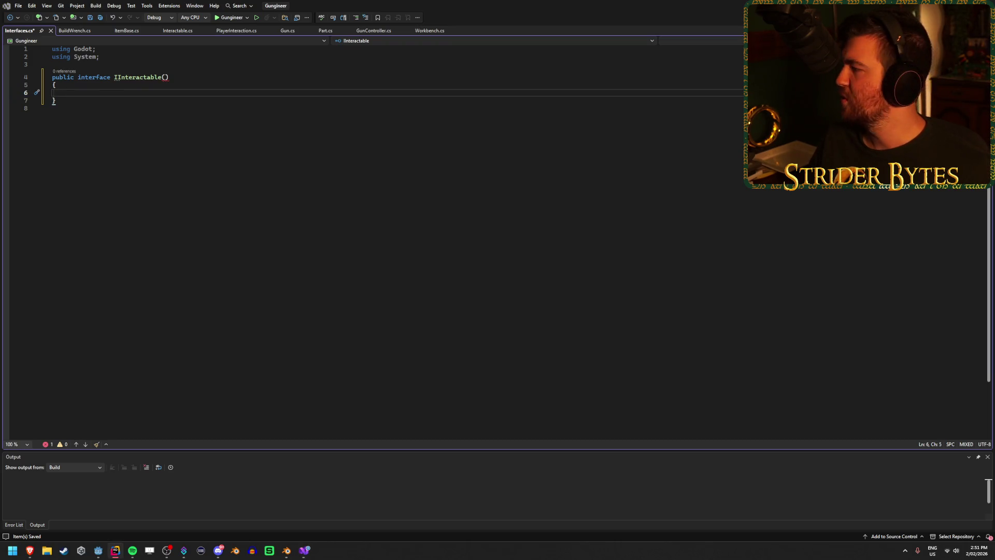
pyautogui.hotkey('alt', 'Tab')
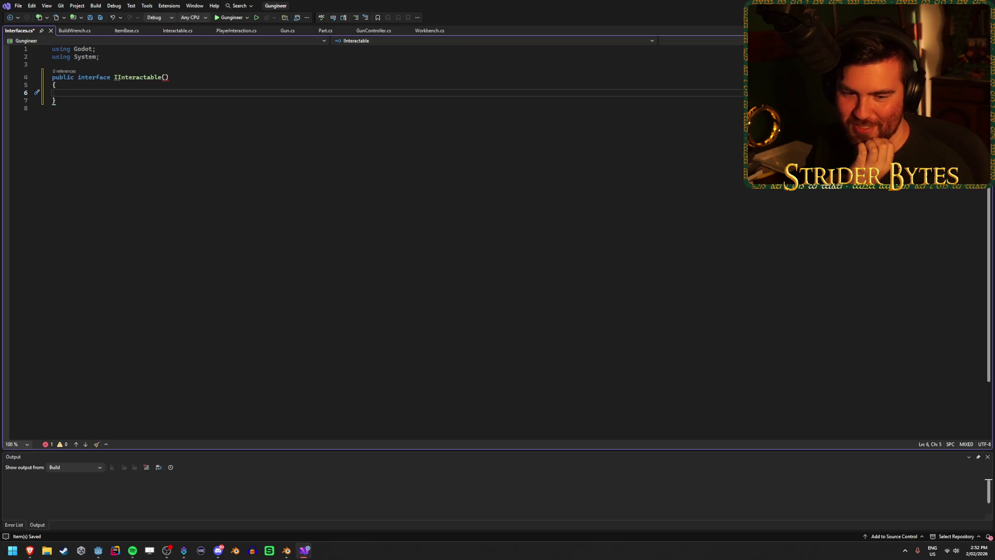
pyautogui.moveTo(166, 76)
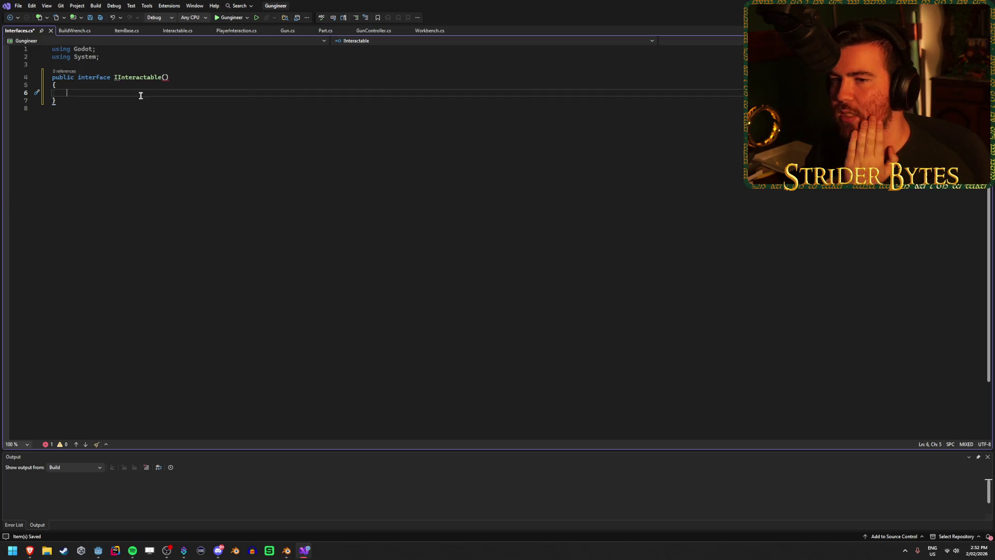
pyautogui.moveTo(117, 77)
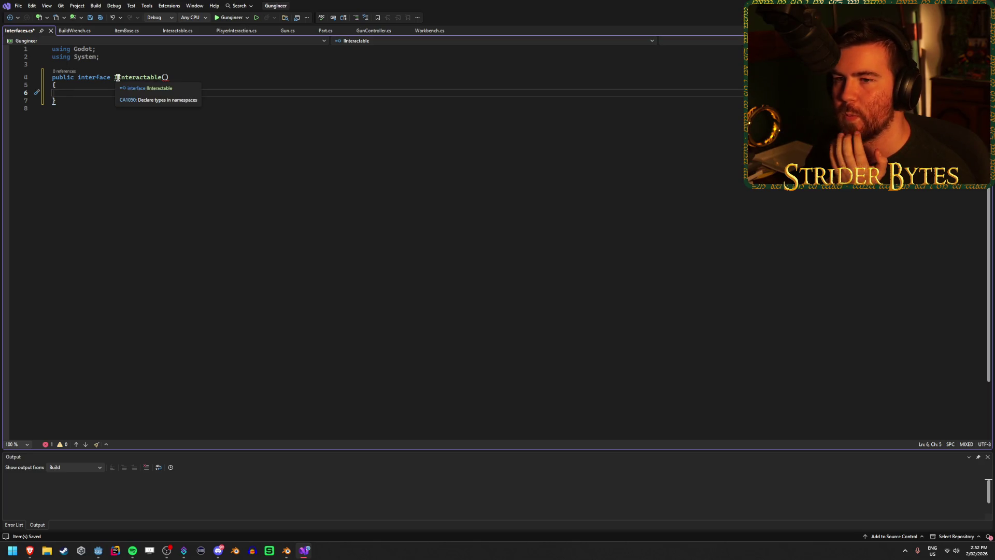
pyautogui.write('I')
pyautogui.rightClick(166, 78)
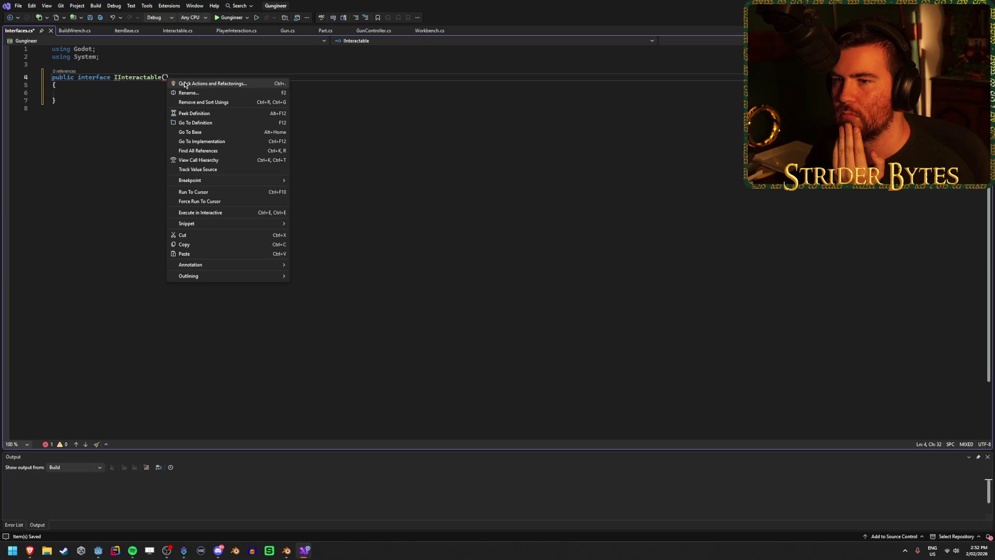
pyautogui.click(92, 96)
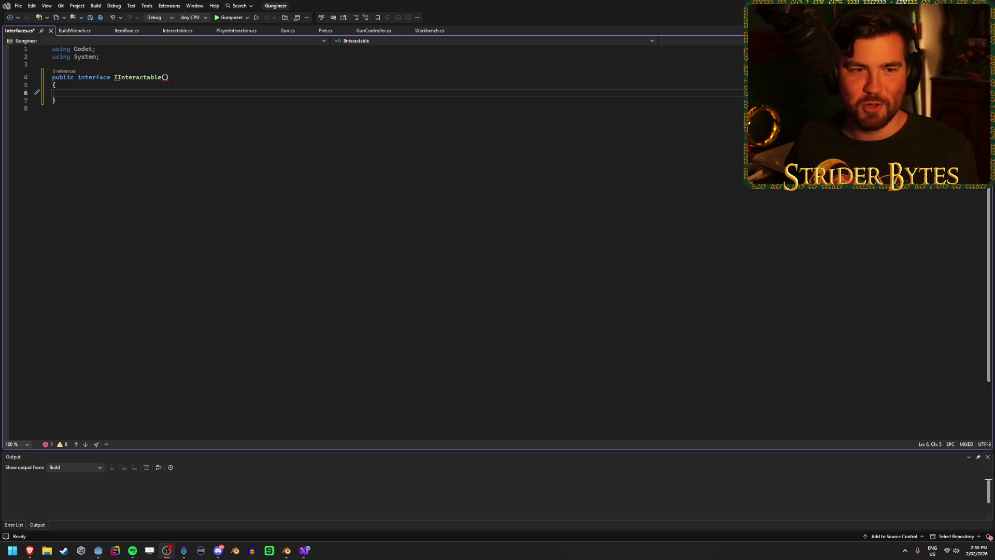
# Leave the IInteractable draft and bring up the Godot forum thread on GDScript interfaces.
pyautogui.click(169, 96)
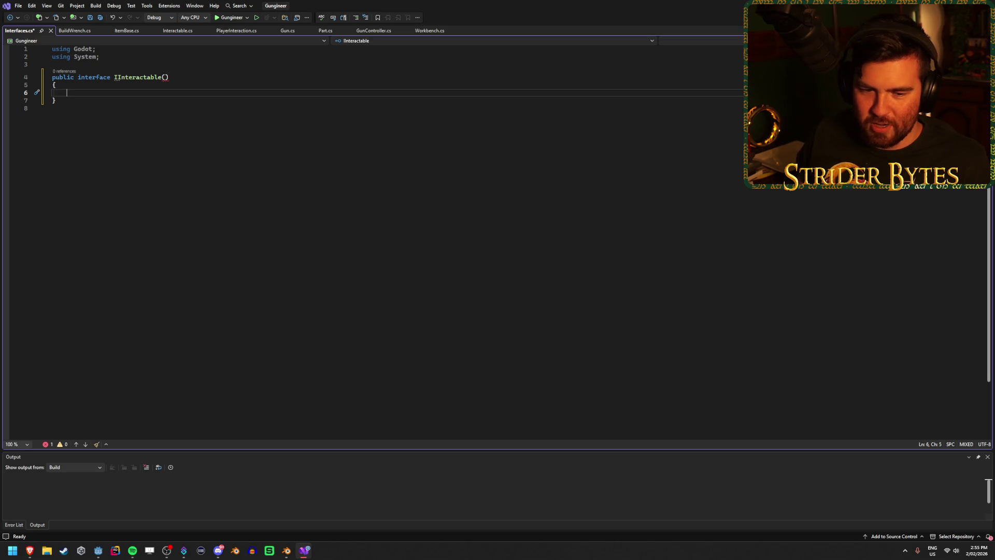
pyautogui.hotkey('alt', 'Tab')
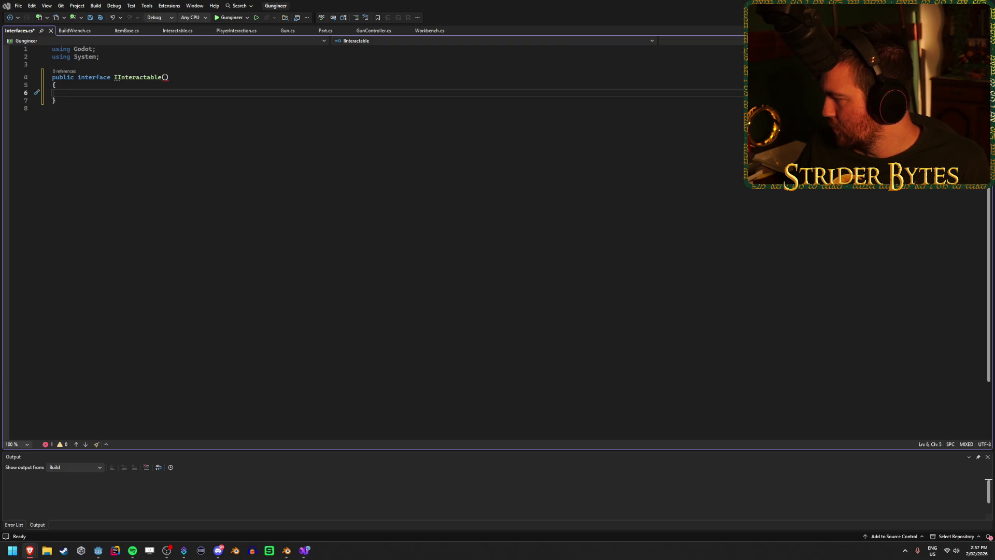
pyautogui.hotkey('alt', 'Tab')
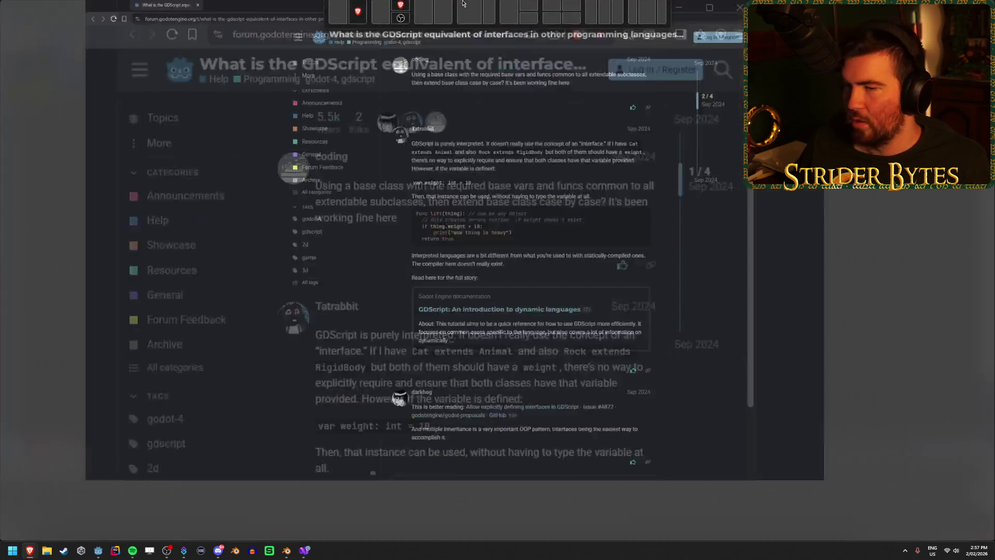
# Read through the forum replies about GDScript's equivalent of interfaces.
pyautogui.scroll(3, 145, 342)
pyautogui.scroll(-2, 145, 342)
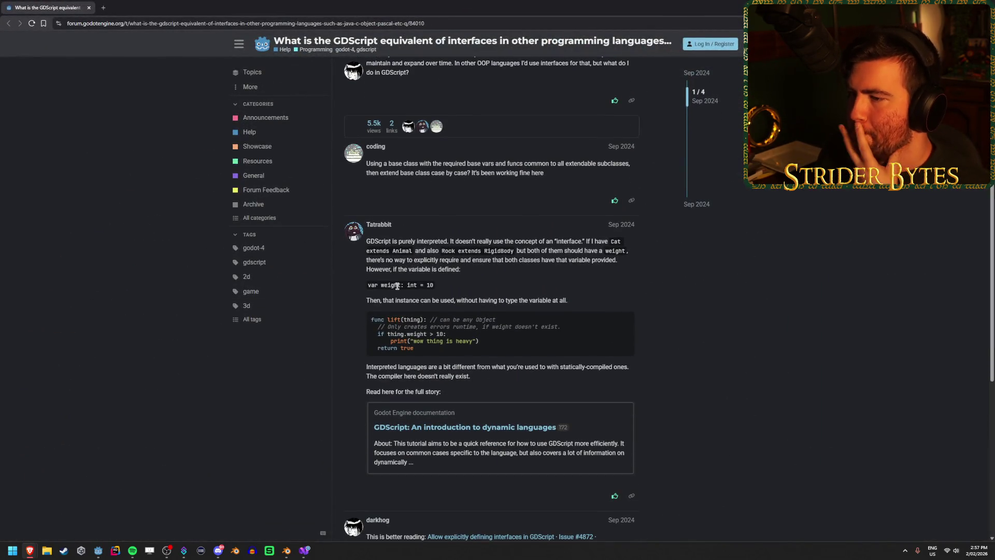
pyautogui.scroll(-1, 472, 210)
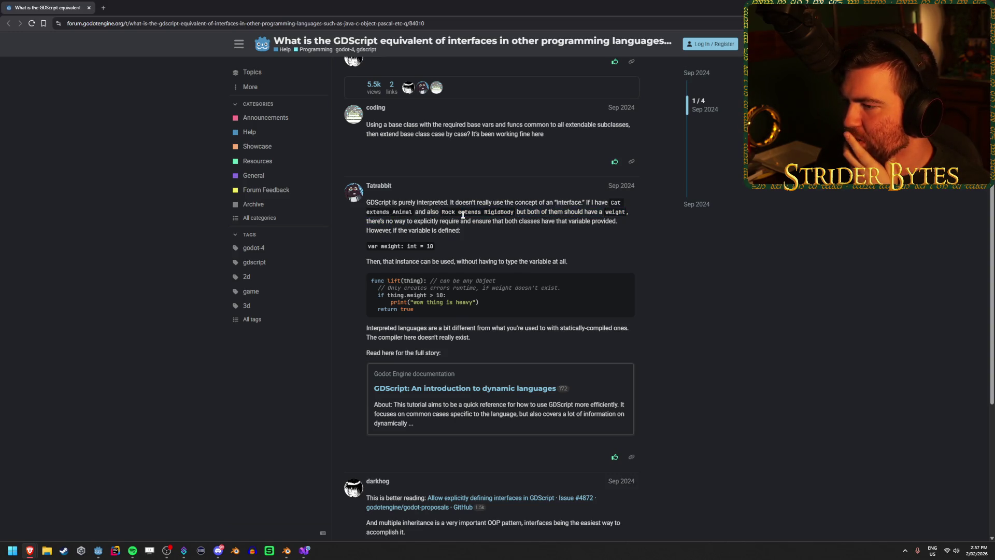
pyautogui.moveTo(426, 221); pyautogui.dragTo(503, 220)
pyautogui.click(643, 224)
pyautogui.moveTo(415, 221); pyautogui.dragTo(460, 230)
pyautogui.click(442, 230)
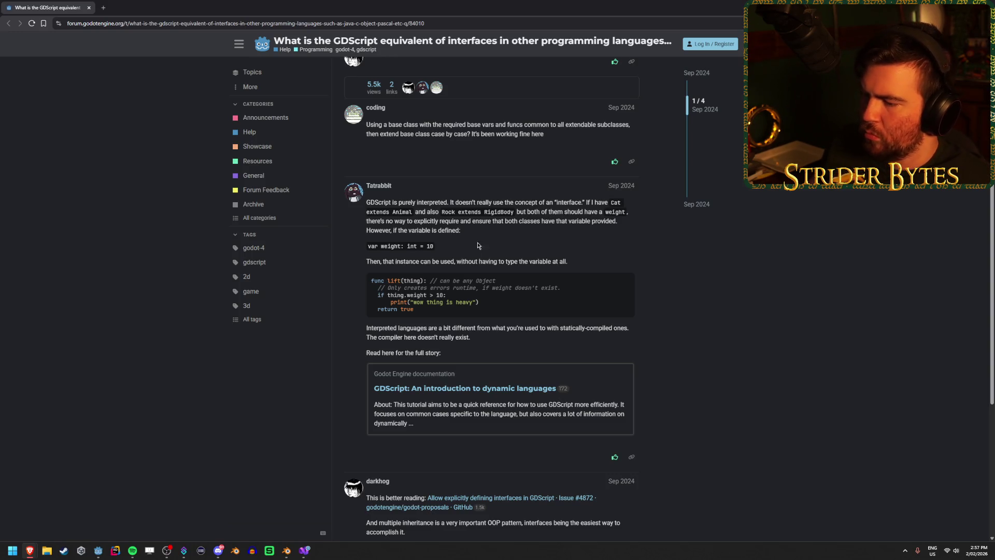
# Read the multiple-inheritance reply and open the 'Allow explicitly defining interfaces in GDScript' proposal in a new tab.
pyautogui.scroll(-2, 482, 239)
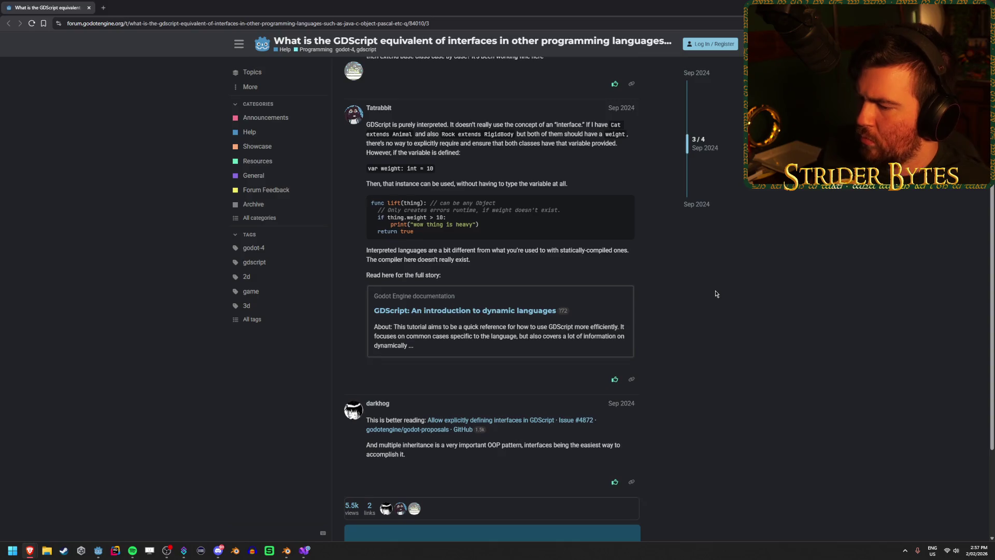
pyautogui.scroll(-2, 715, 294)
pyautogui.moveTo(486, 367); pyautogui.dragTo(570, 367)
pyautogui.click(524, 367)
pyautogui.moveTo(367, 367); pyautogui.dragTo(449, 367)
pyautogui.click(446, 367)
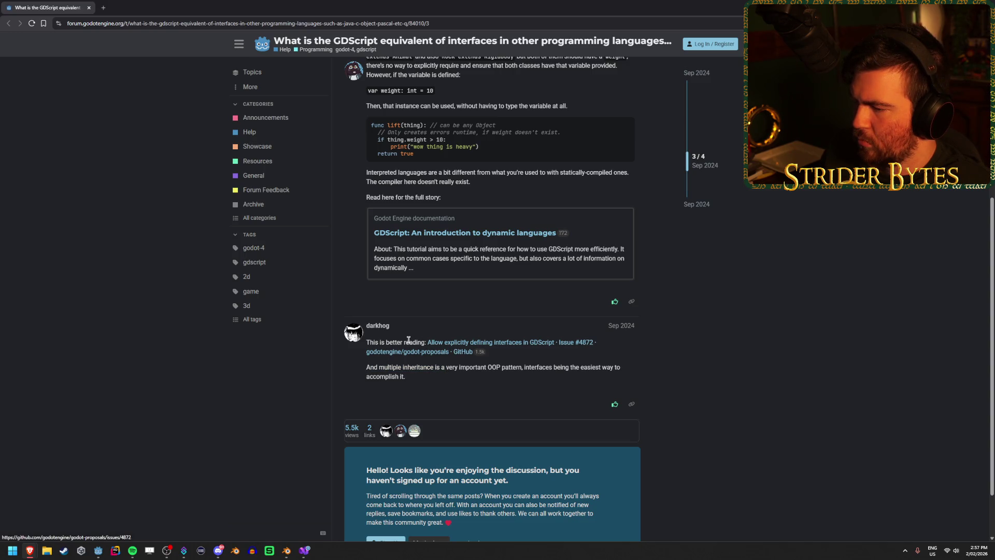
pyautogui.middleClick(444, 343)
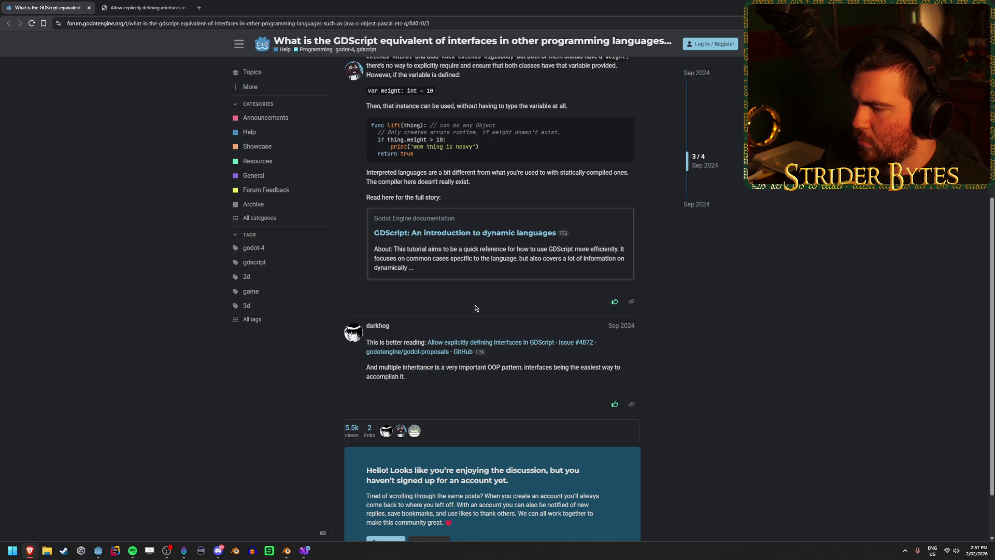
pyautogui.hotkey('ctrl', 'Tab')
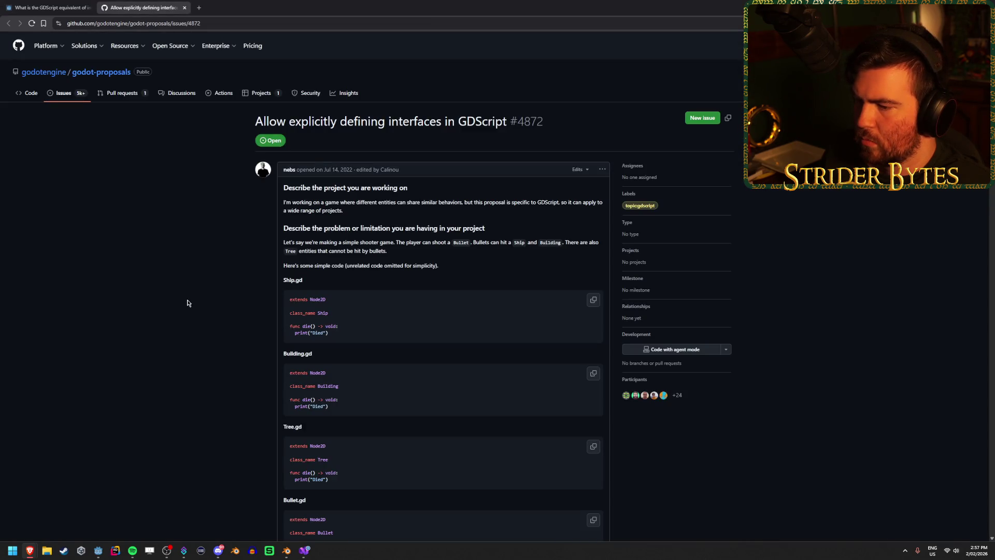
pyautogui.scroll(-1, 188, 303)
pyautogui.scroll(-1, 189, 304)
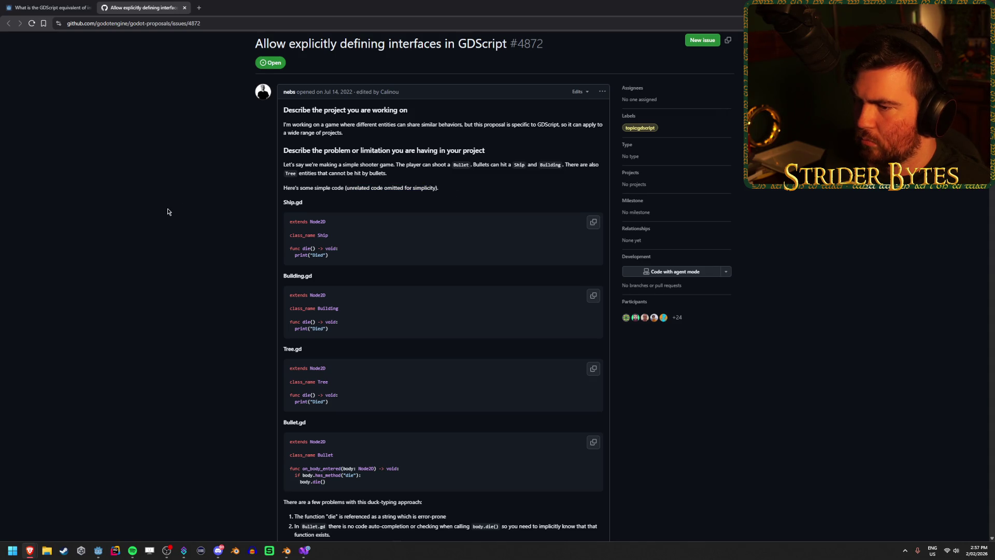
pyautogui.scroll(-1, 168, 211)
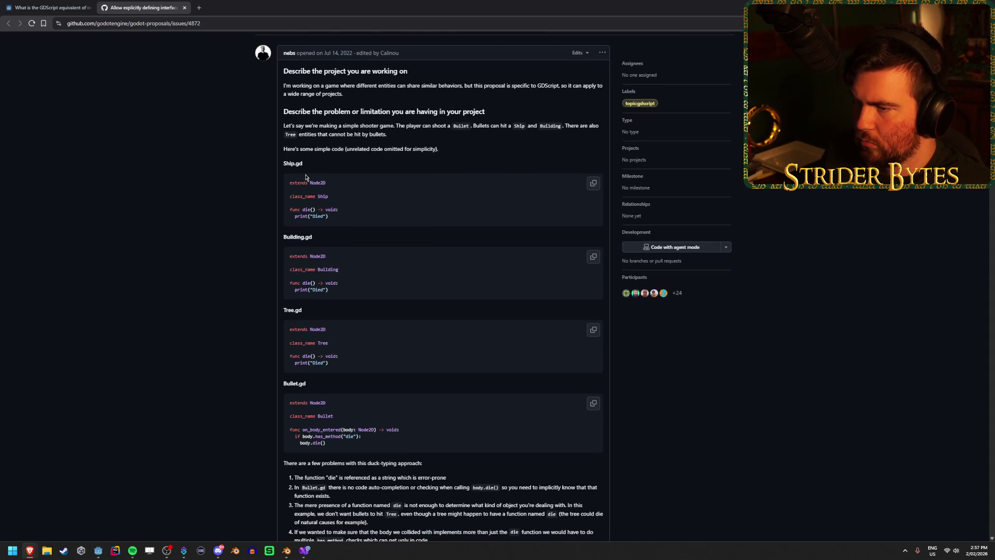
pyautogui.scroll(-1, 150, 253)
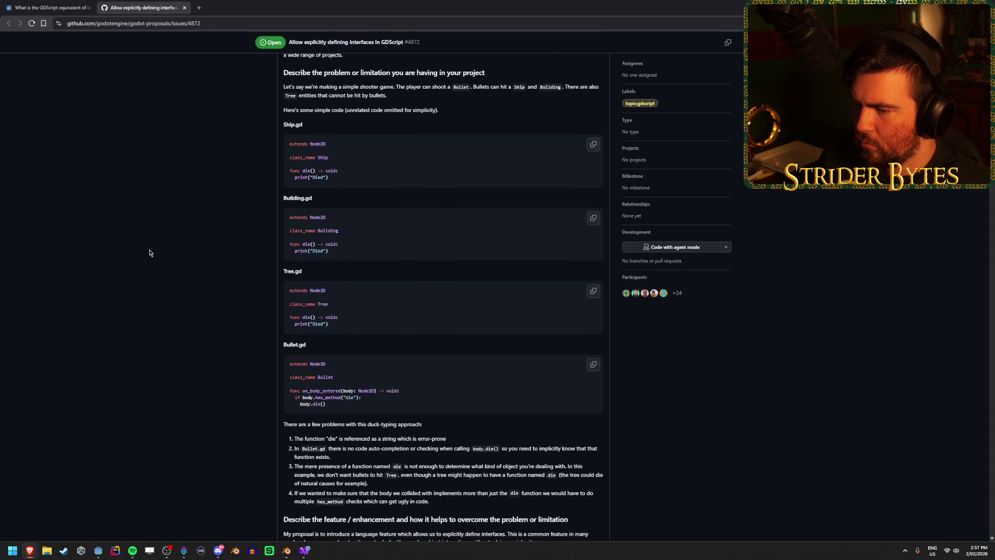
pyautogui.scroll(-12, 150, 253)
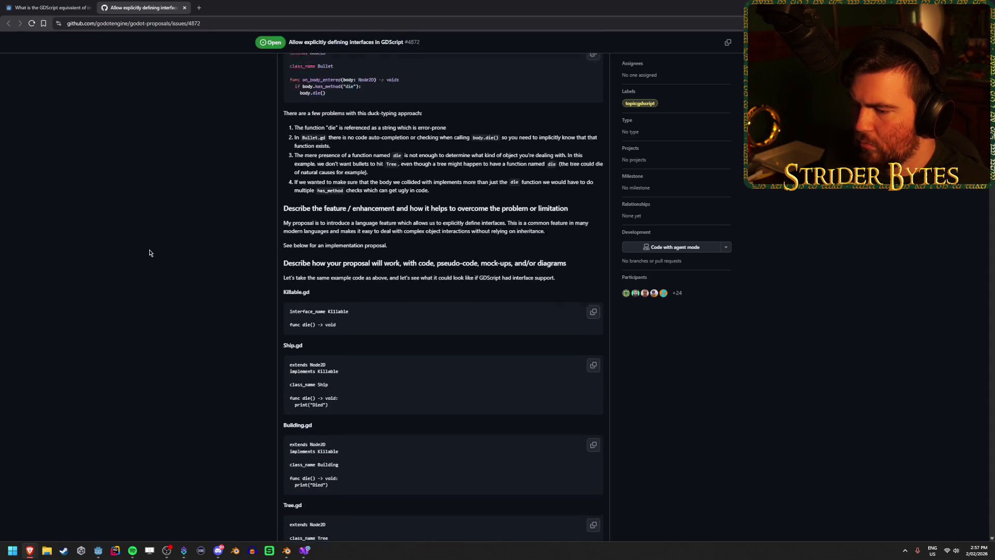
pyautogui.scroll(-10, 149, 252)
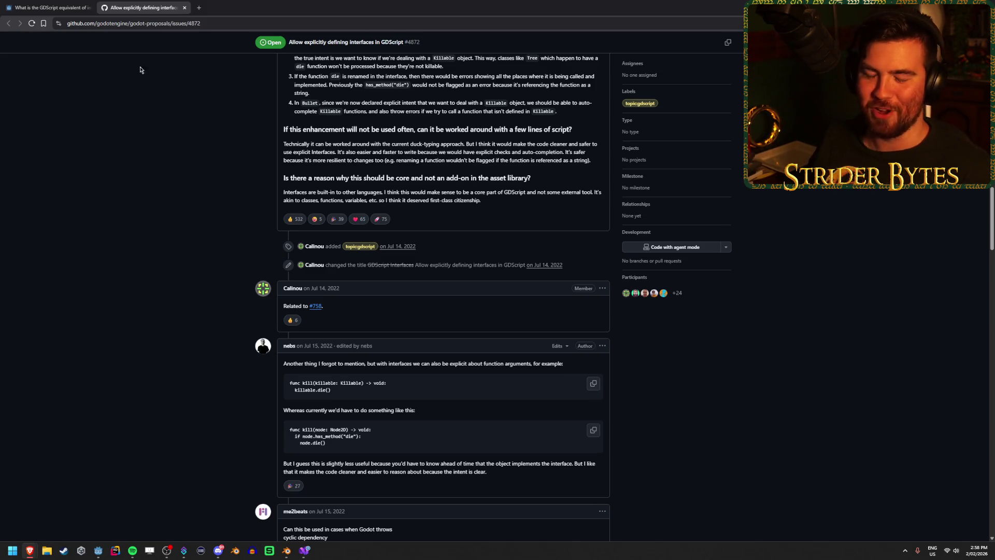
pyautogui.scroll(-2, 147, 266)
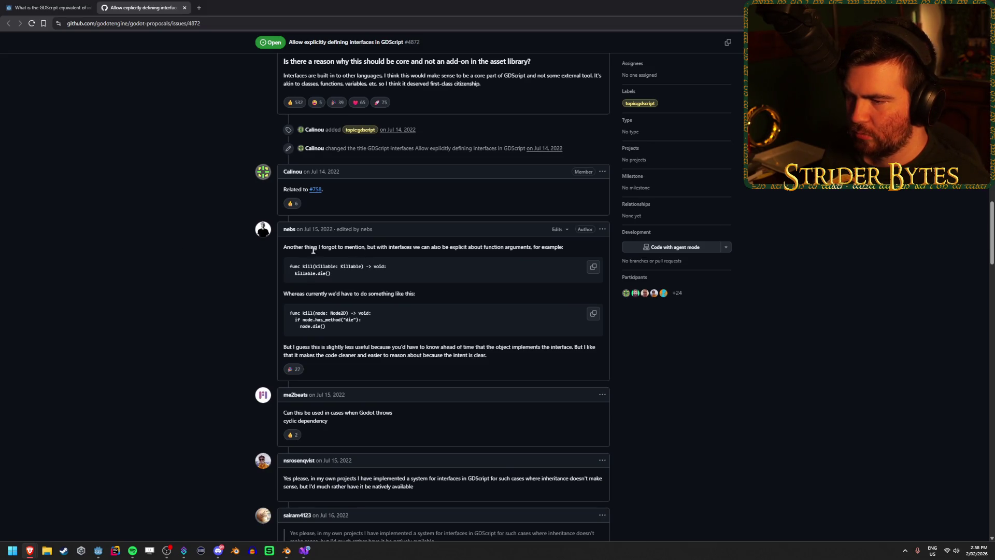
pyautogui.moveTo(375, 247)
pyautogui.mouseDown()
pyautogui.moveTo(468, 247)
pyautogui.moveTo(408, 247)
pyautogui.mouseUp()
pyautogui.click(408, 247)
pyautogui.moveTo(344, 246); pyautogui.dragTo(418, 247)
pyautogui.click(418, 248)
pyautogui.moveTo(294, 293); pyautogui.dragTo(367, 293)
pyautogui.click(329, 320)
pyautogui.moveTo(328, 319); pyautogui.dragTo(361, 325)
pyautogui.click(340, 325)
pyautogui.moveTo(300, 326); pyautogui.dragTo(338, 330)
pyautogui.click(338, 331)
pyautogui.scroll(-2, 176, 273)
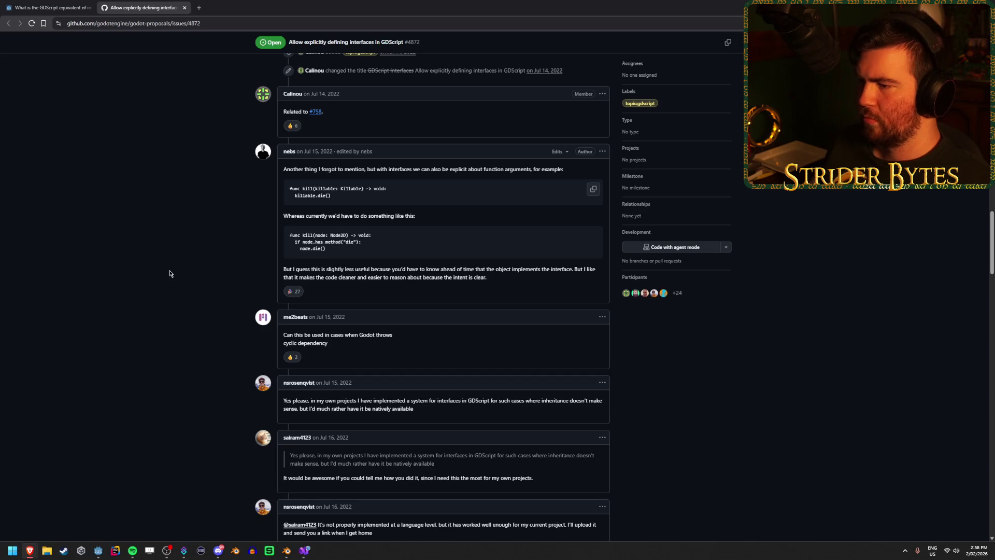
pyautogui.scroll(-2, 167, 261)
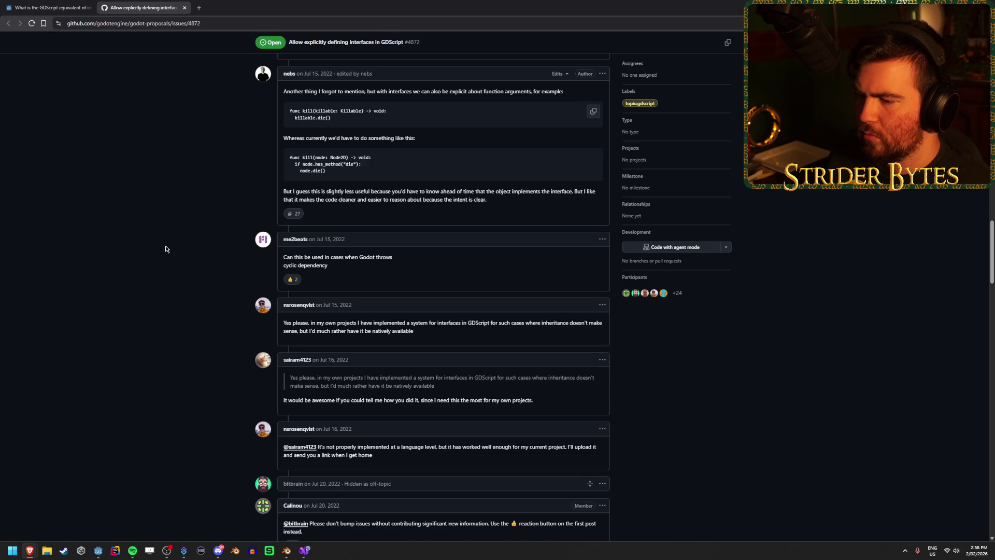
pyautogui.scroll(-3, 167, 249)
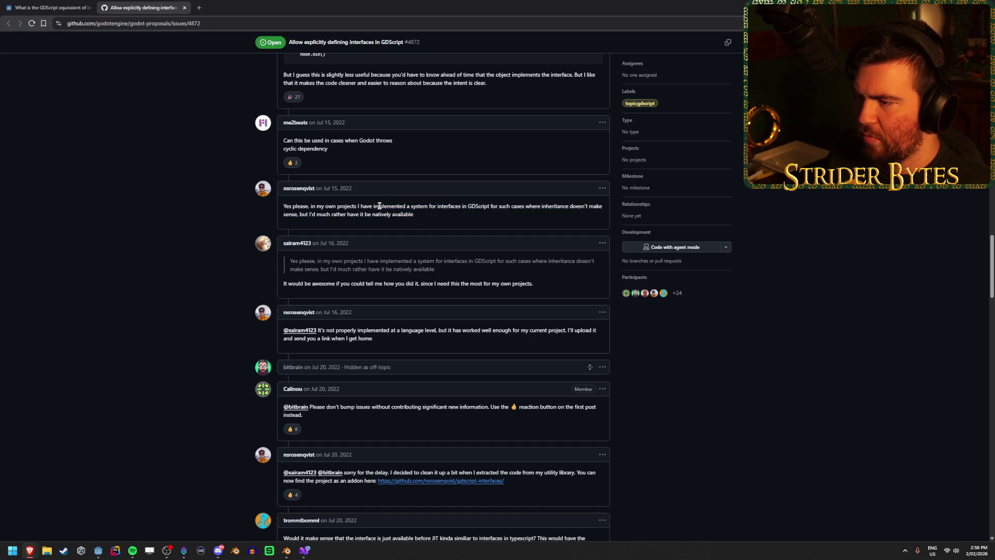
pyautogui.moveTo(382, 206); pyautogui.dragTo(483, 207)
pyautogui.tripleClick(483, 207)
pyautogui.click(164, 280)
pyautogui.scroll(-5, 163, 280)
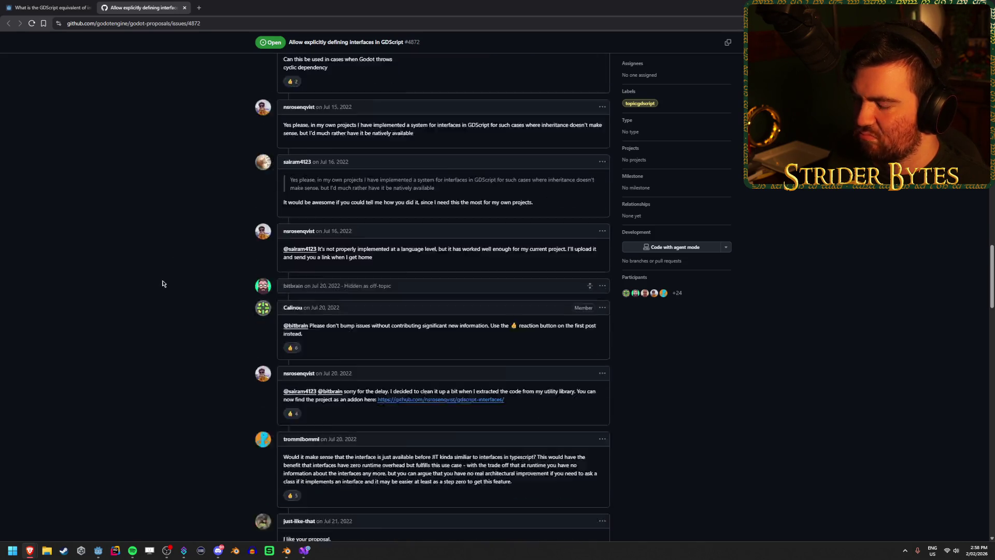
pyautogui.scroll(-4, 171, 275)
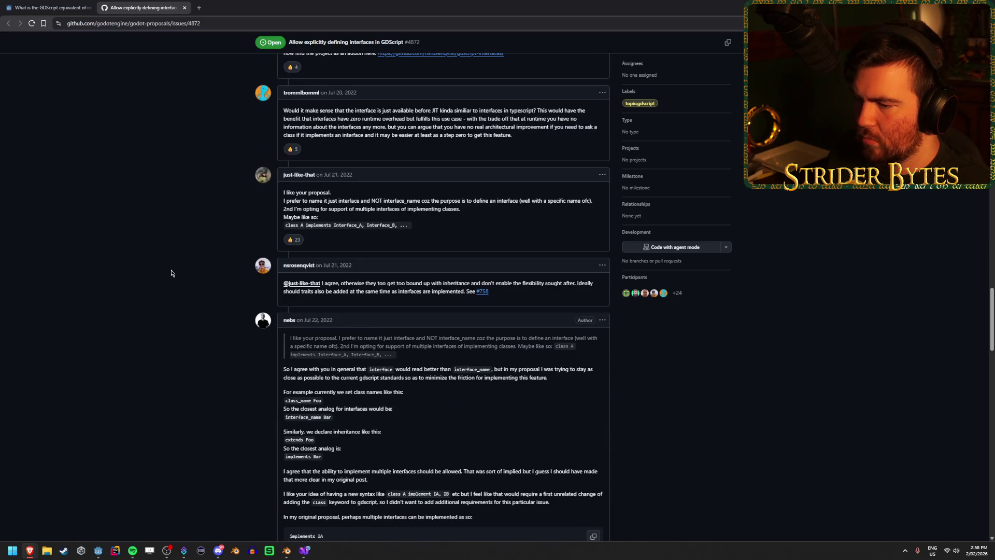
pyautogui.scroll(-2, 171, 274)
pyautogui.scroll(20, 171, 273)
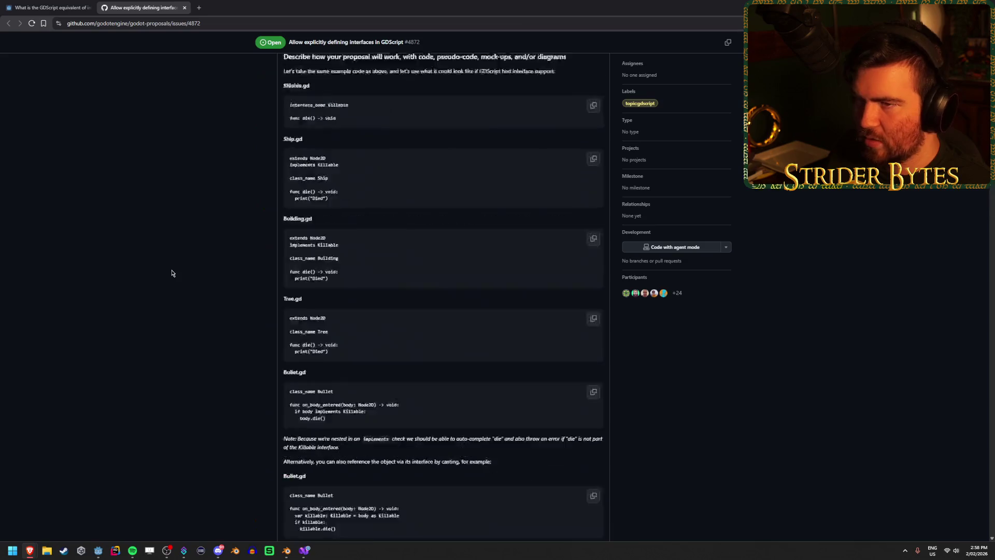
pyautogui.middleClick(164, 3)
# Open the linked Godot docs page on dynamic languages in a new tab.
pyautogui.scroll(-2, 96, 314)
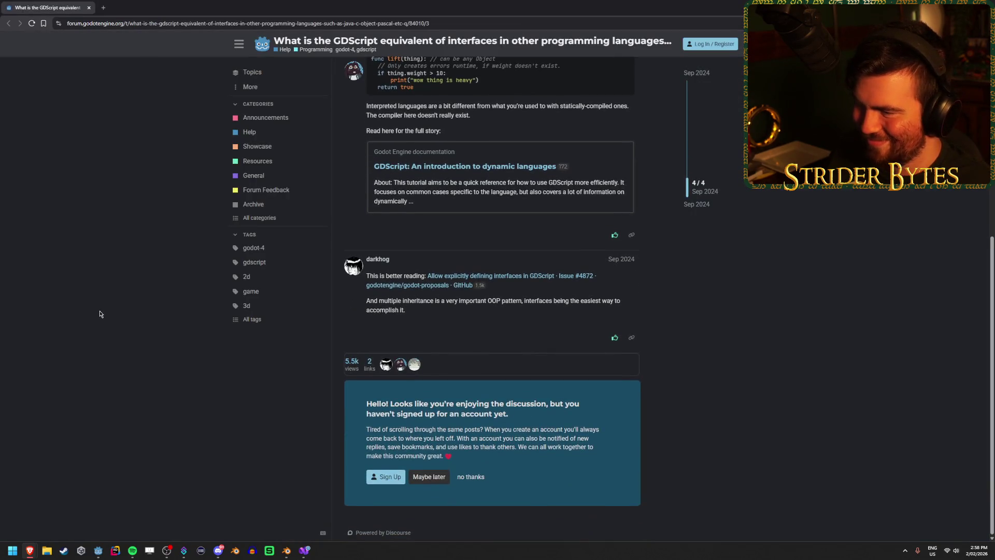
pyautogui.scroll(3, 101, 313)
pyautogui.middleClick(484, 322)
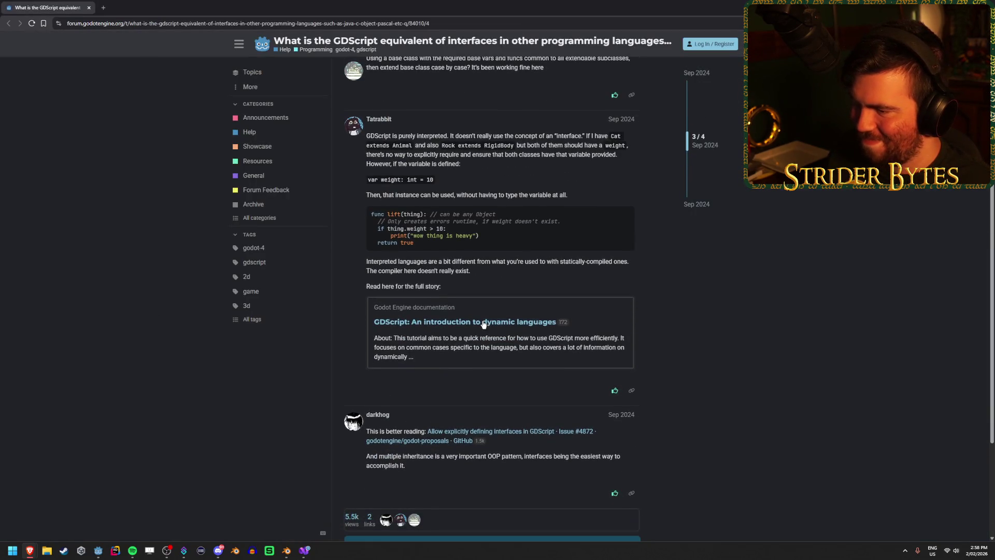
pyautogui.hotkey('ctrl', 'Tab')
pyautogui.scroll(2, 169, 276)
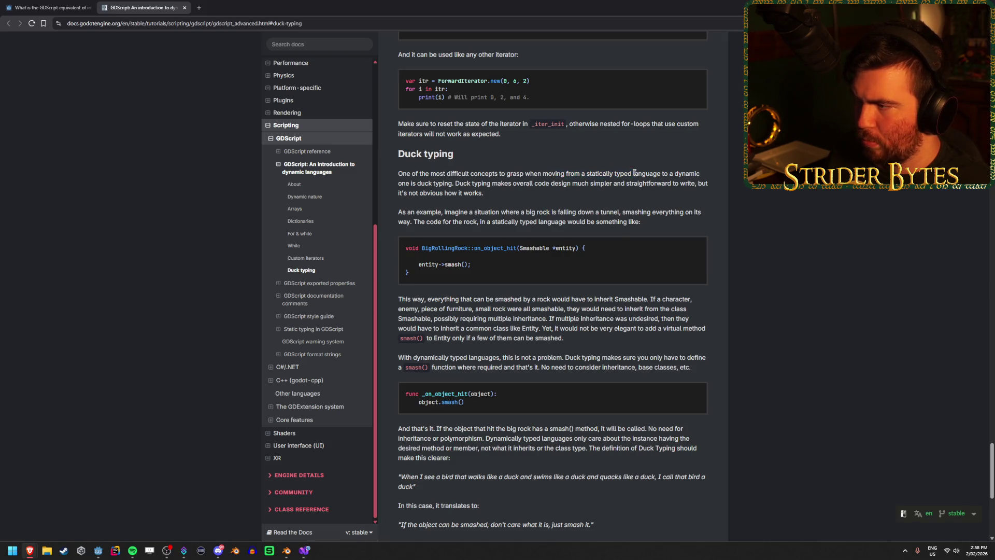
# Read the duck typing introduction and its rock-falling-down-a-tunnel and BigRollingRock example.
pyautogui.moveTo(398, 184); pyautogui.dragTo(454, 181)
pyautogui.click(453, 181)
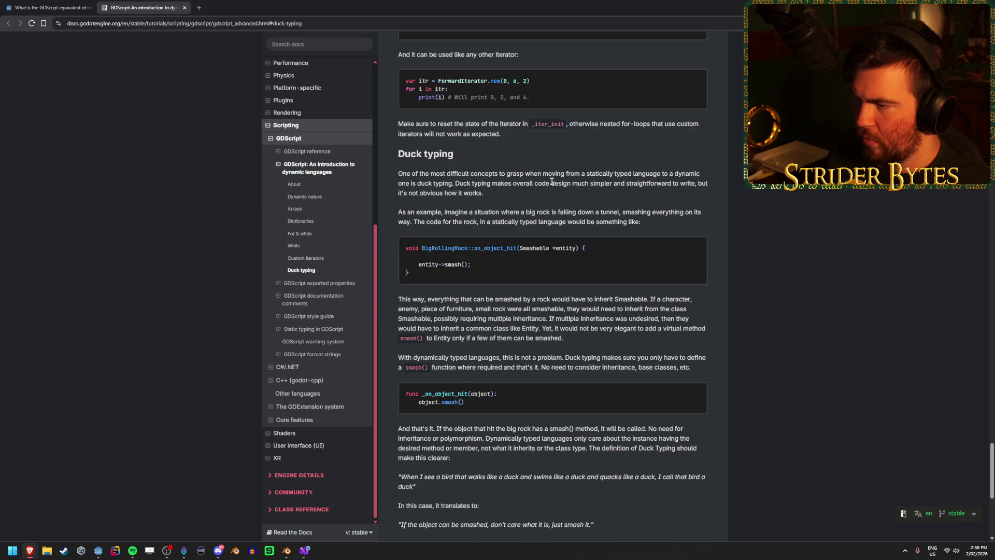
pyautogui.moveTo(547, 183); pyautogui.dragTo(680, 183)
pyautogui.click(732, 188)
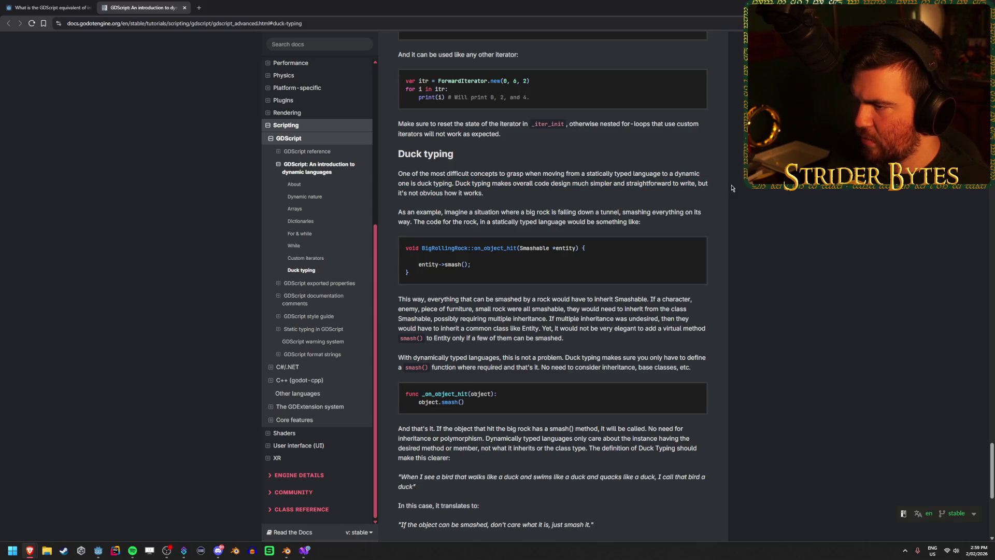
pyautogui.moveTo(423, 193); pyautogui.dragTo(483, 192)
pyautogui.click(484, 192)
pyautogui.moveTo(669, 212); pyautogui.dragTo(580, 213)
pyautogui.click(580, 212)
pyautogui.moveTo(413, 222)
pyautogui.mouseDown()
pyautogui.moveTo(482, 222)
pyautogui.moveTo(431, 222)
pyautogui.mouseUp()
pyautogui.click(430, 222)
pyautogui.moveTo(623, 222); pyautogui.dragTo(542, 212)
pyautogui.click(541, 212)
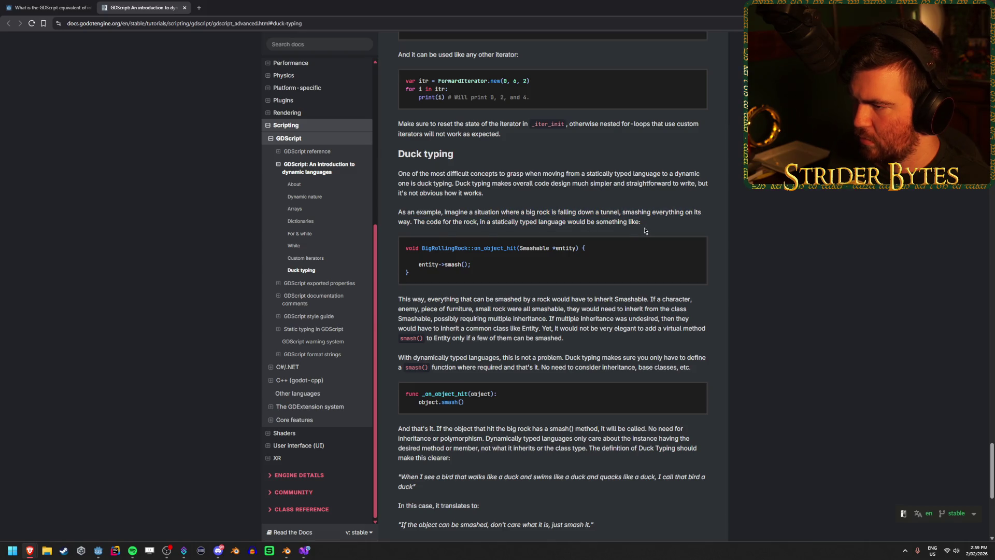
pyautogui.moveTo(441, 247); pyautogui.dragTo(483, 248)
pyautogui.click(484, 247)
# Read the Smashable inheritance part and why duck typing is no problem in dynamic languages.
pyautogui.scroll(-1, 410, 254)
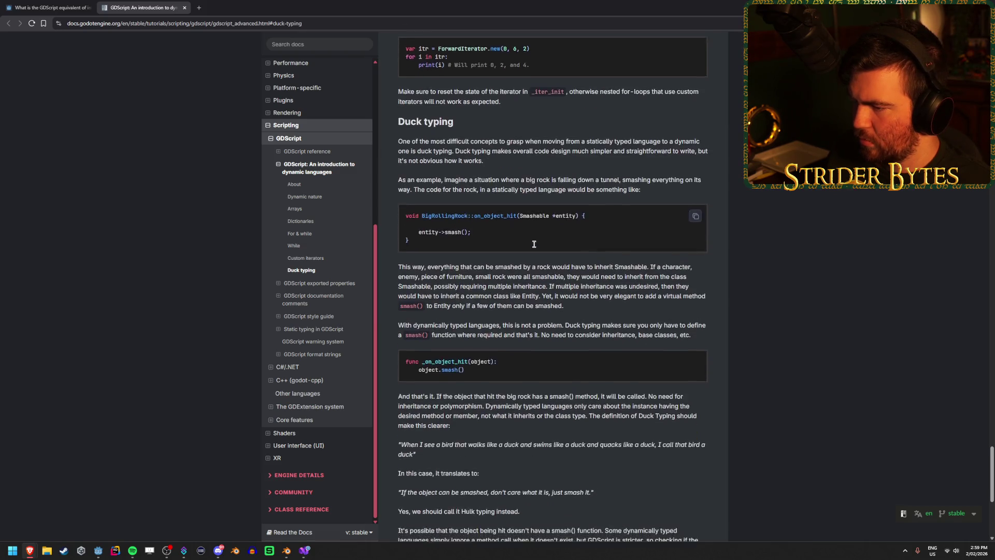
pyautogui.moveTo(402, 259); pyautogui.dragTo(566, 260)
pyautogui.click(566, 260)
pyautogui.moveTo(692, 260)
pyautogui.mouseDown()
pyautogui.moveTo(578, 262)
pyautogui.moveTo(664, 261)
pyautogui.mouseUp()
pyautogui.click(578, 261)
pyautogui.click(664, 261)
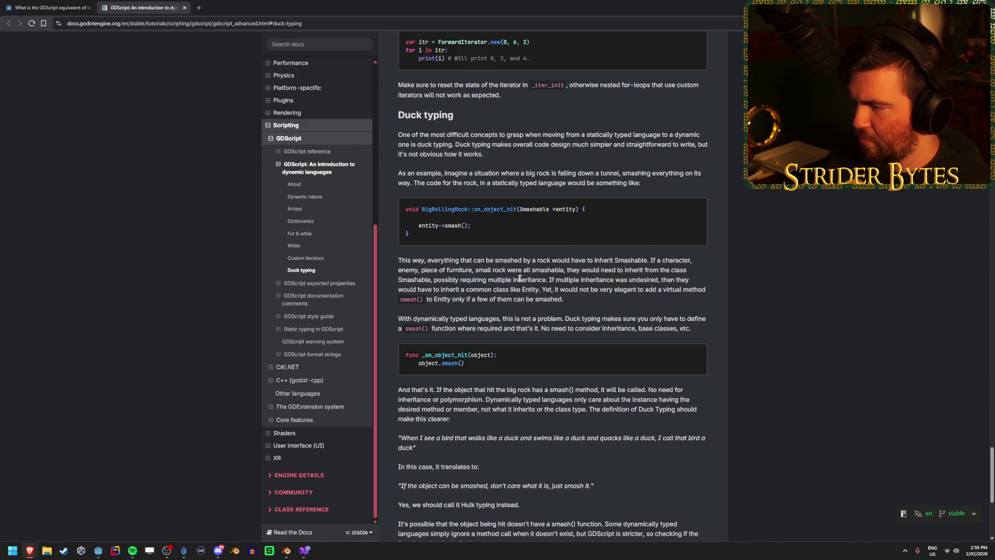
pyautogui.scroll(-1, 718, 253)
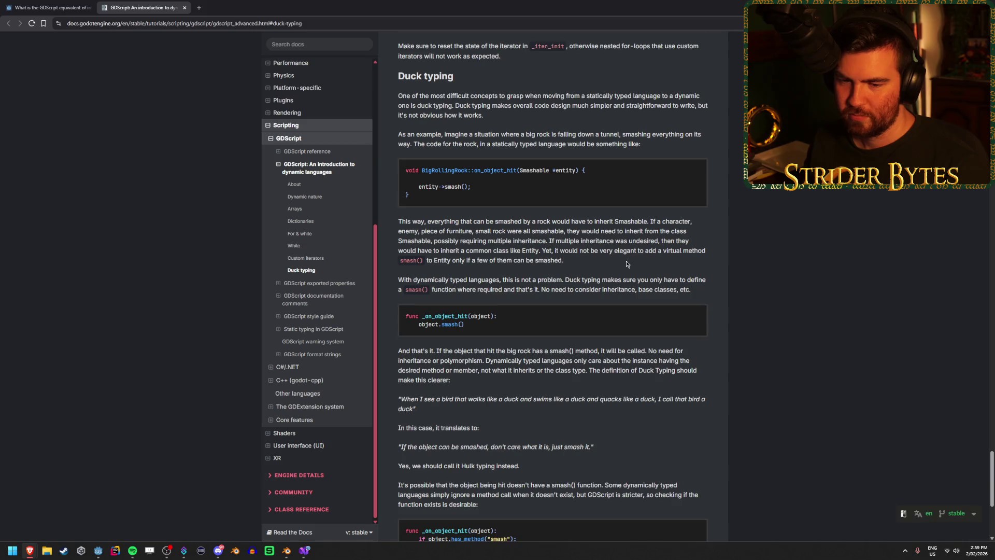
pyautogui.scroll(-1, 419, 251)
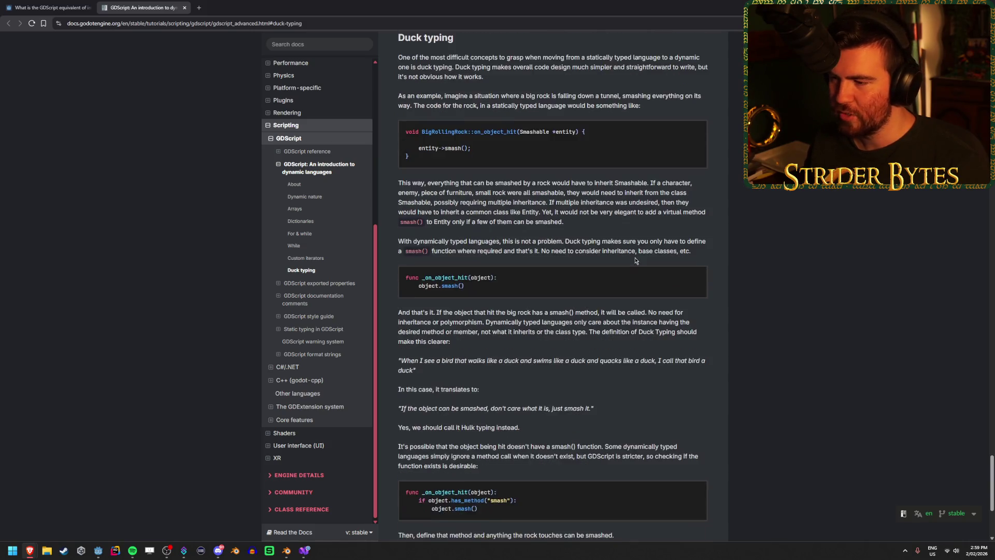
pyautogui.moveTo(404, 241)
pyautogui.mouseDown()
pyautogui.moveTo(592, 240)
pyautogui.moveTo(502, 240)
pyautogui.mouseUp()
pyautogui.click(593, 241)
pyautogui.click(503, 239)
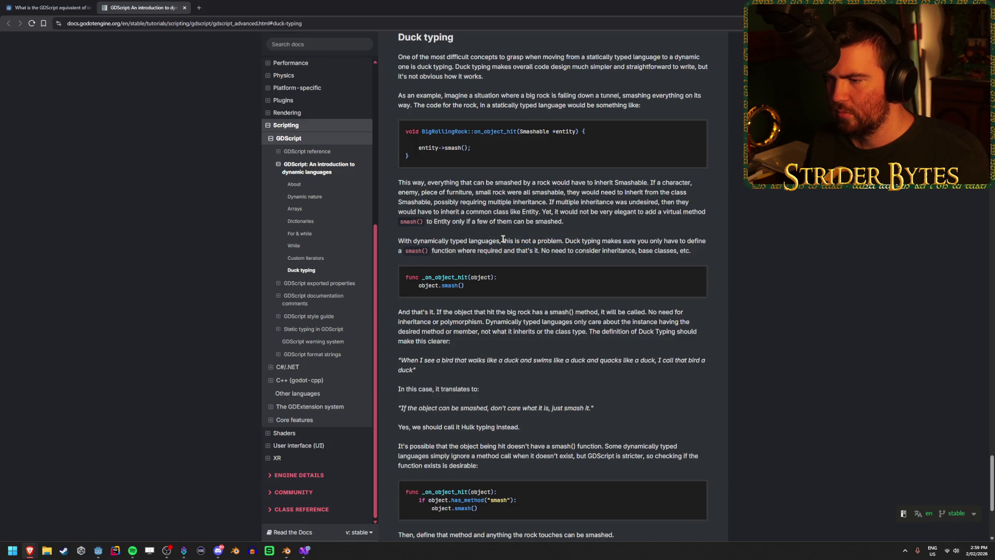
pyautogui.click(521, 239)
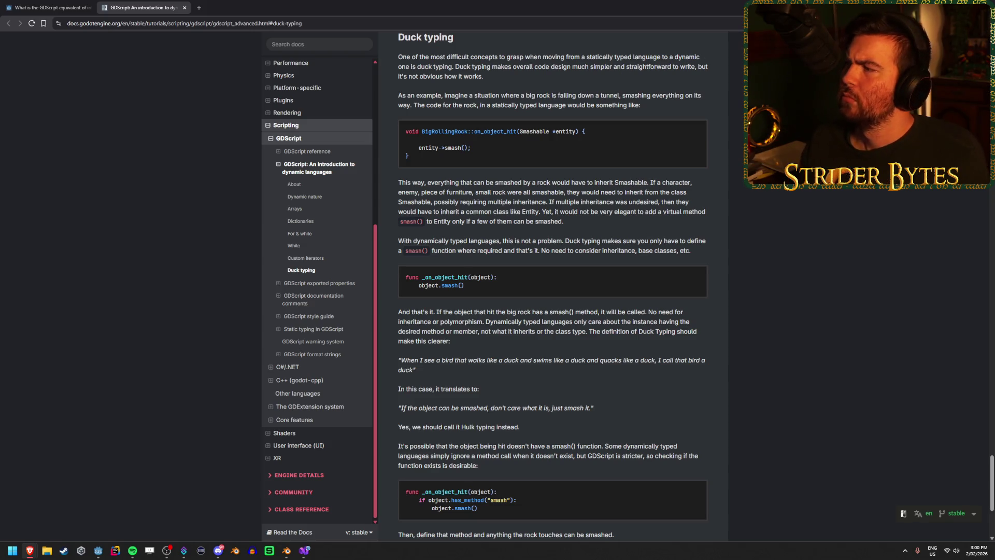
# Close Interfaces.cs in Visual Studio without saving and return to the Godot editor.
pyautogui.hotkey('alt', 'Tab')
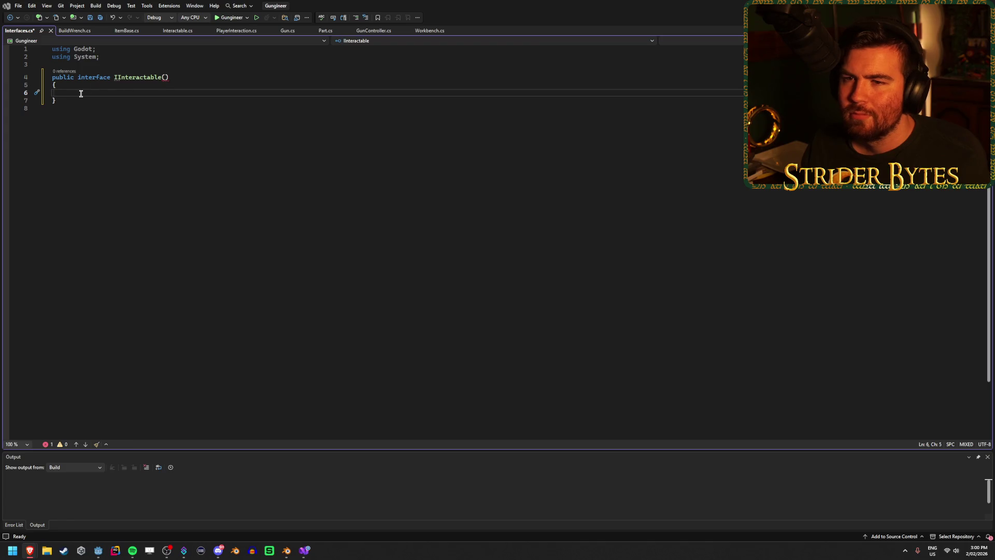
pyautogui.click(50, 31)
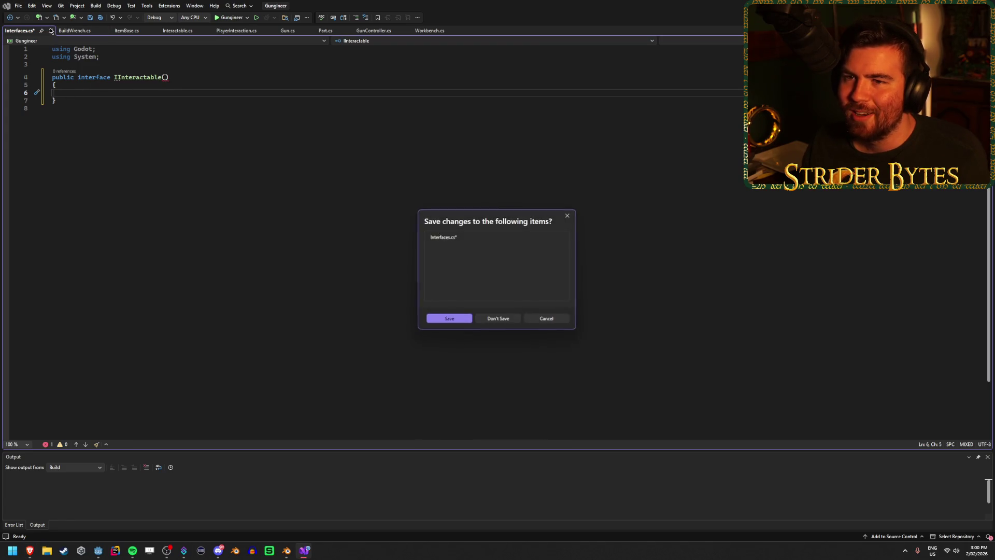
pyautogui.click(492, 317)
pyautogui.hotkey('alt', 'Tab')
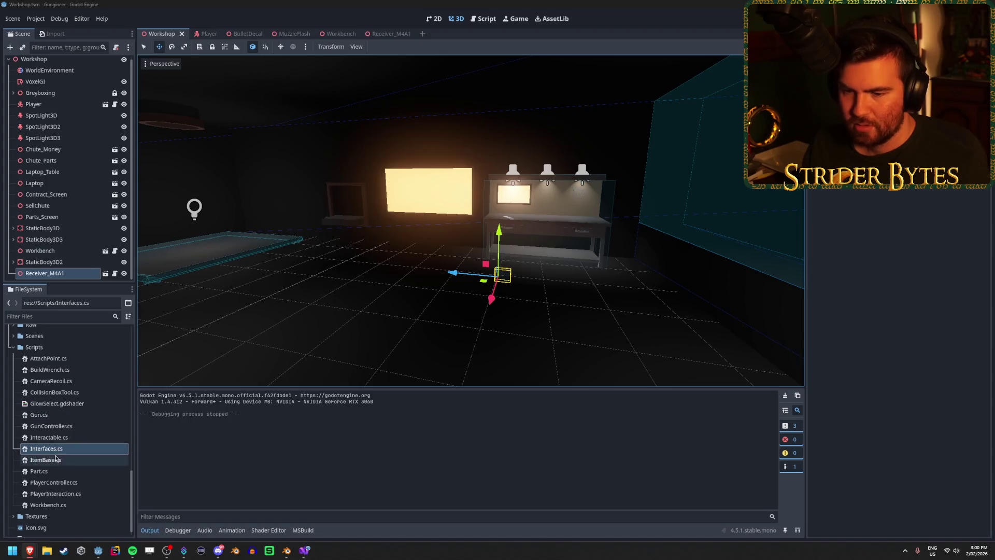
# Delete Interfaces.cs from the Scripts folder, confirming the removal, then go back to the code editor.
pyautogui.click(67, 451)
pyautogui.press('Delete')
pyautogui.press('Return')
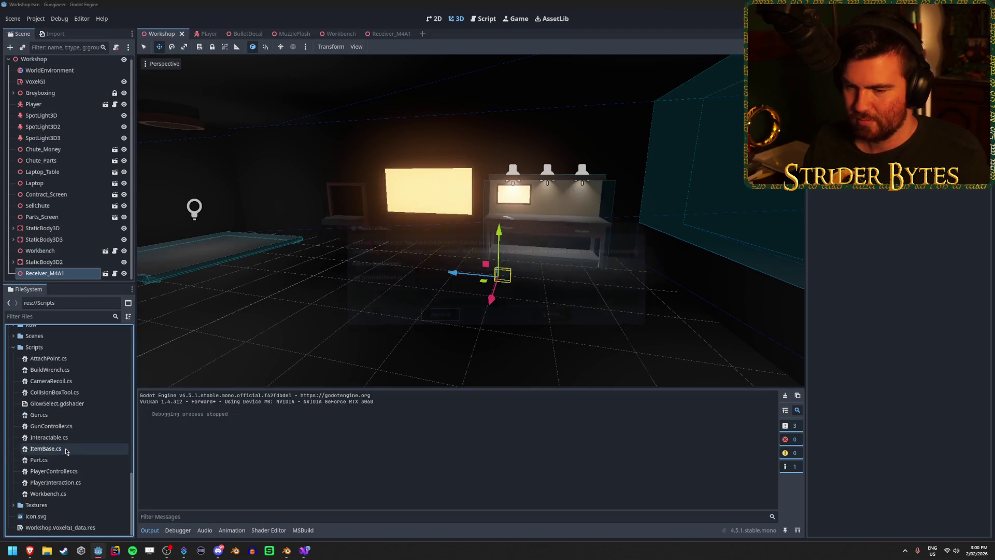
pyautogui.click(296, 455)
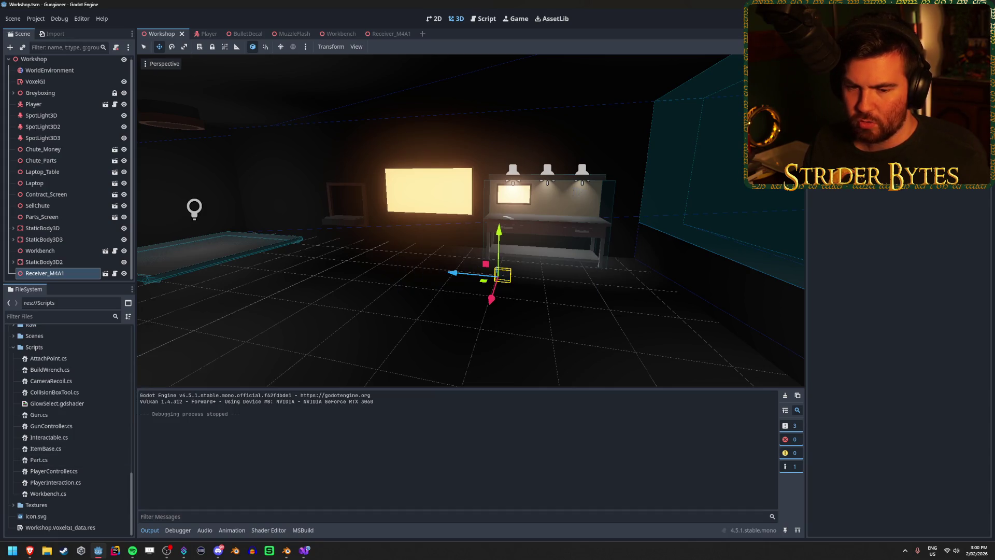
pyautogui.hotkey('alt', 'Tab')
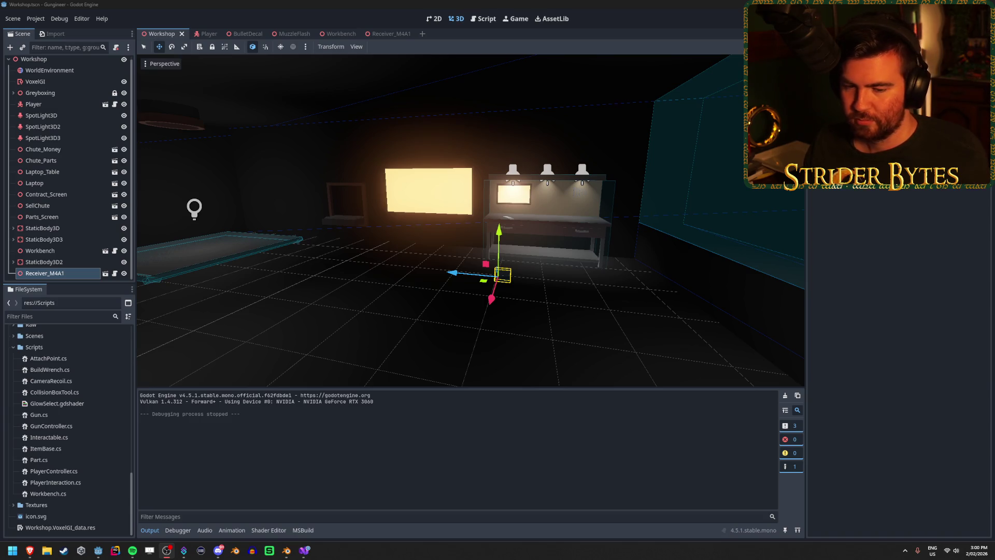
pyautogui.click(304, 551)
# Look over the SetGlow method and the Node3D base type in the open script.
pyautogui.click(244, 146)
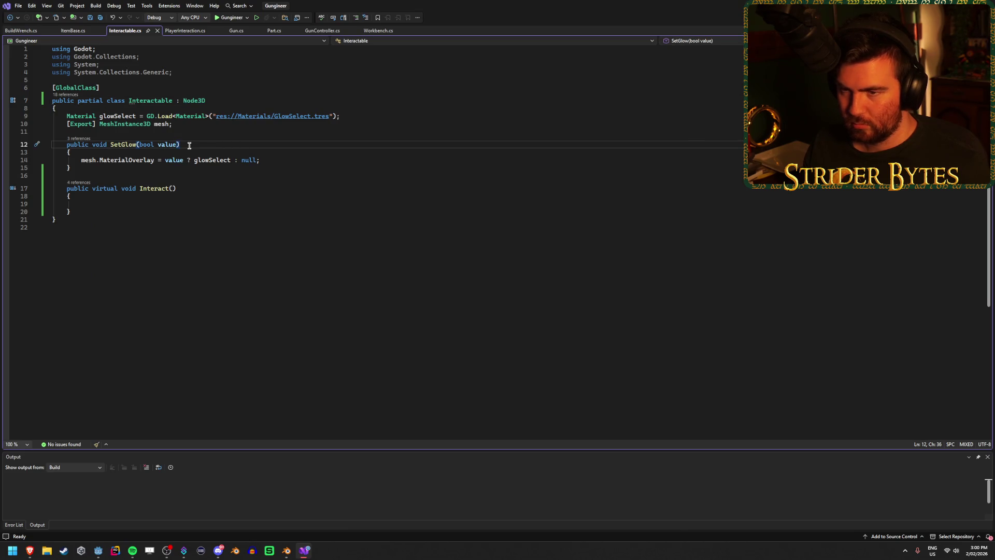
pyautogui.click(169, 168)
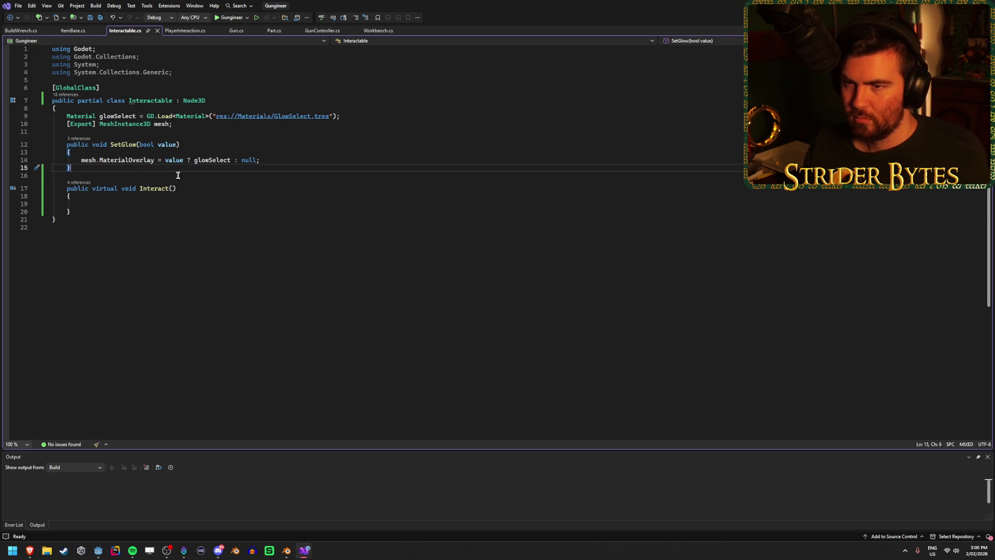
pyautogui.click(214, 99)
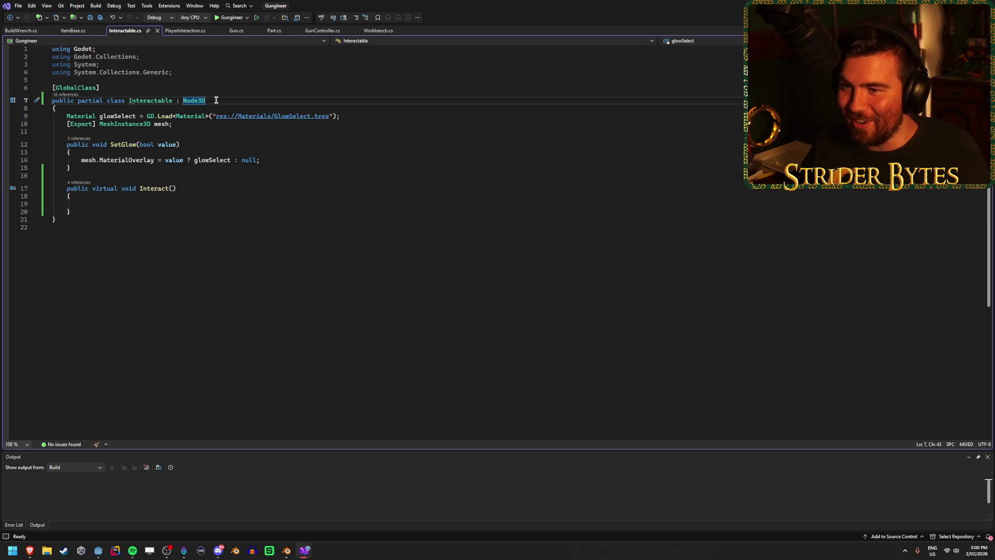
pyautogui.doubleClick(216, 100)
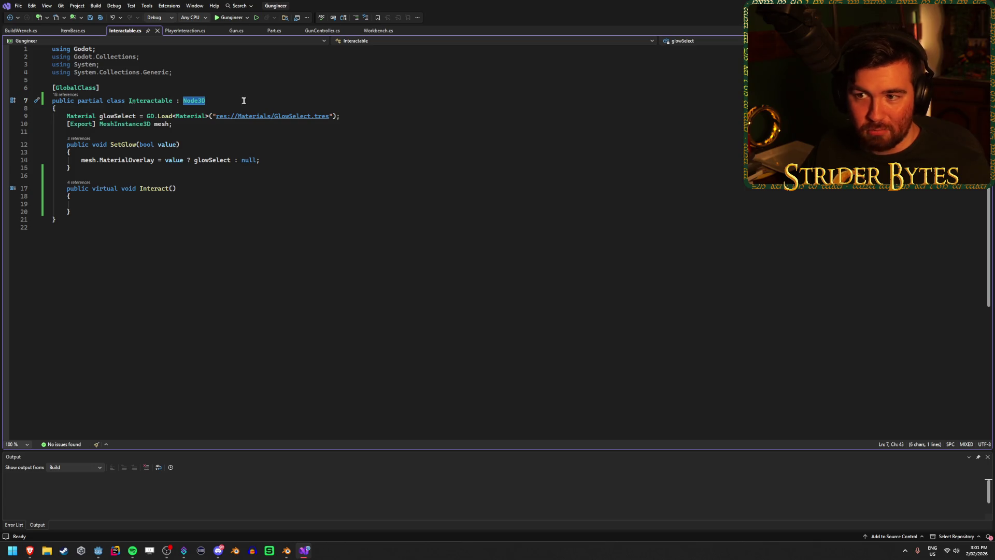
pyautogui.click(220, 103)
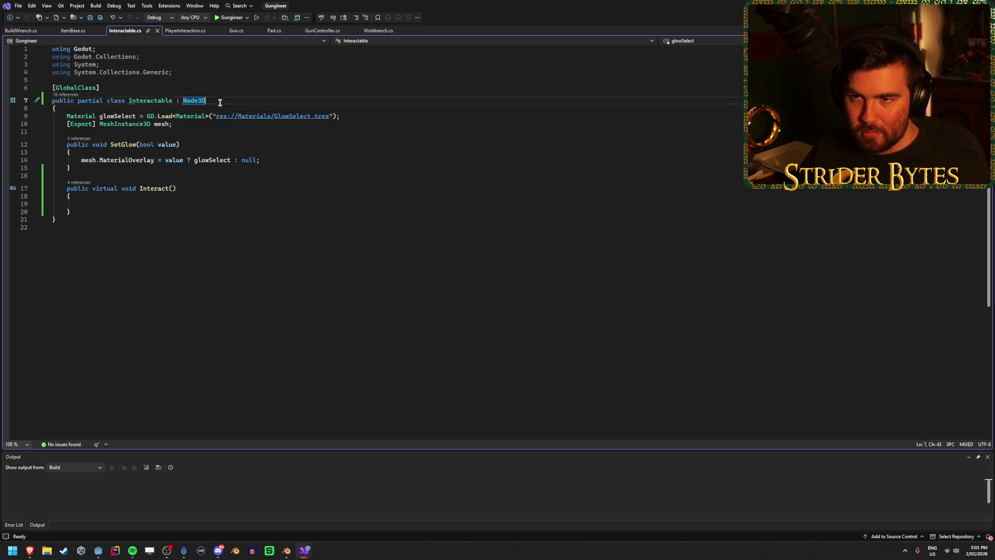
# In ItemBase.cs, delete the '[Export] public RigidBody3D rb;' field and save, leaving an empty body line.
pyautogui.click(75, 31)
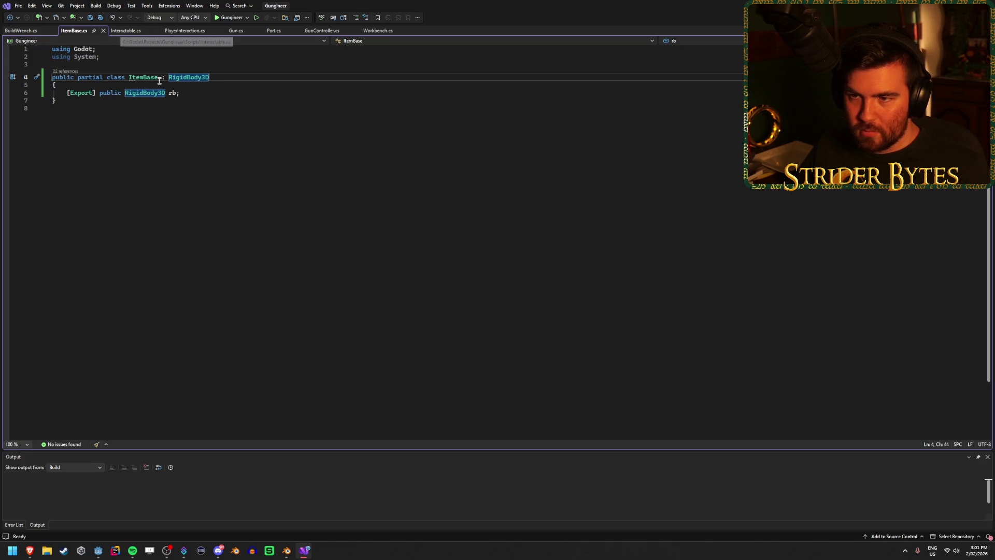
pyautogui.click(191, 92)
pyautogui.moveTo(189, 88); pyautogui.dragTo(173, 89)
pyautogui.press('Delete')
pyautogui.hotkey('ctrl', 's')
pyautogui.press('Return')
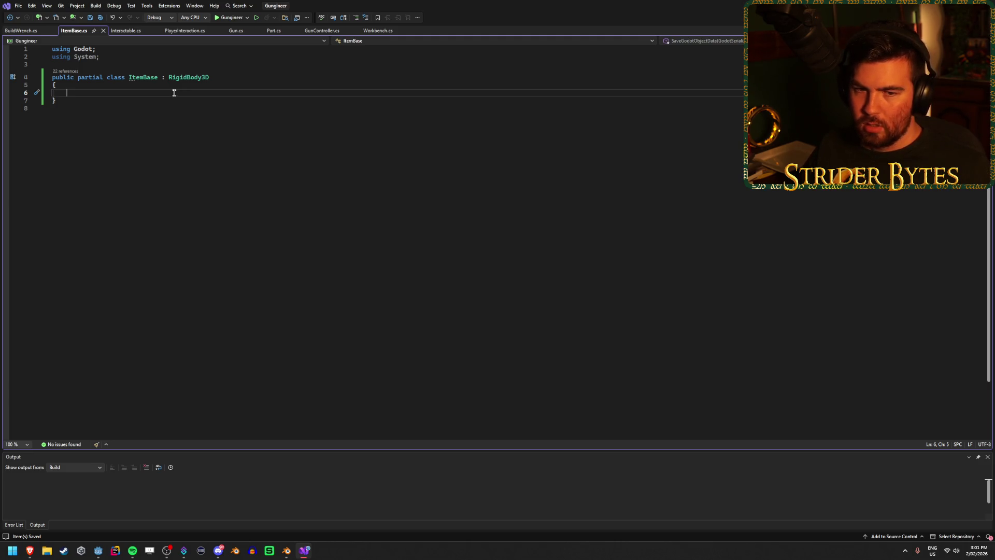
pyautogui.hotkey('alt', 'Tab')
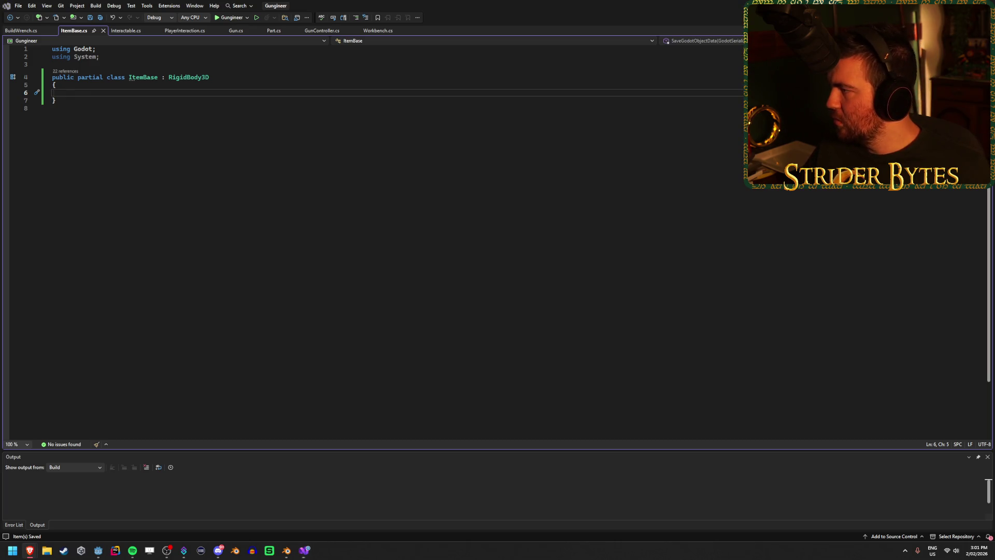